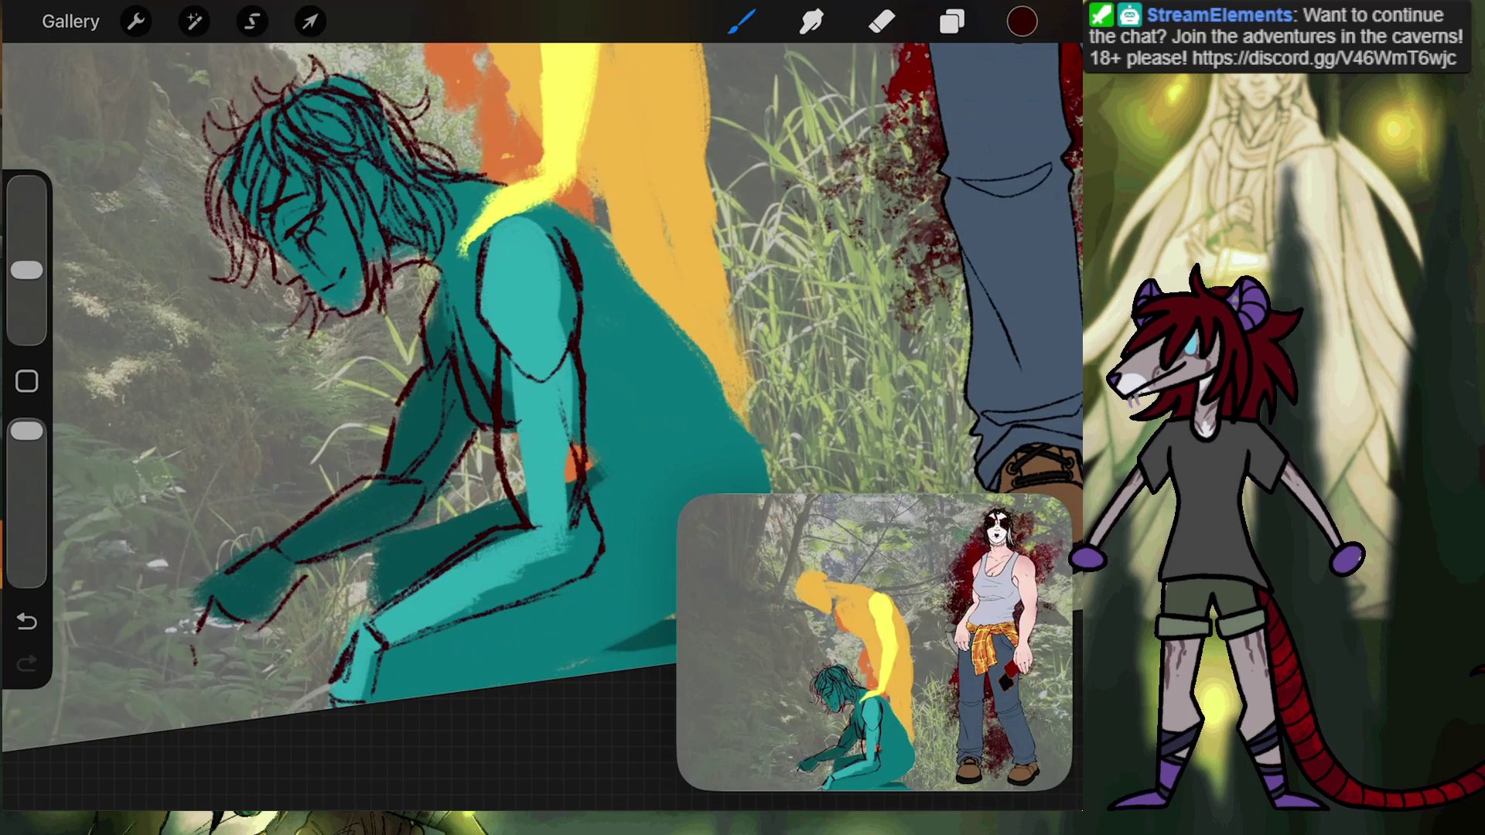
Draw dark red line strokes over the teal figure's foot and lower hand.
scroll(541, 371, down, 5)
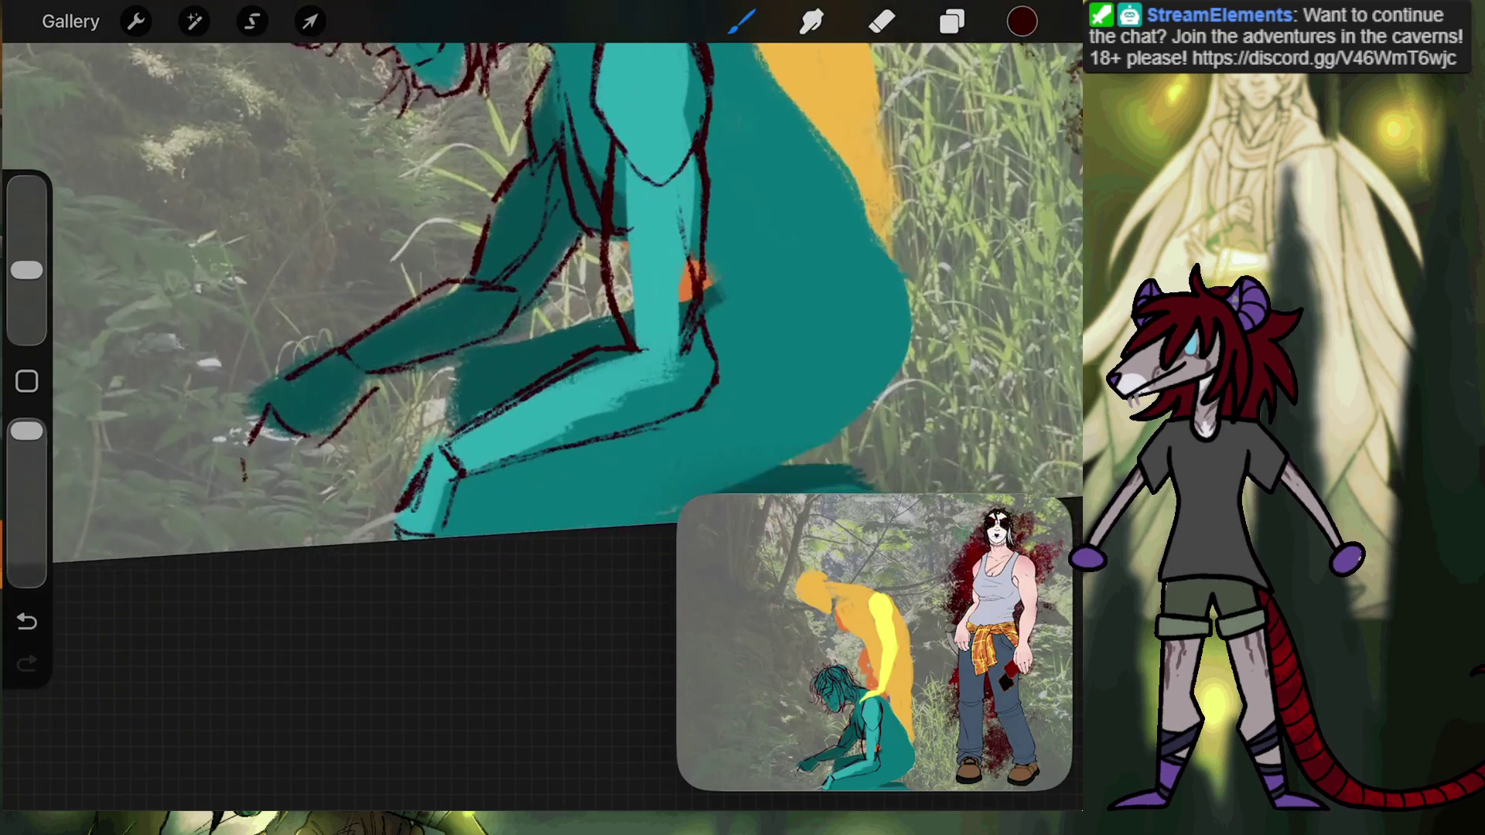
scroll(542, 371, down, 2)
drag(437, 517, 456, 475)
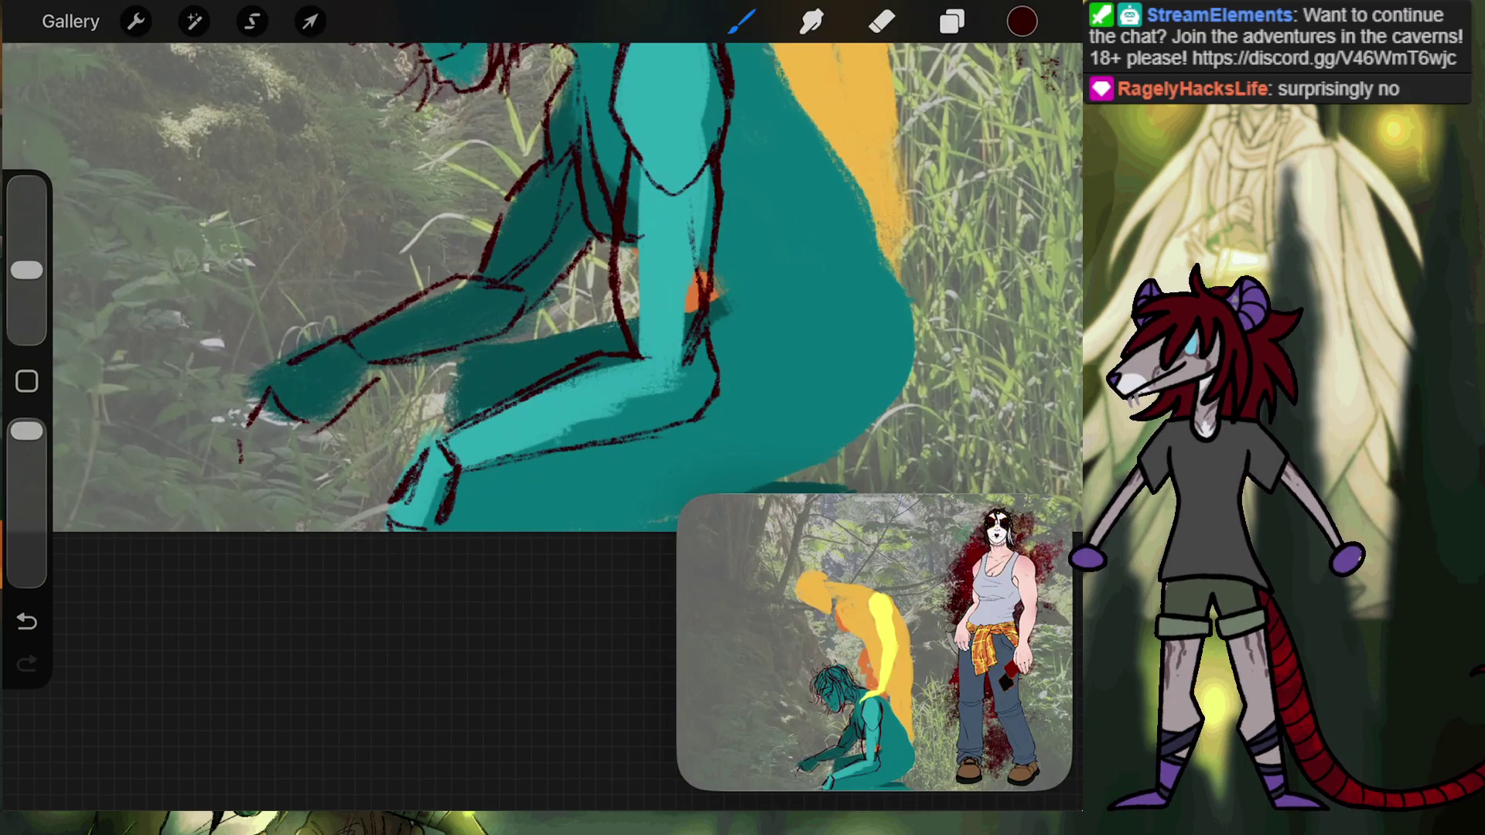
drag(249, 421, 239, 448)
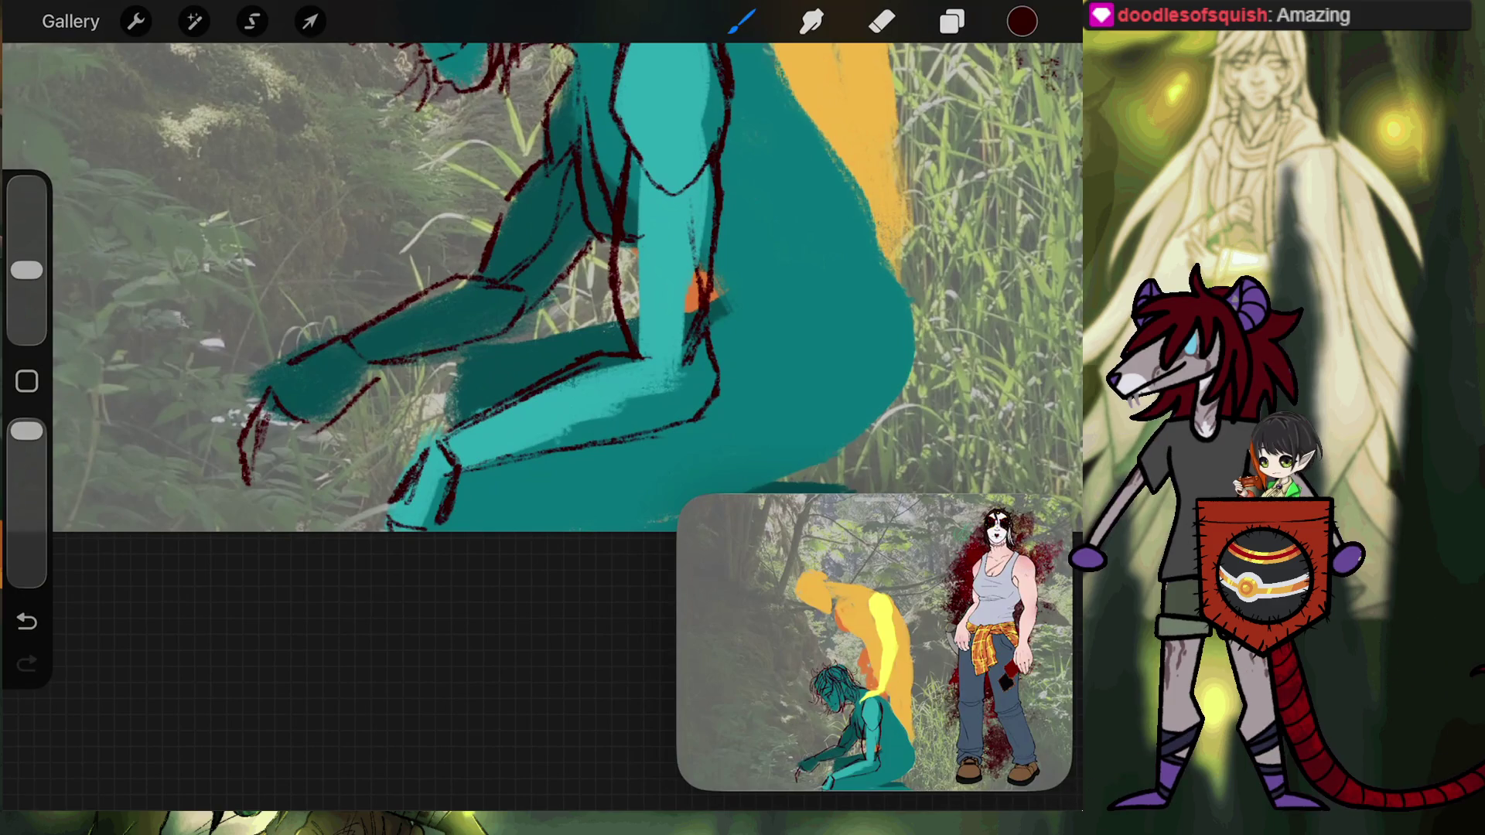
Undo the claw strokes and redraw the lower hand's outline in dark red lines.
key(ctrl+z)
key(ctrl+z)
key(ctrl+z)
key(ctrl+z)
key(ctrl+z)
key(ctrl+z)
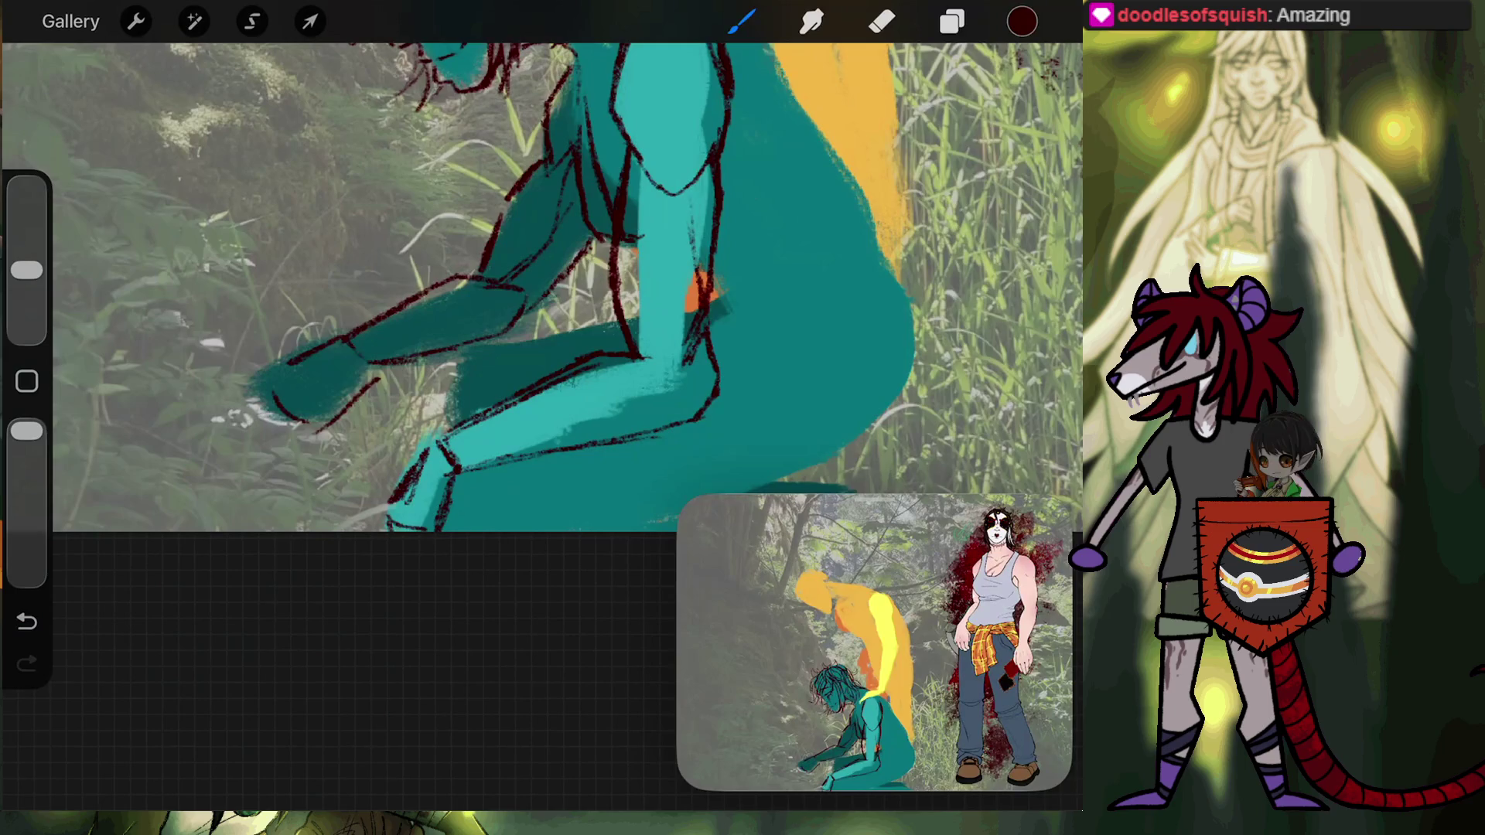
drag(267, 351, 239, 369)
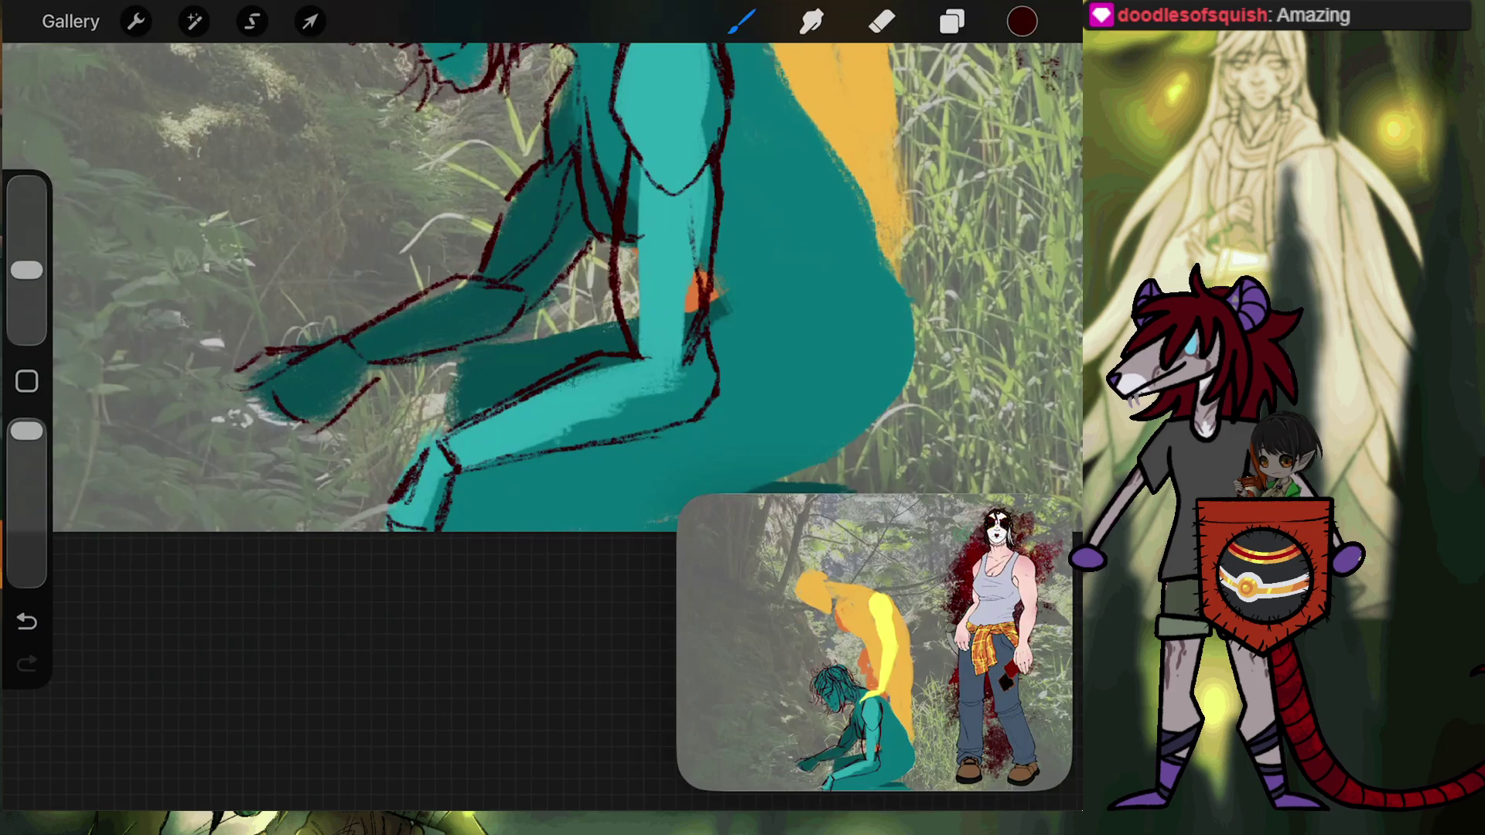
key(ctrl+z)
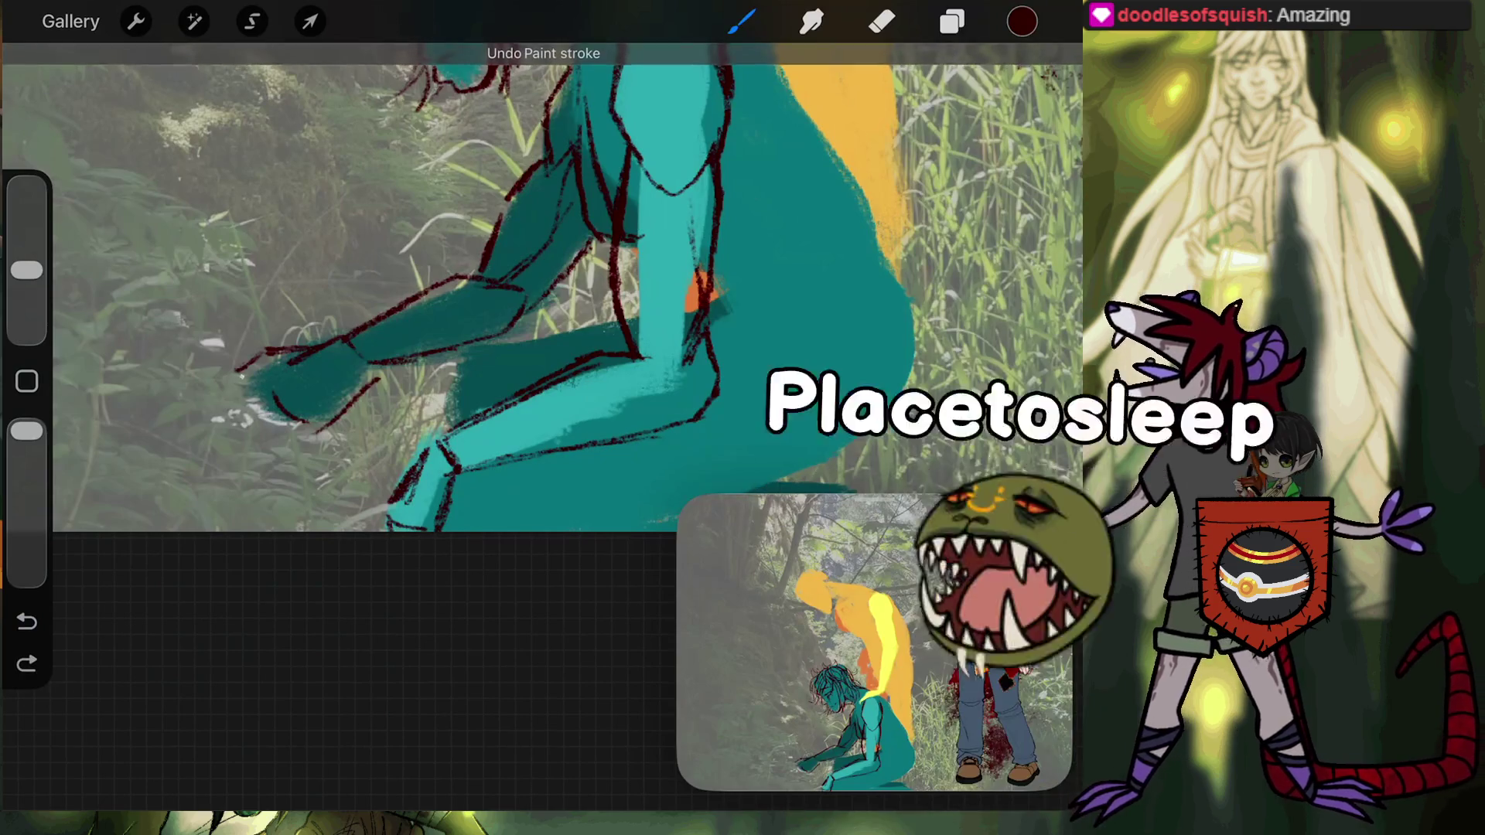
drag(257, 352, 211, 389)
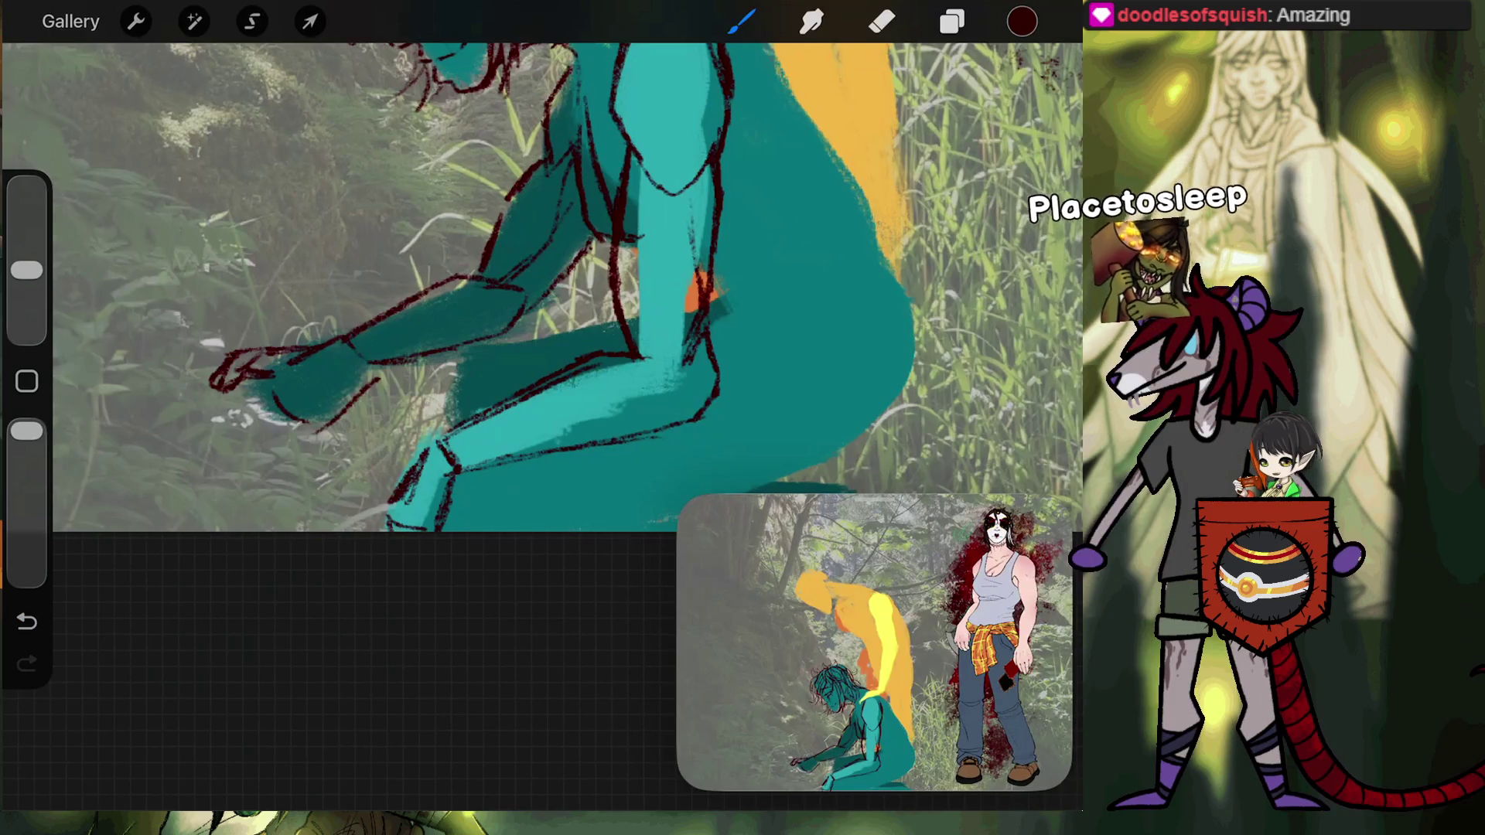
drag(276, 392, 317, 427)
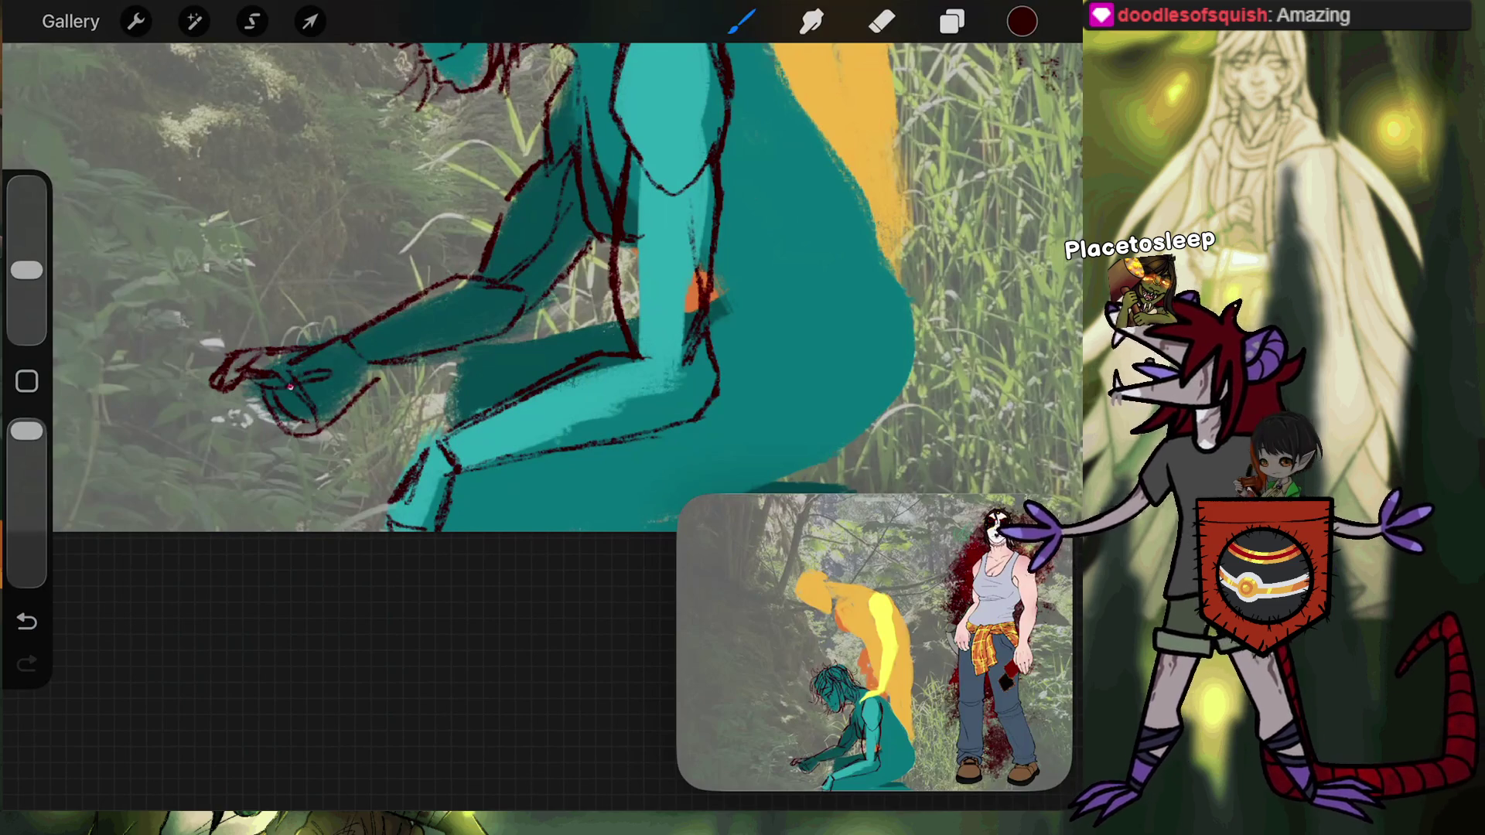
scroll(541, 286, up, 5)
Sketch dark red loops and a short finger stroke over the top of the raised hand.
scroll(541, 387, up, 3)
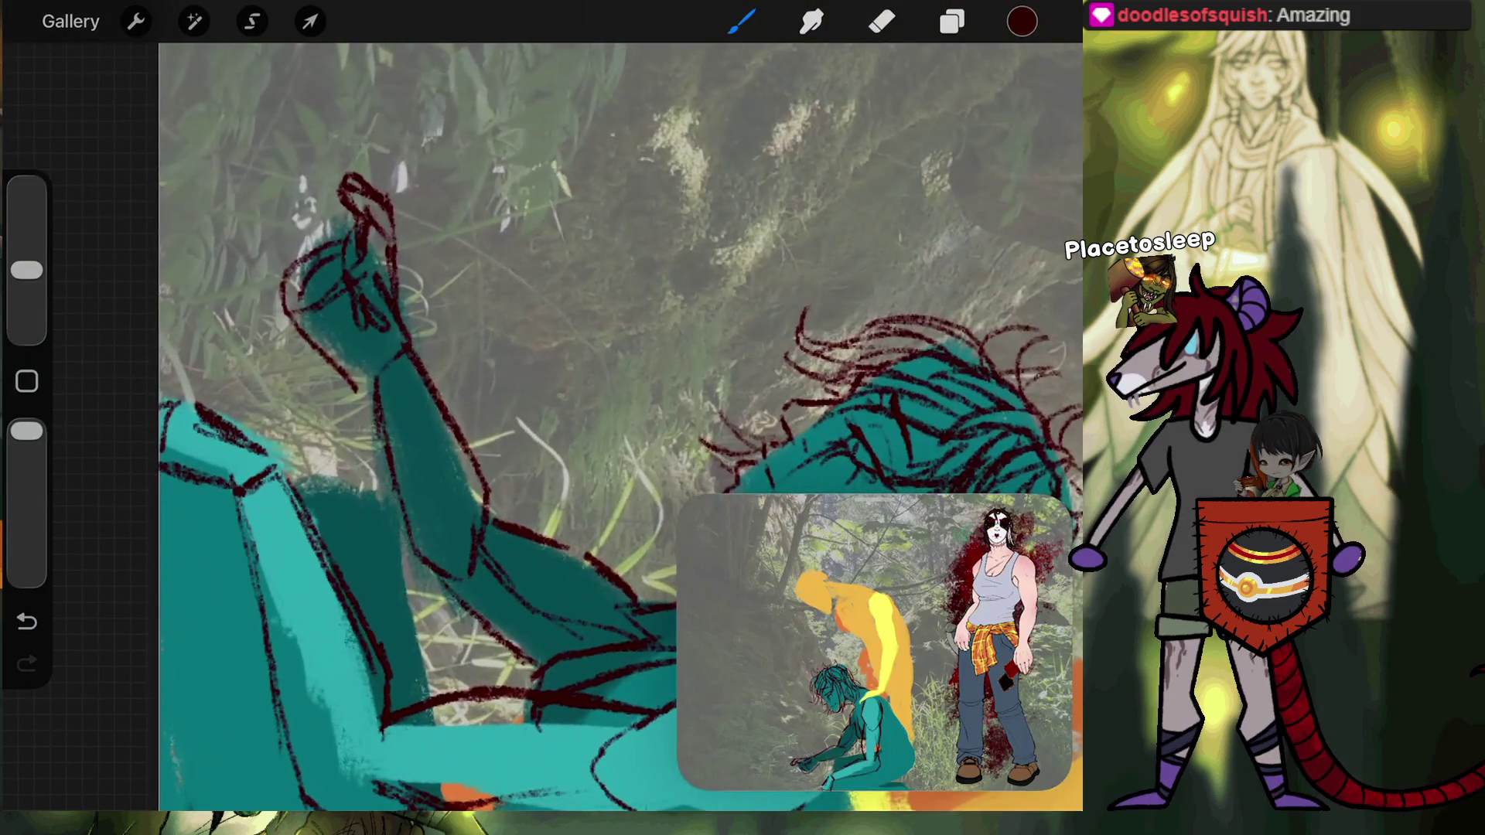
scroll(464, 348, up, 2)
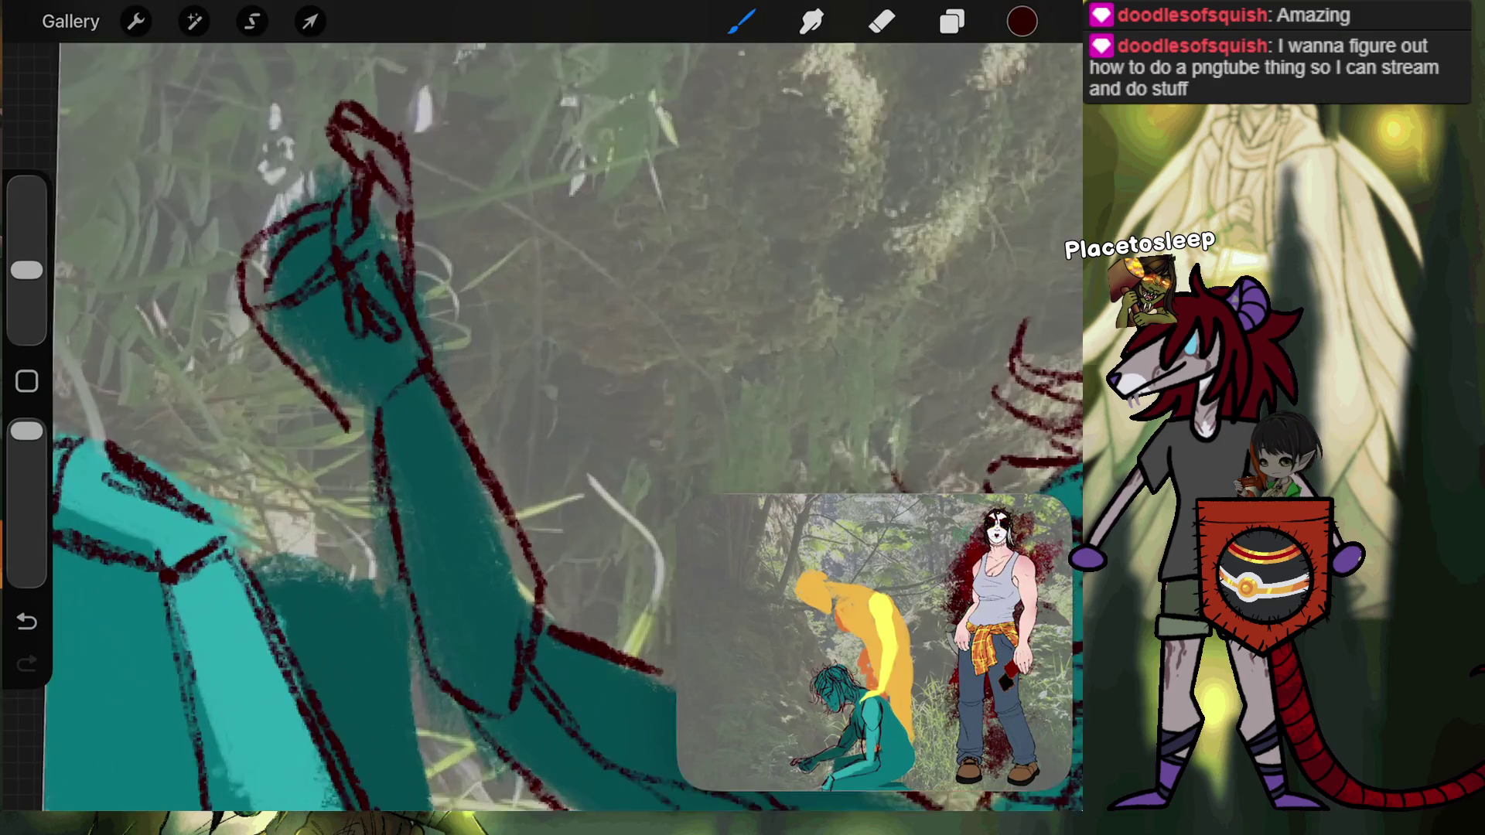
mouse_move(338, 215)
mouse_down()
mouse_move(333, 289)
mouse_move(400, 340)
mouse_up()
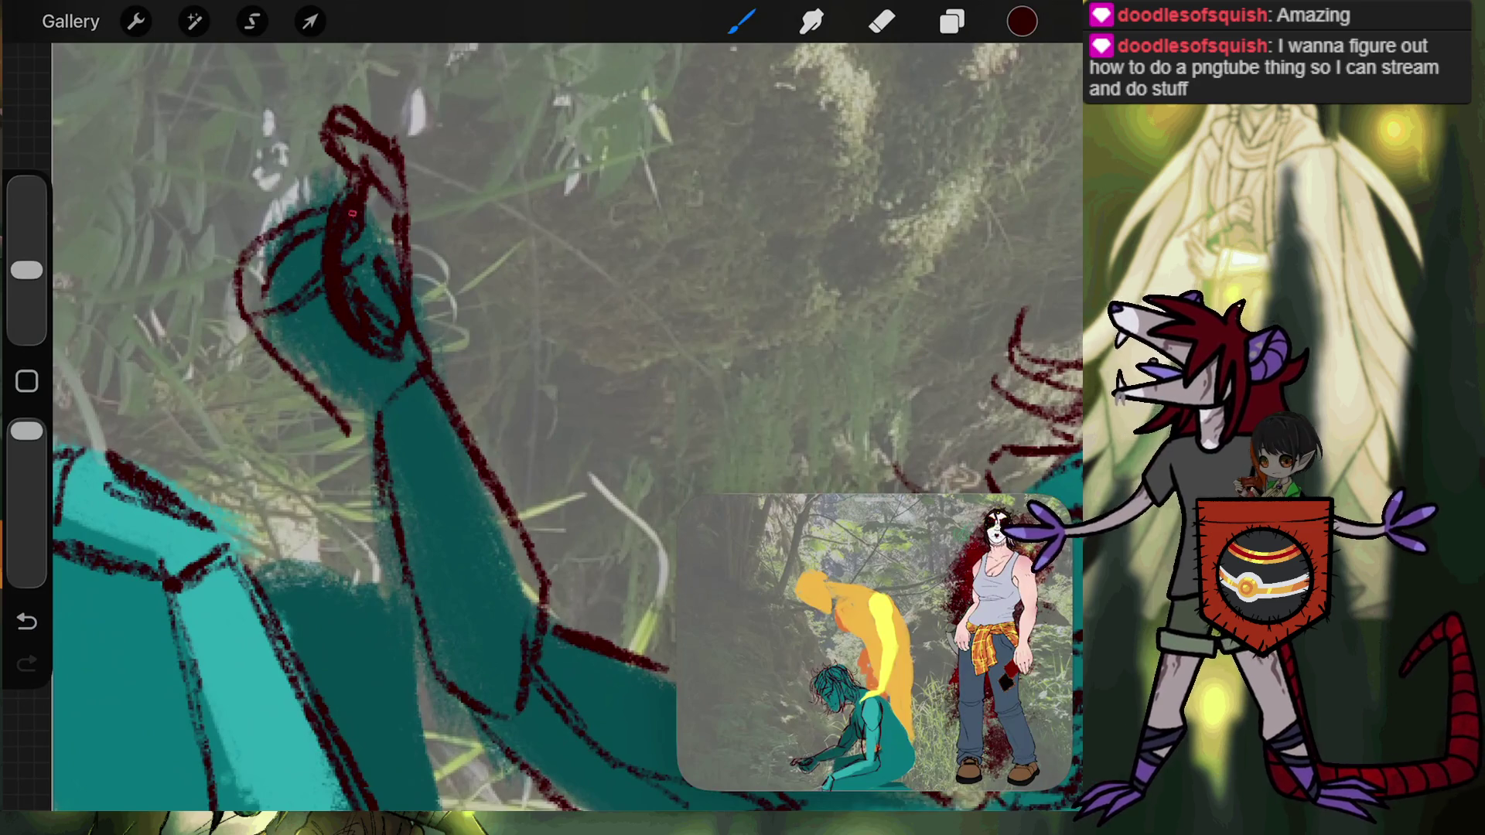
scroll(542, 426, up, 3)
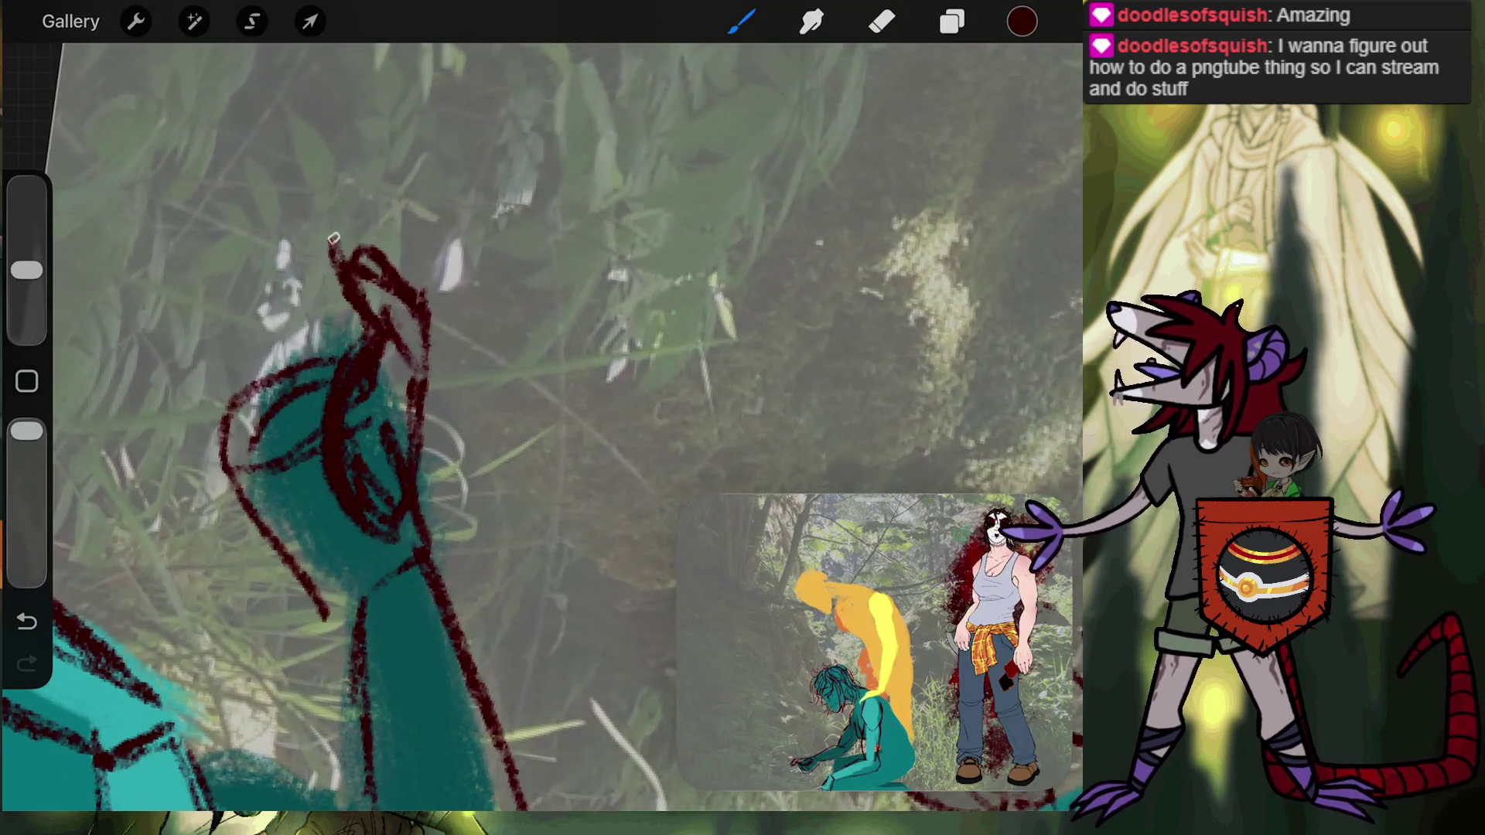
mouse_move(333, 242)
mouse_down()
mouse_move(350, 231)
mouse_move(422, 301)
mouse_move(438, 372)
mouse_up()
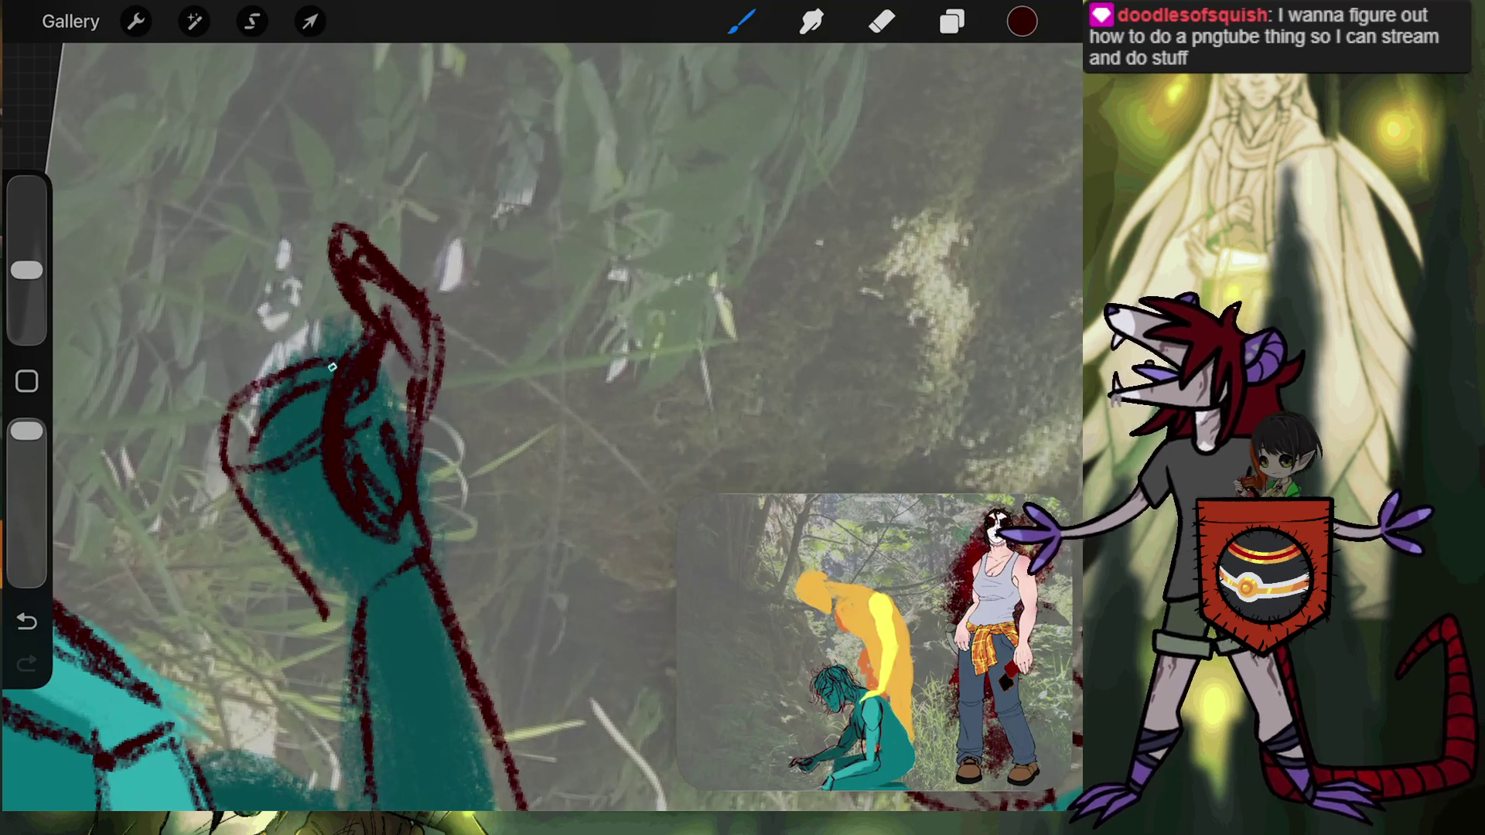
drag(289, 275, 348, 336)
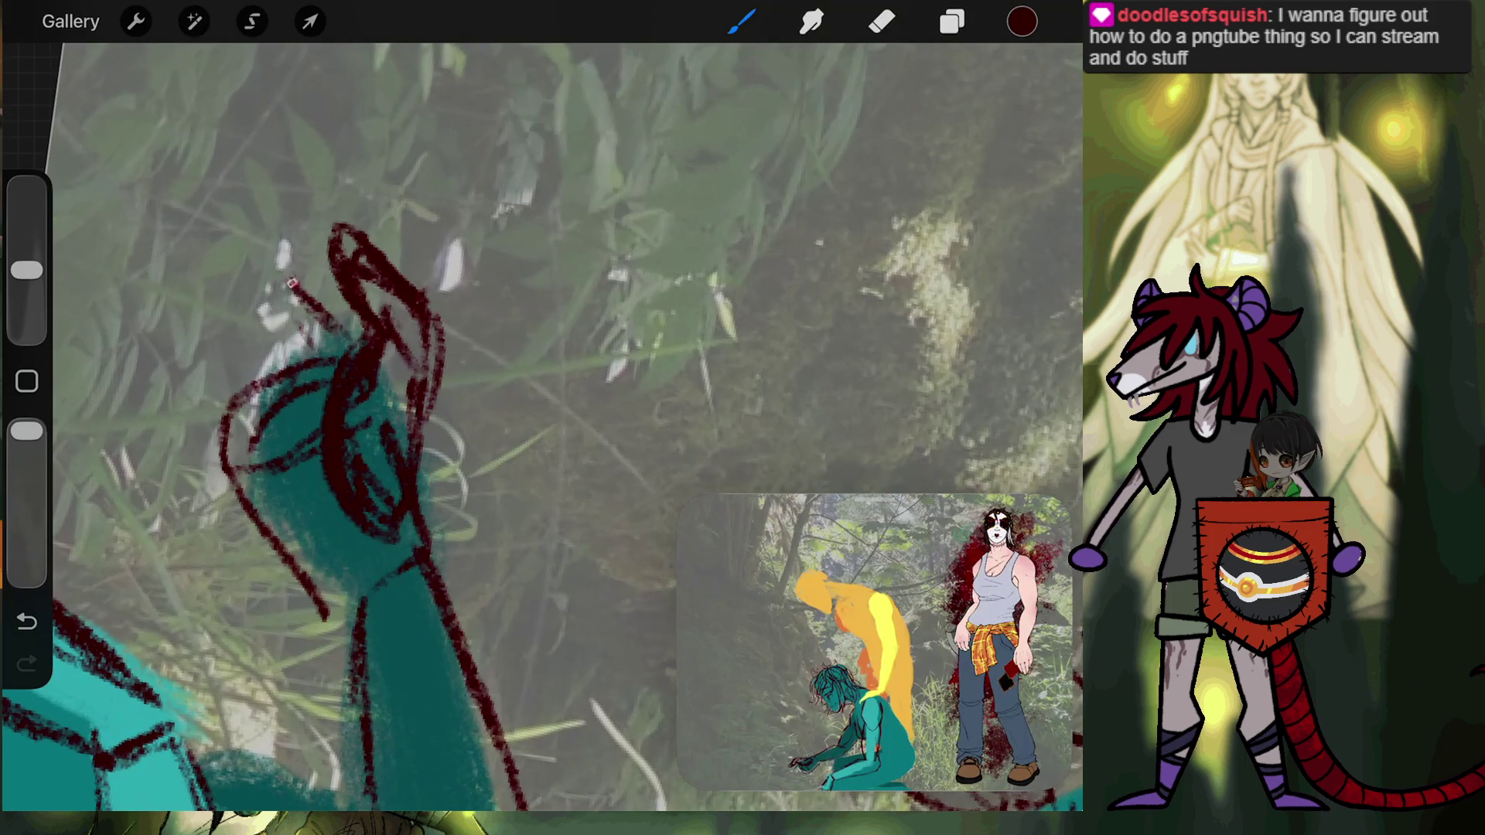
drag(292, 284, 287, 270)
Replace an undone stray line with finger strokes at the hand's upper left and left side.
drag(257, 336, 215, 208)
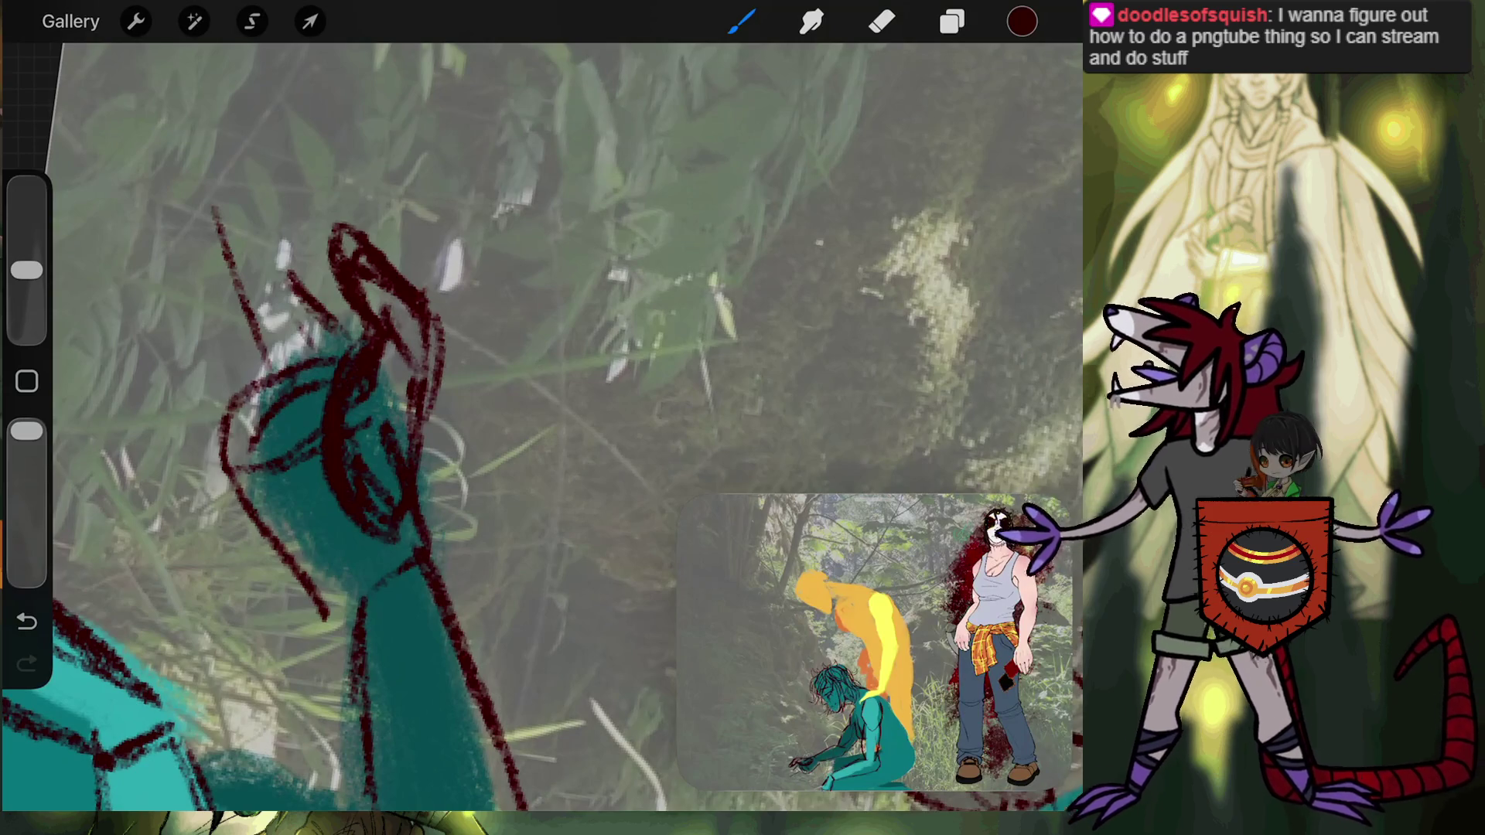
key(ctrl+z)
drag(218, 255, 280, 358)
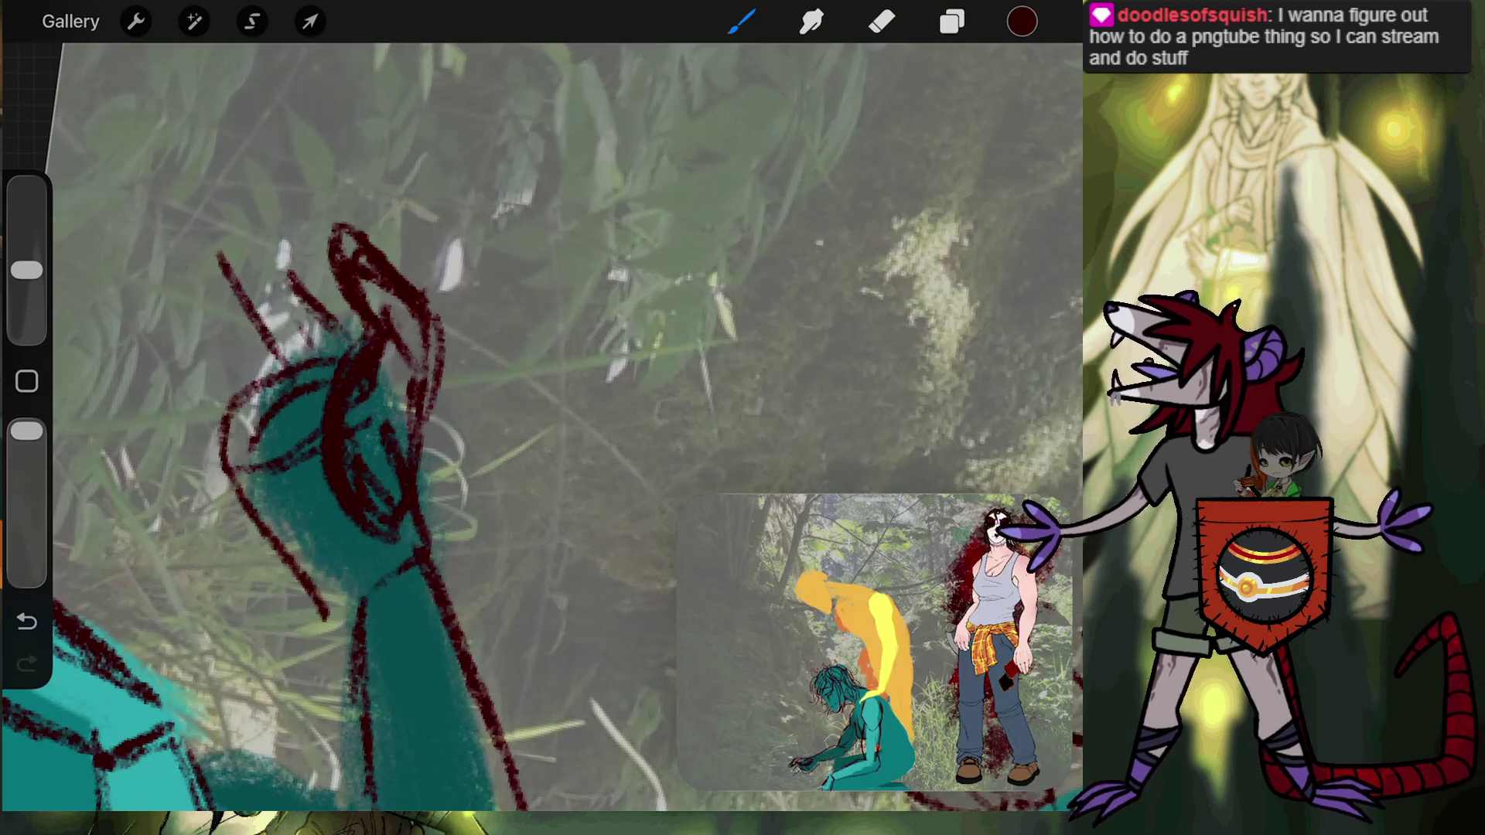
drag(222, 229, 278, 251)
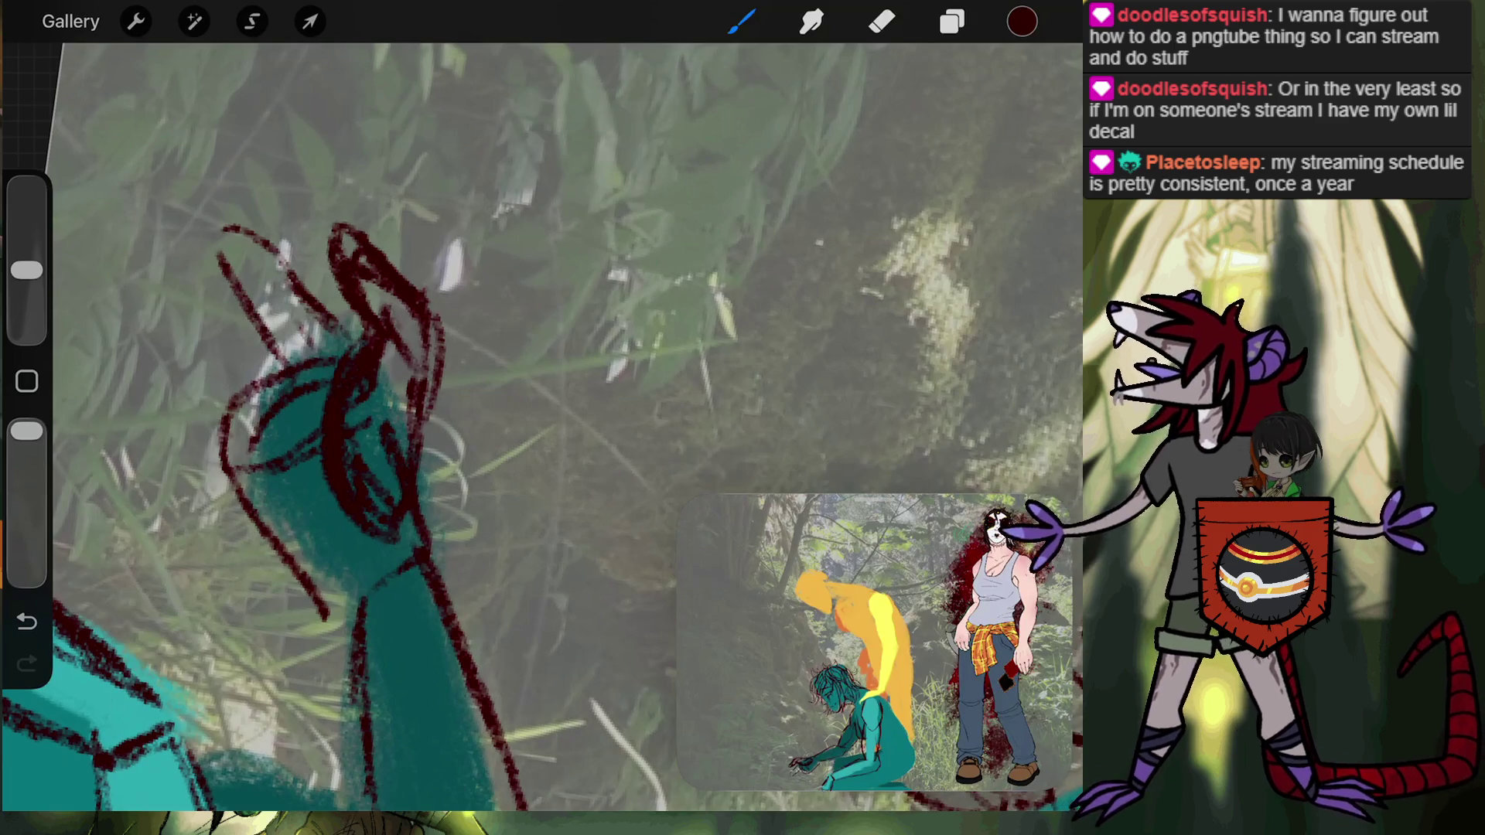
mouse_move(267, 243)
mouse_down()
mouse_move(193, 228)
mouse_move(252, 300)
mouse_up()
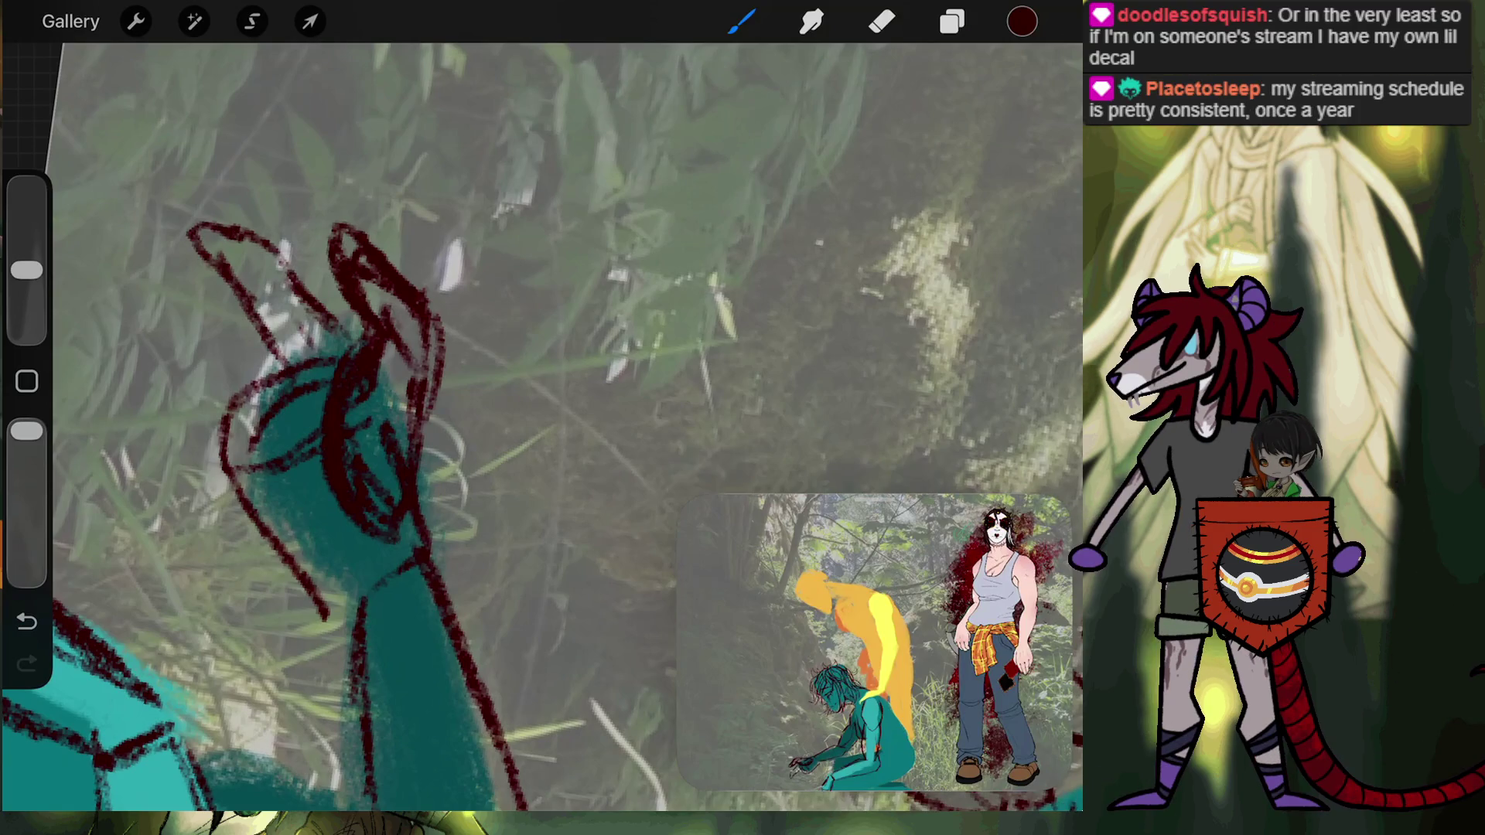
mouse_move(242, 381)
mouse_down()
mouse_move(176, 275)
mouse_move(231, 362)
mouse_move(131, 346)
mouse_move(235, 407)
mouse_up()
drag(173, 350, 235, 393)
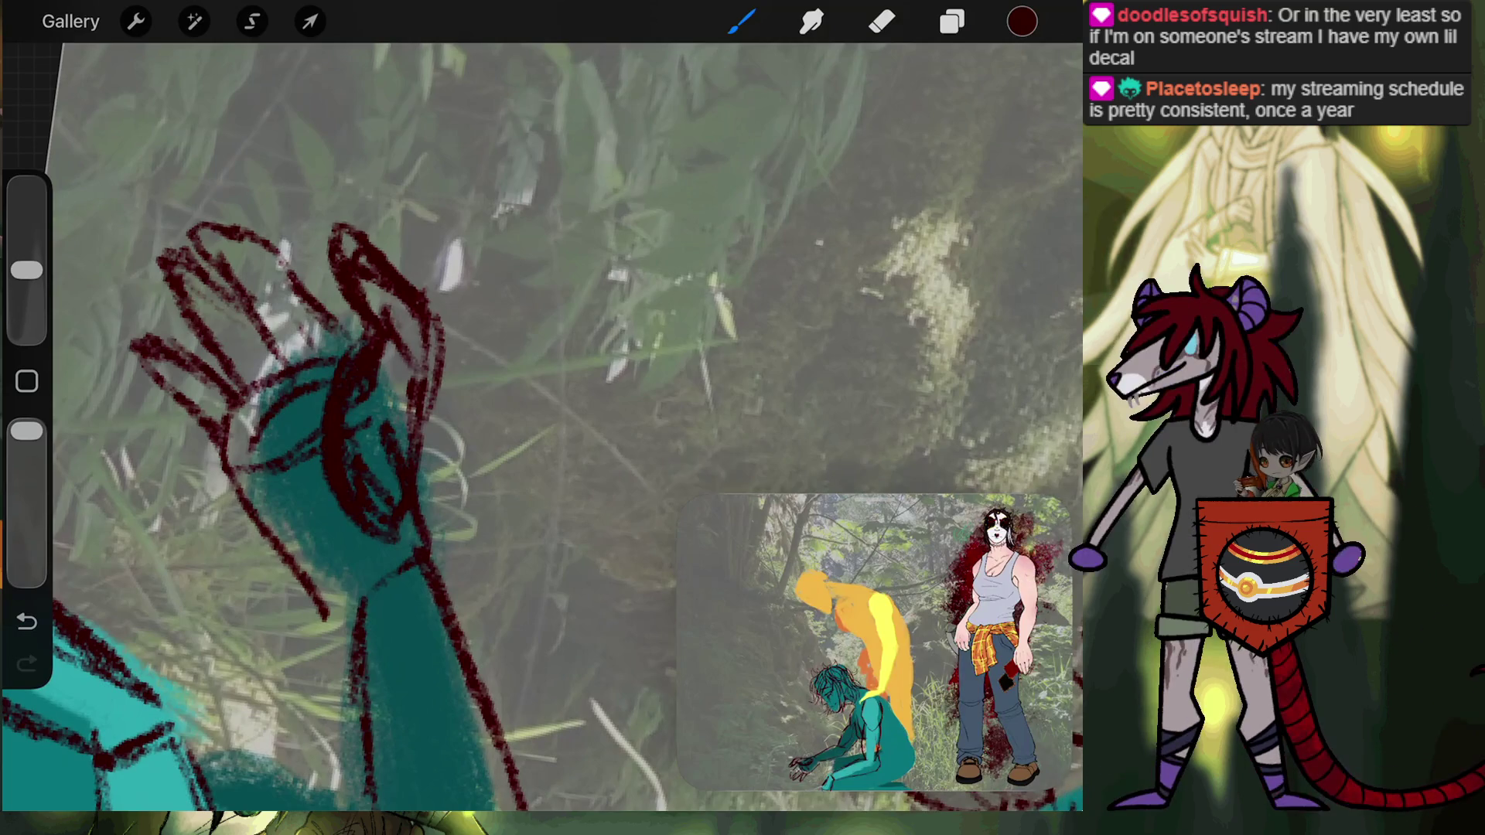
scroll(541, 426, down, 5)
Sketch dark red finger lines on the outstretched hand and hatch the wrist and palm.
scroll(479, 363, up, 3)
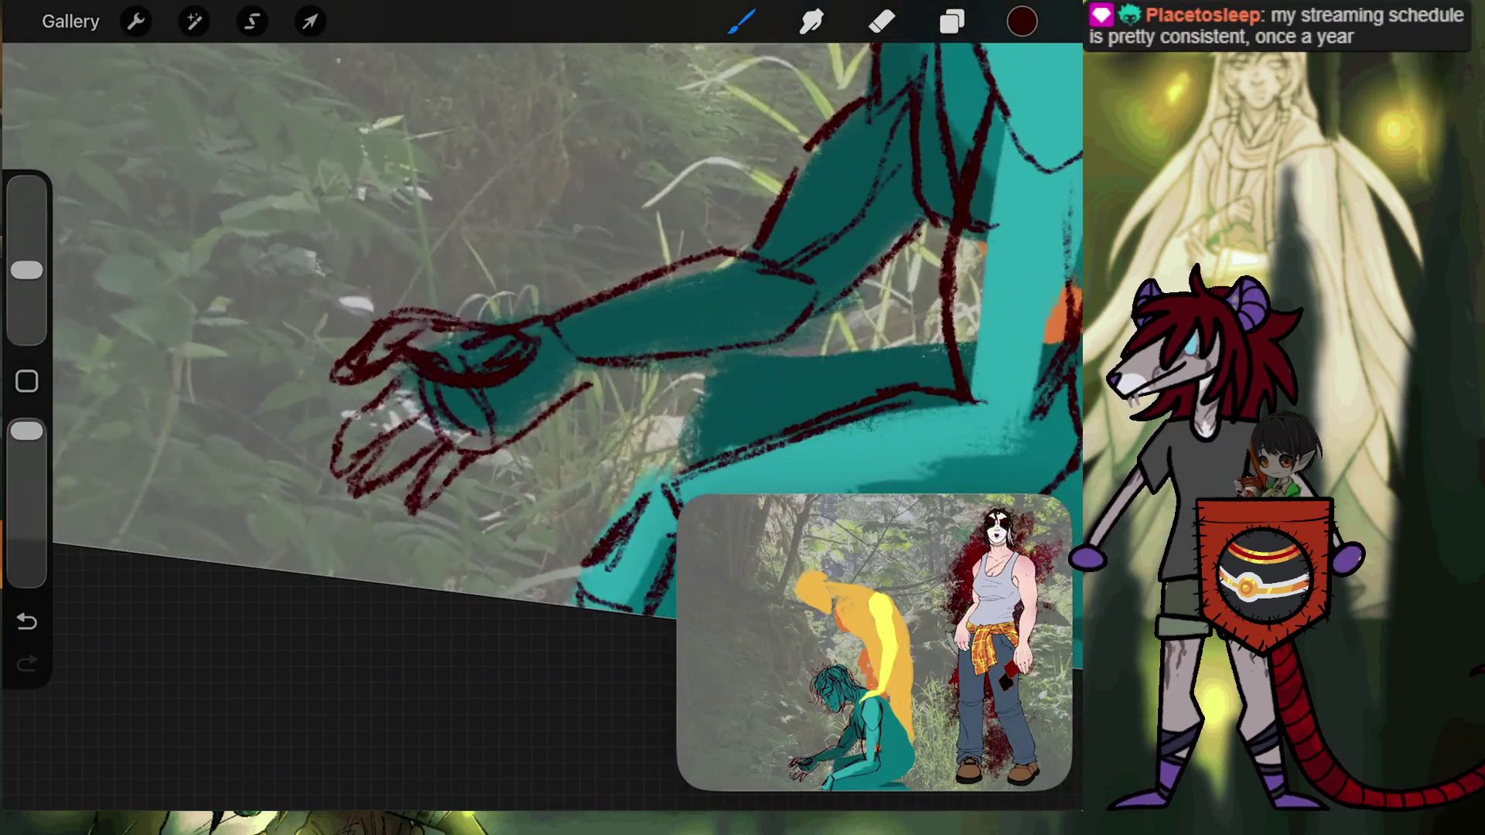
scroll(480, 363, up, 2)
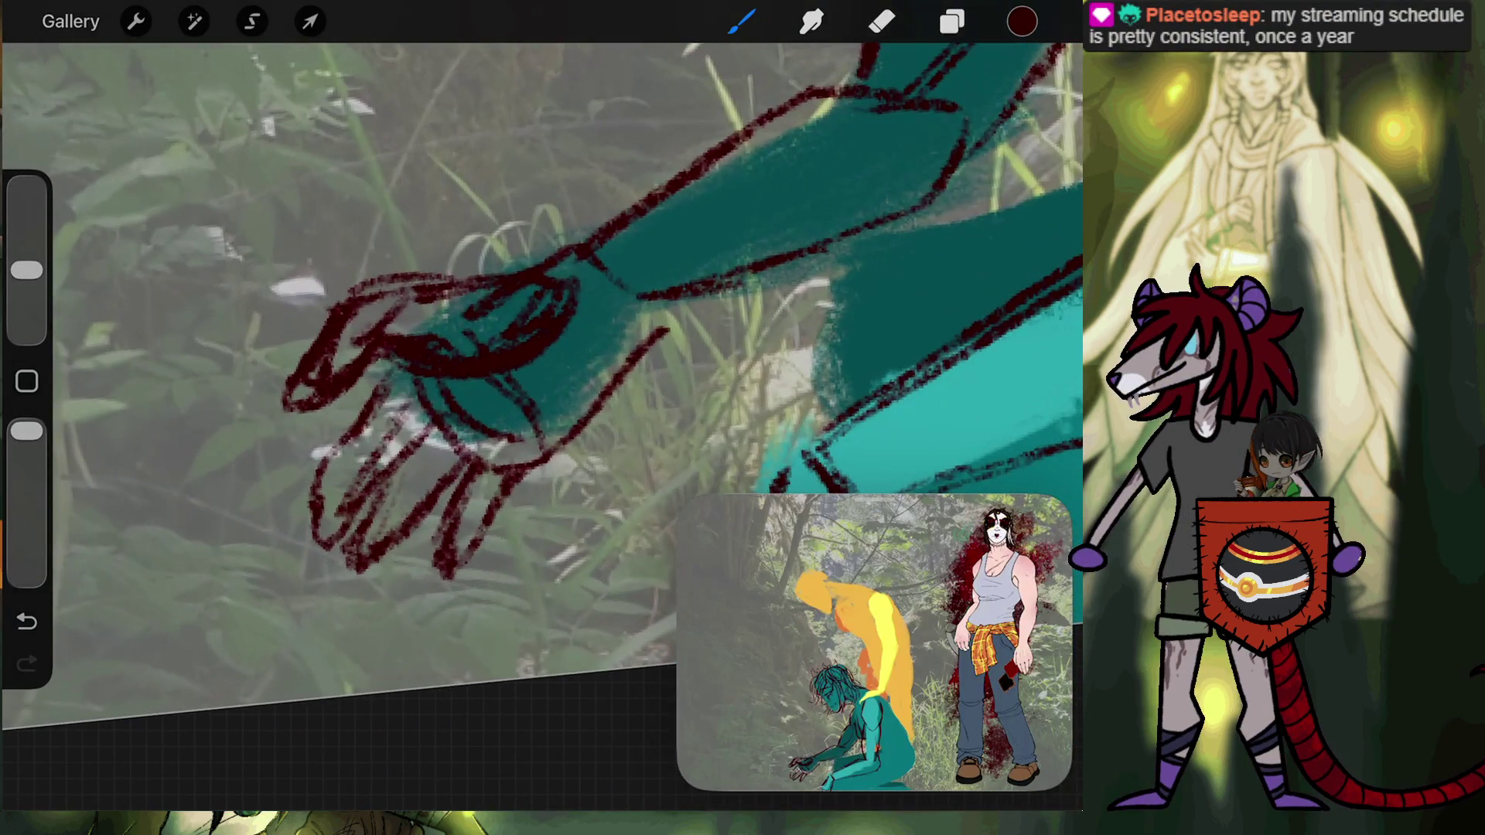
drag(398, 421, 341, 542)
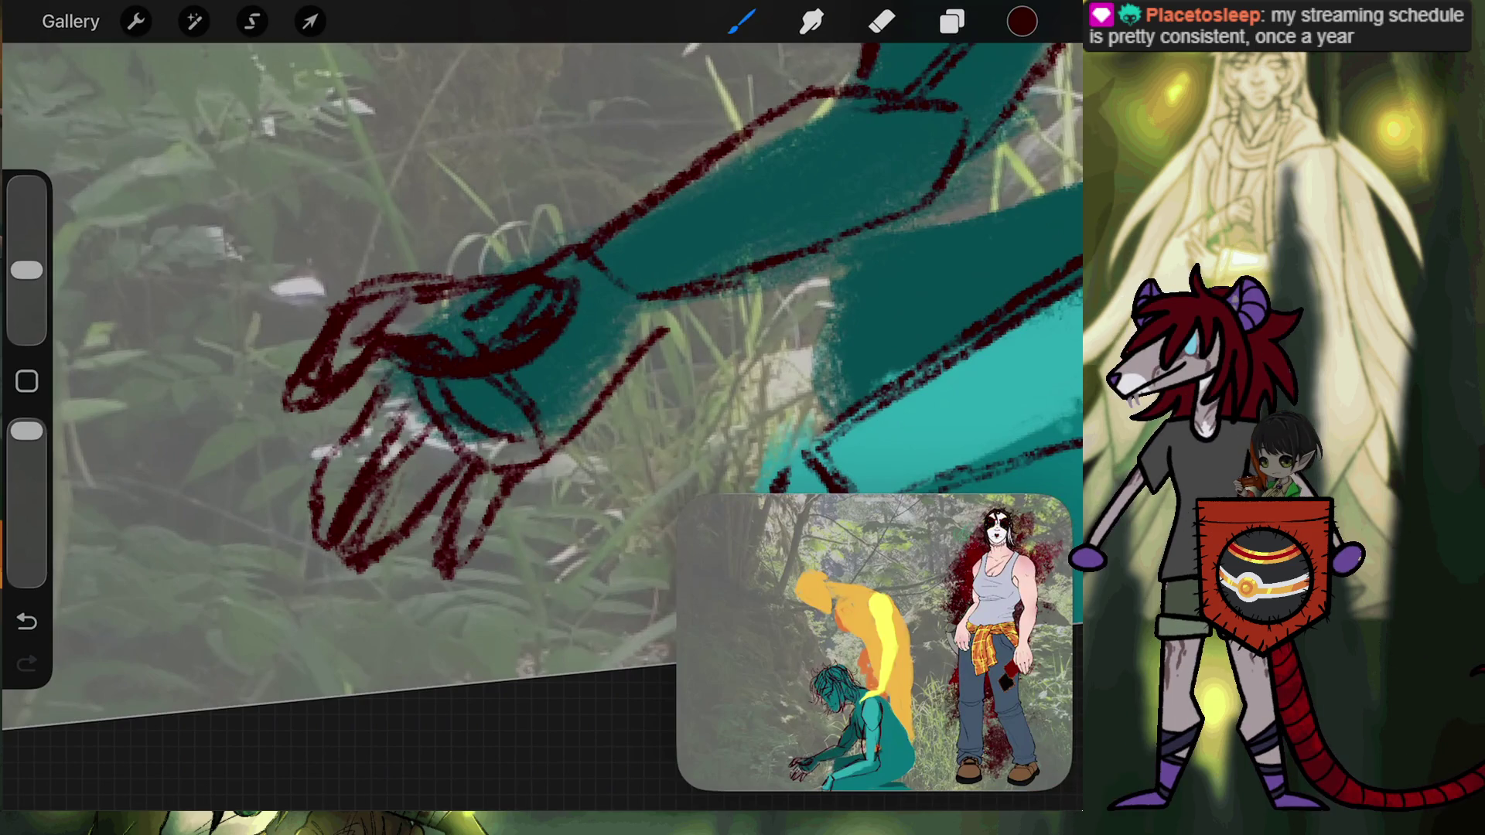
drag(371, 410, 336, 450)
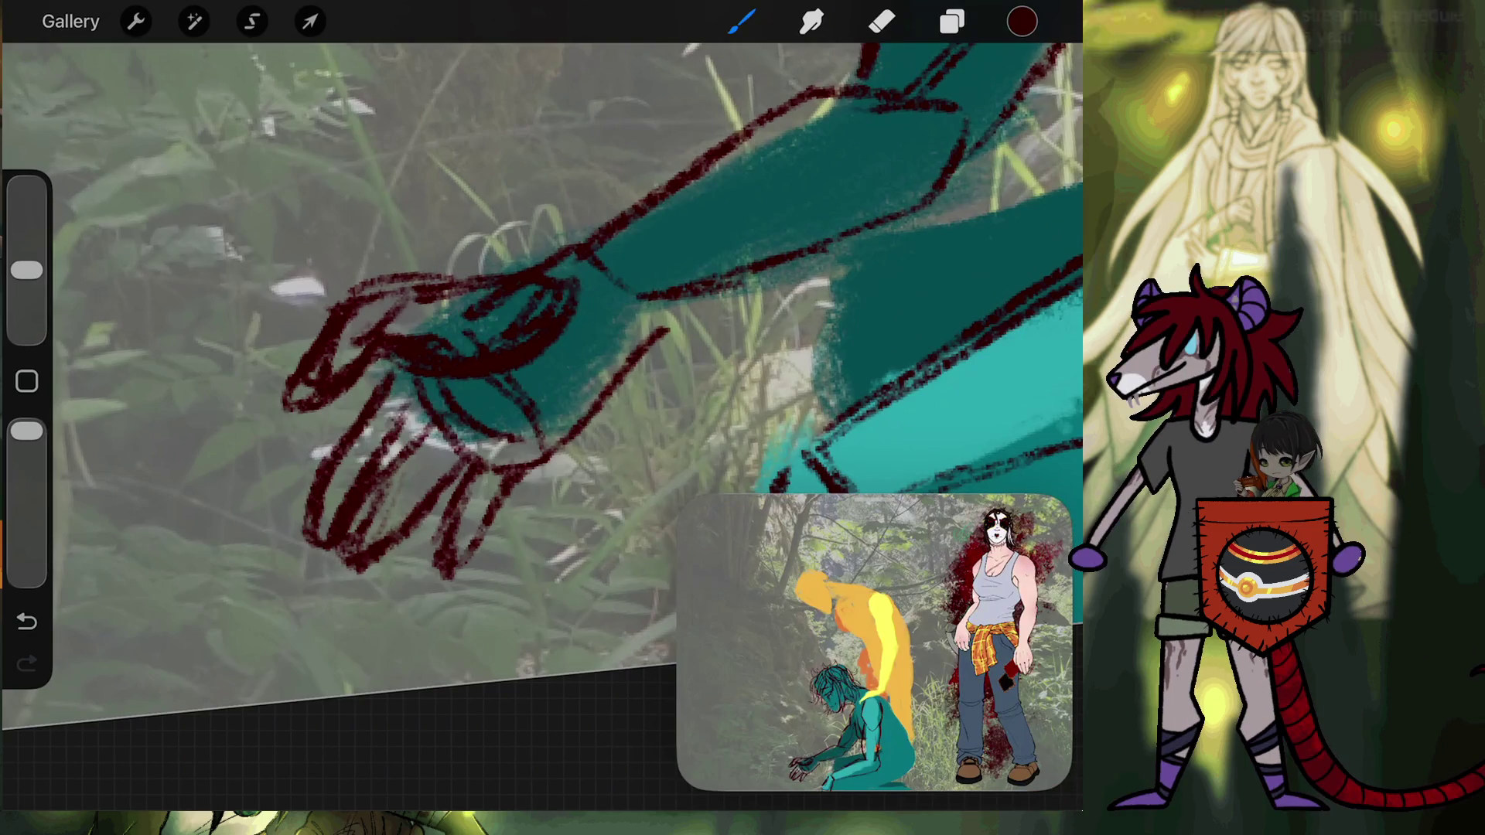
drag(398, 375, 468, 468)
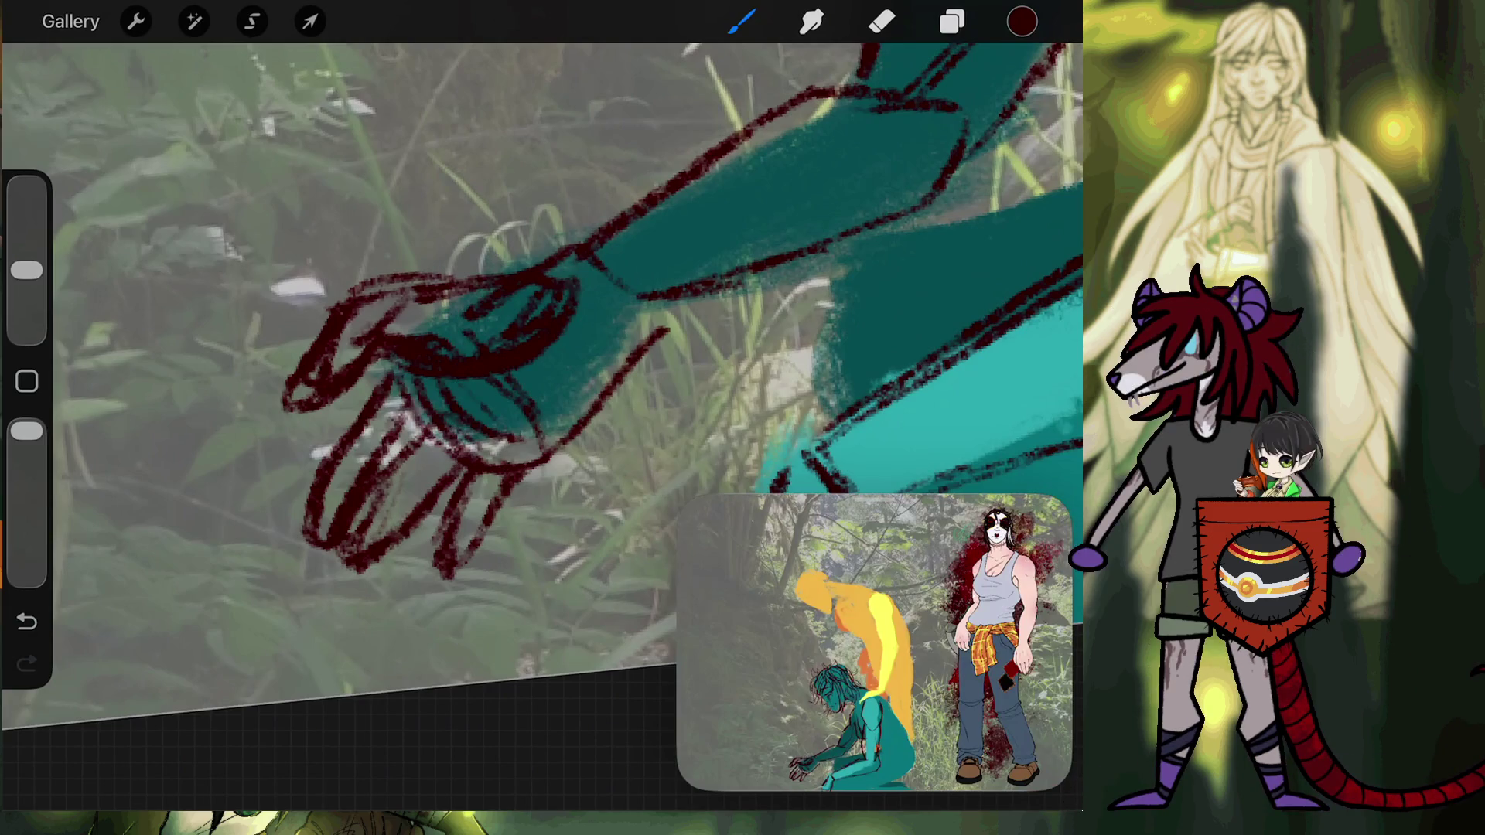
drag(464, 377, 517, 457)
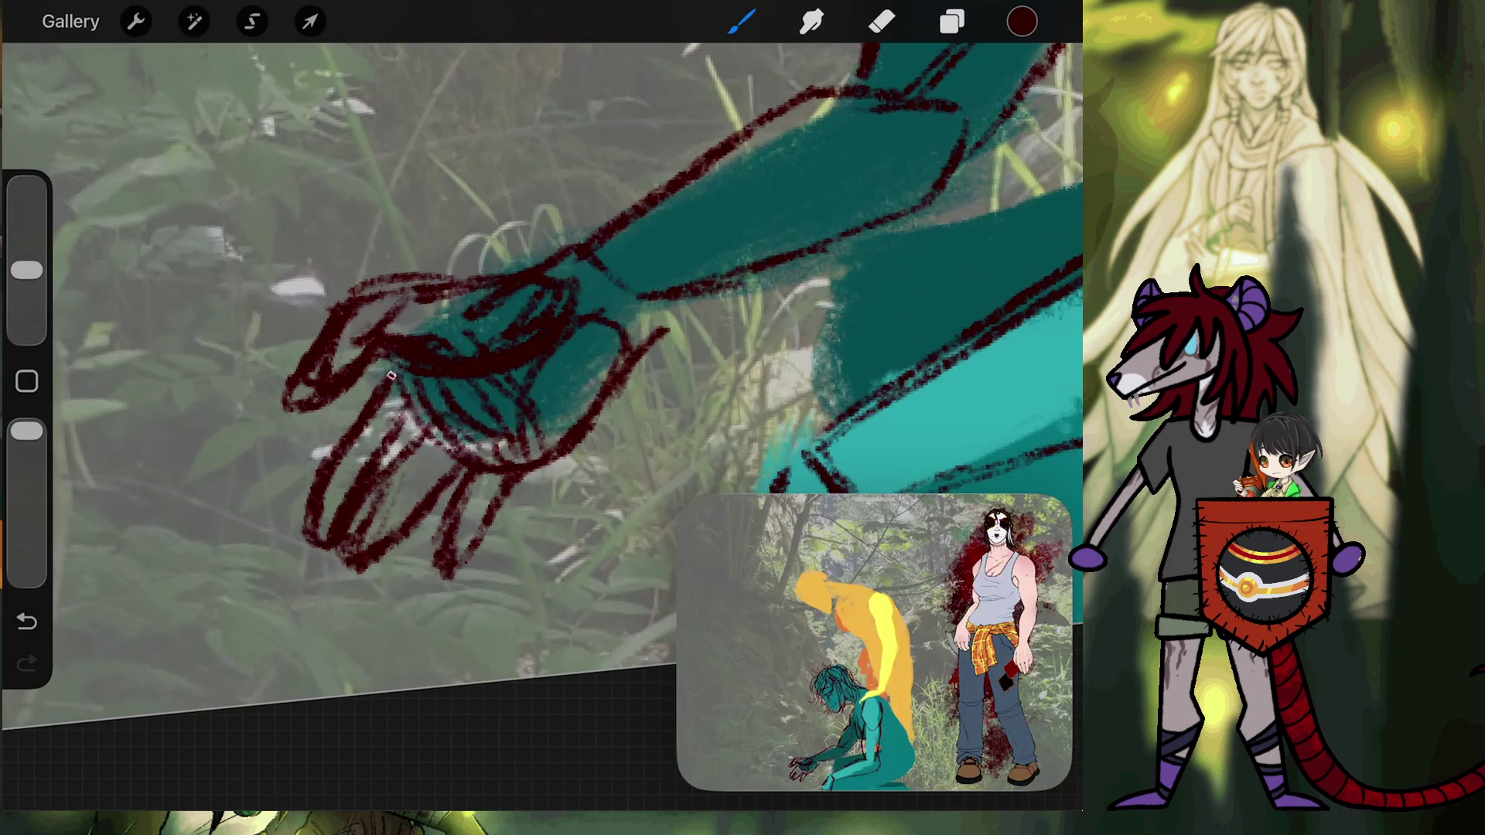
Thicken the leftmost finger and fingertip, and line the hand's top edge in dark red.
drag(328, 451, 301, 494)
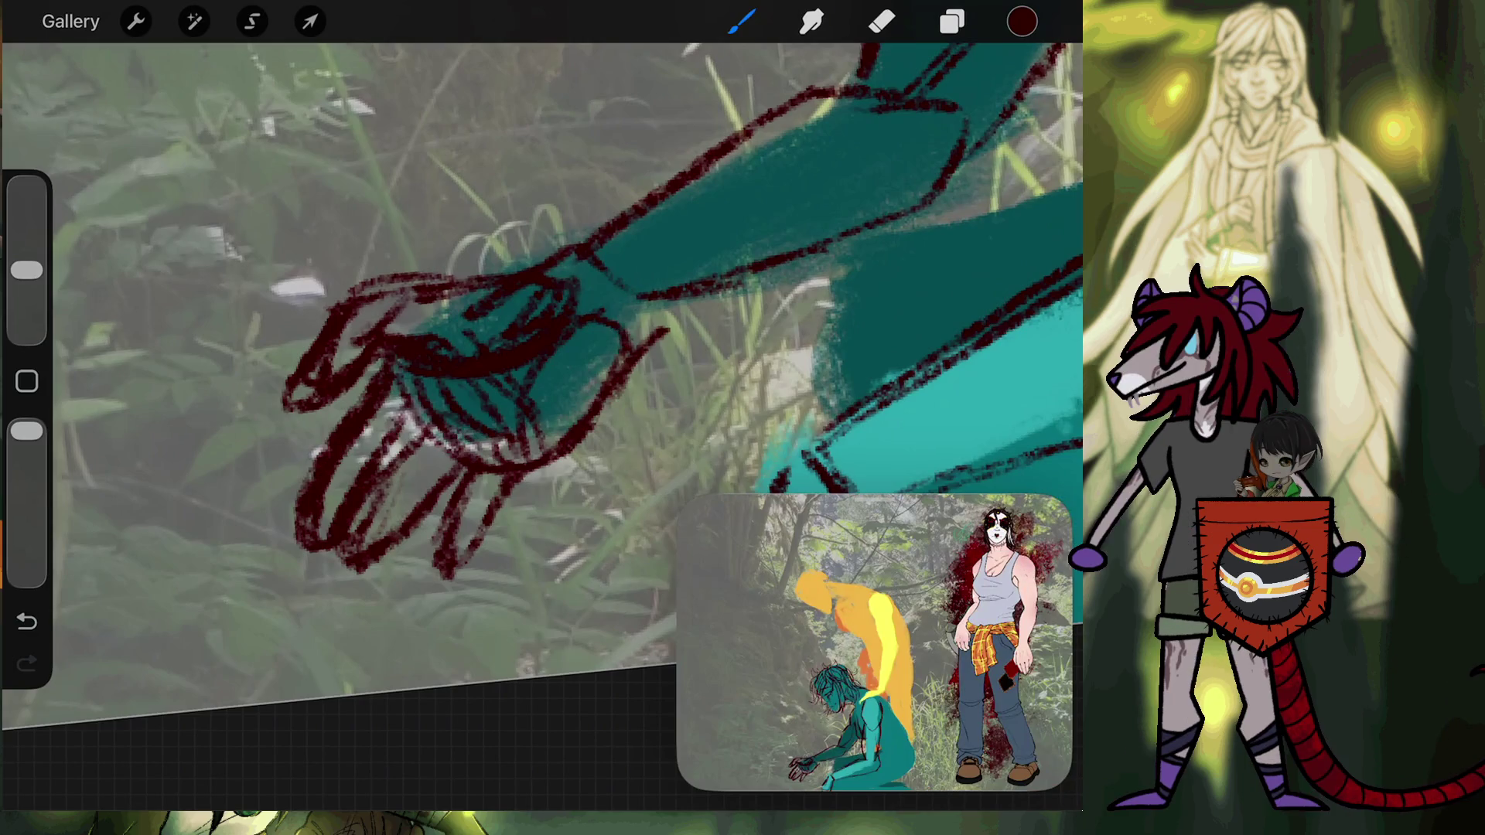
drag(314, 551, 329, 567)
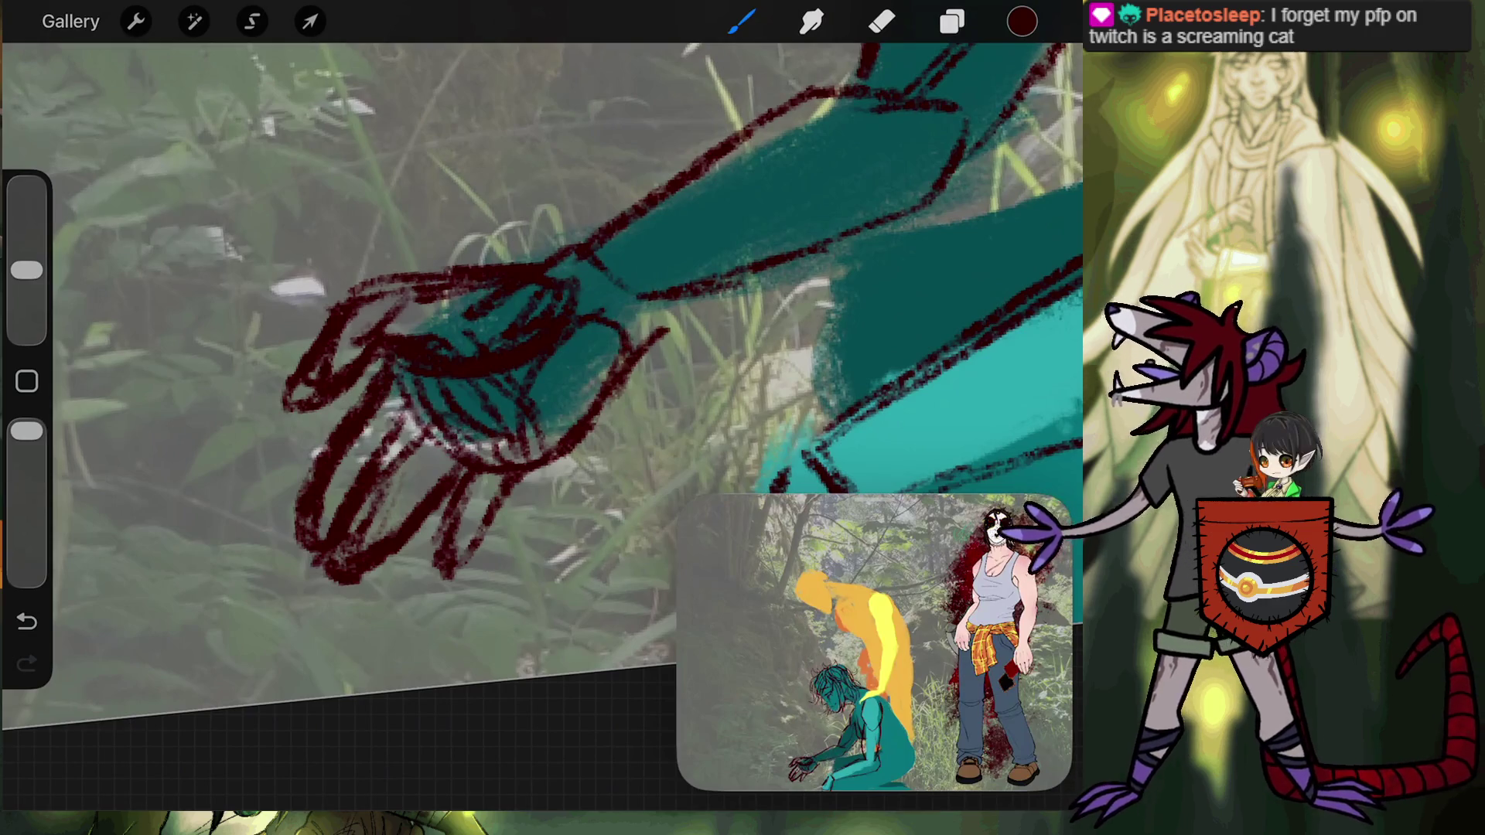
drag(422, 270, 373, 281)
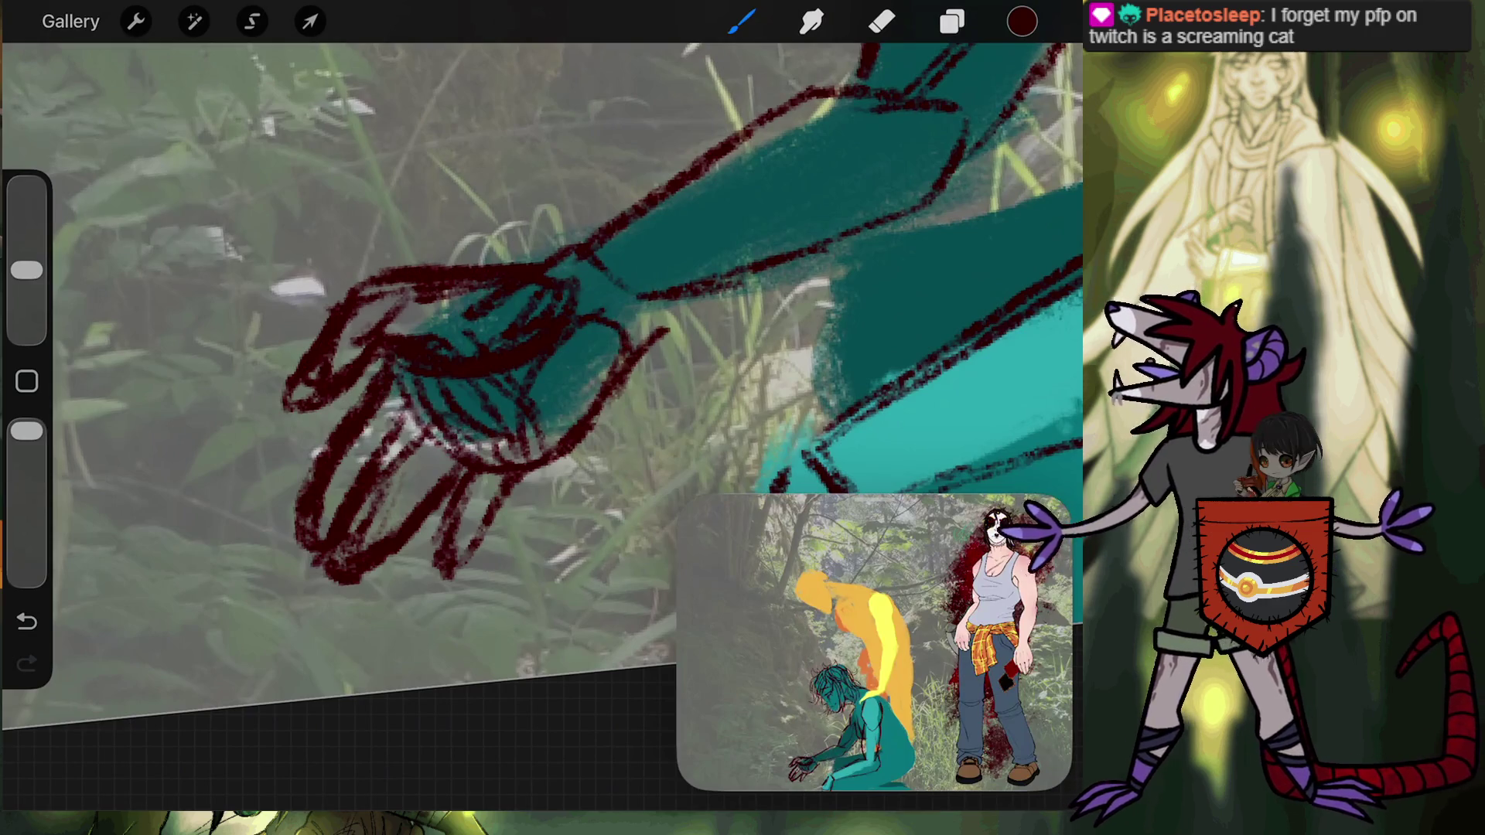
mouse_move(464, 267)
mouse_down()
mouse_move(550, 258)
mouse_move(577, 328)
mouse_up()
click(882, 22)
Erase the stray red strokes inside the teal palm, then return to the brush.
mouse_move(402, 289)
mouse_down()
mouse_move(529, 296)
mouse_move(541, 317)
mouse_move(495, 334)
mouse_up()
mouse_move(484, 304)
mouse_down()
mouse_move(468, 337)
mouse_move(305, 391)
mouse_up()
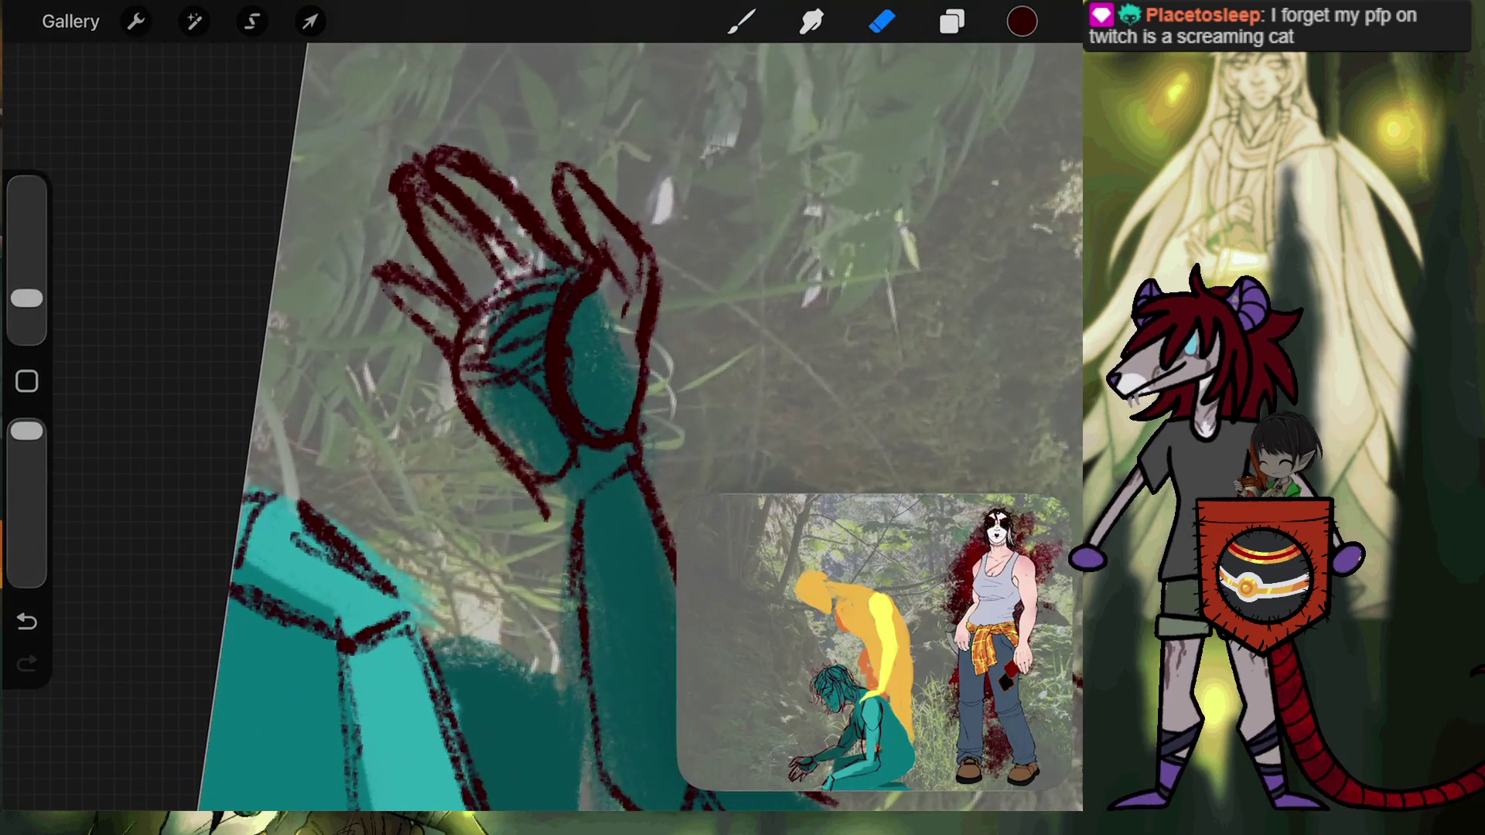
key(b)
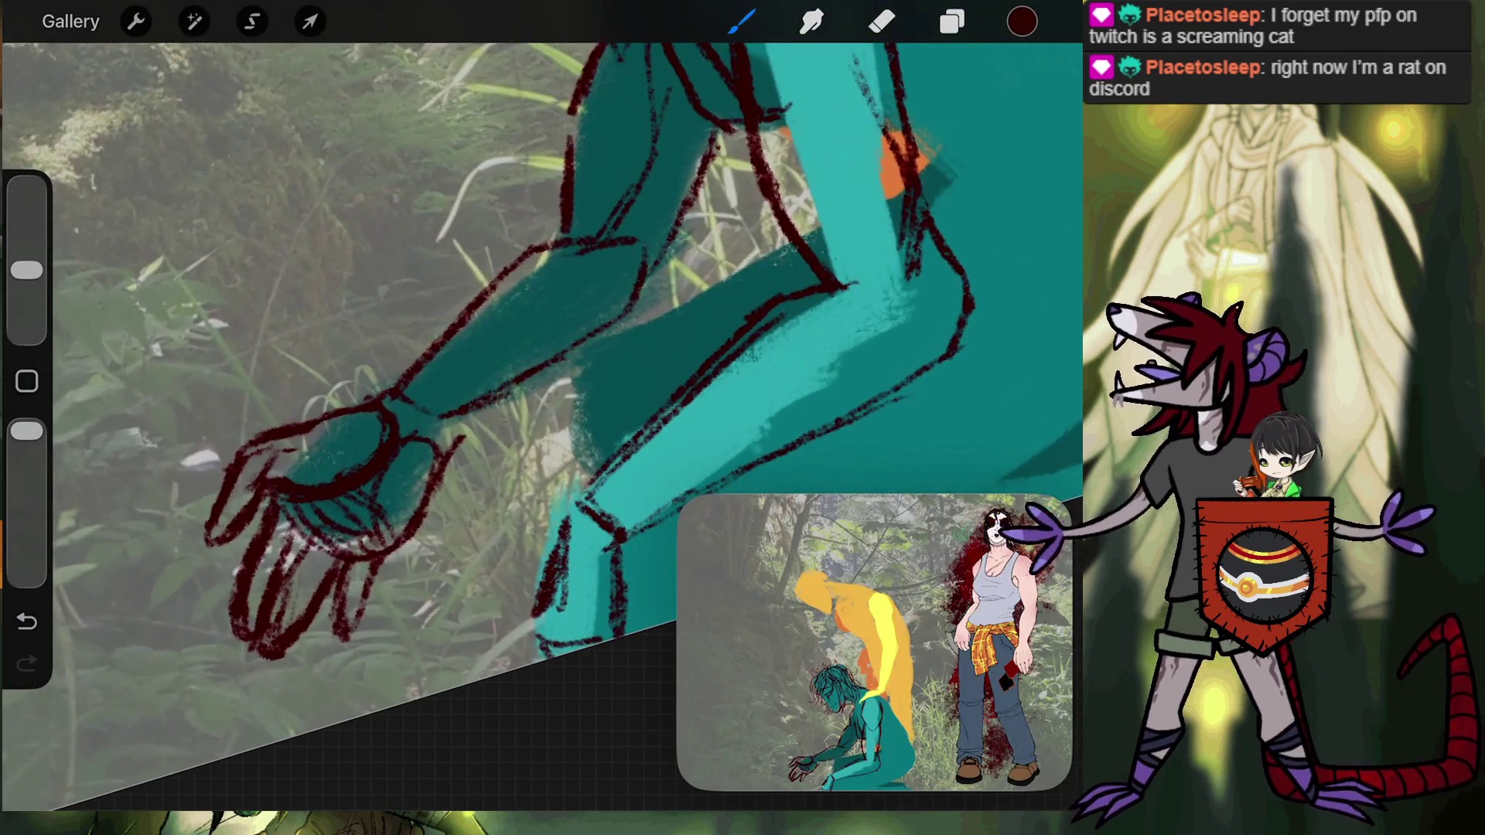
Lasso the hand and distort it, raising its lower-right side and shifting it slightly right.
key(s)
mouse_move(181, 500)
mouse_down()
mouse_move(305, 402)
mouse_move(402, 630)
mouse_up()
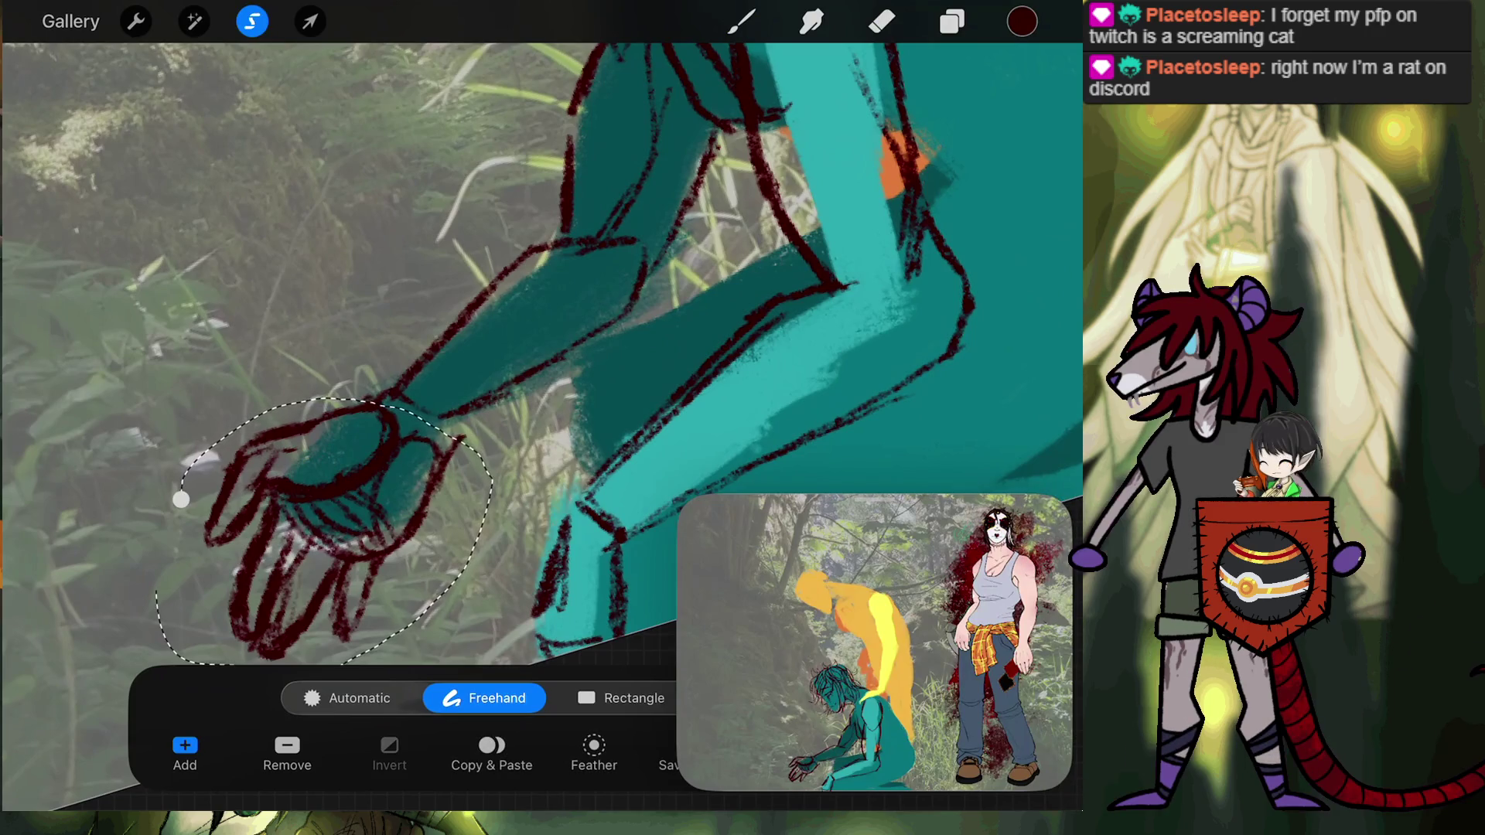
scroll(487, 348, down, 3)
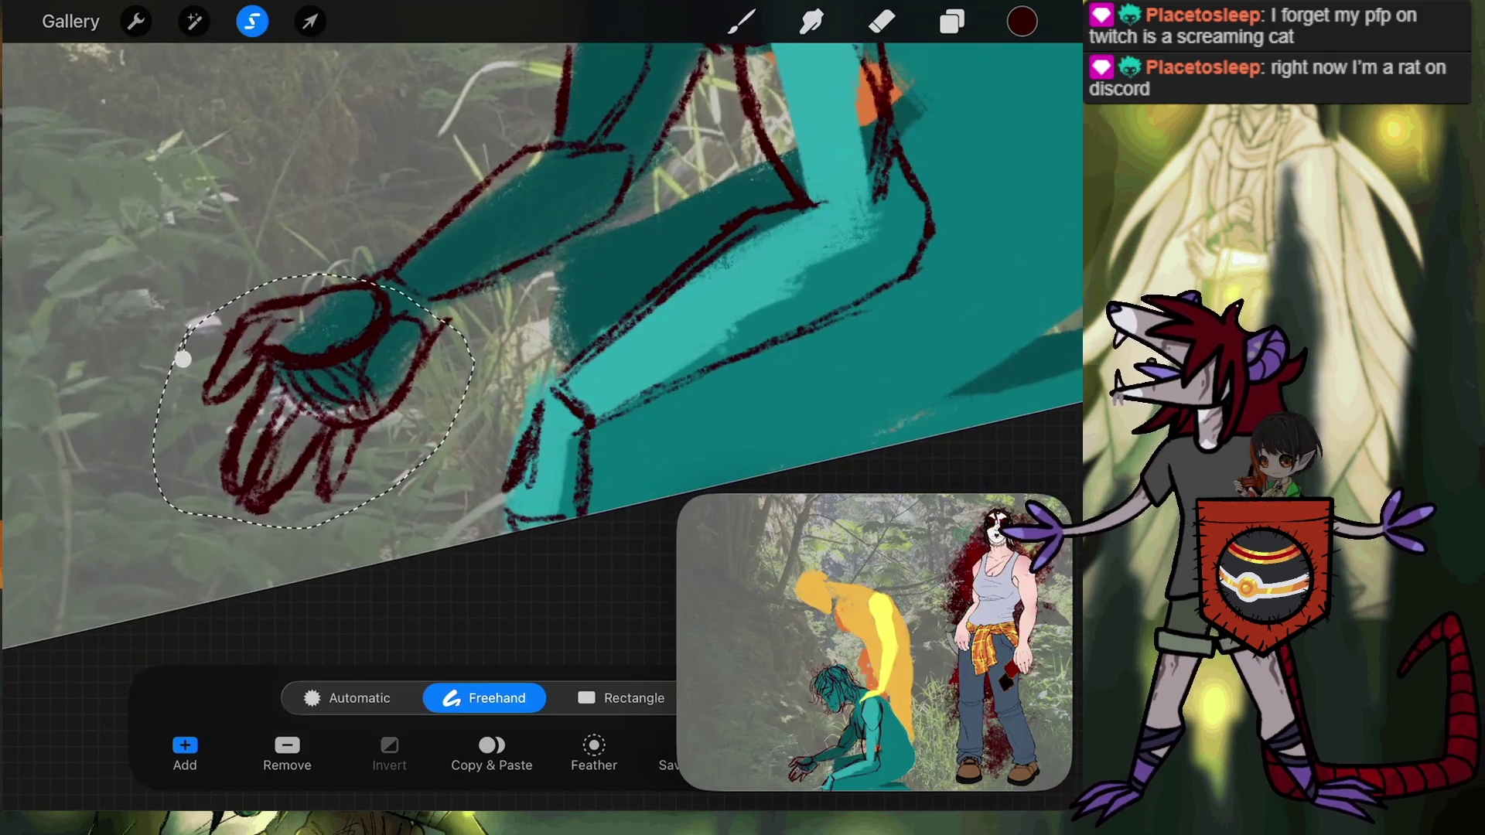
click(309, 21)
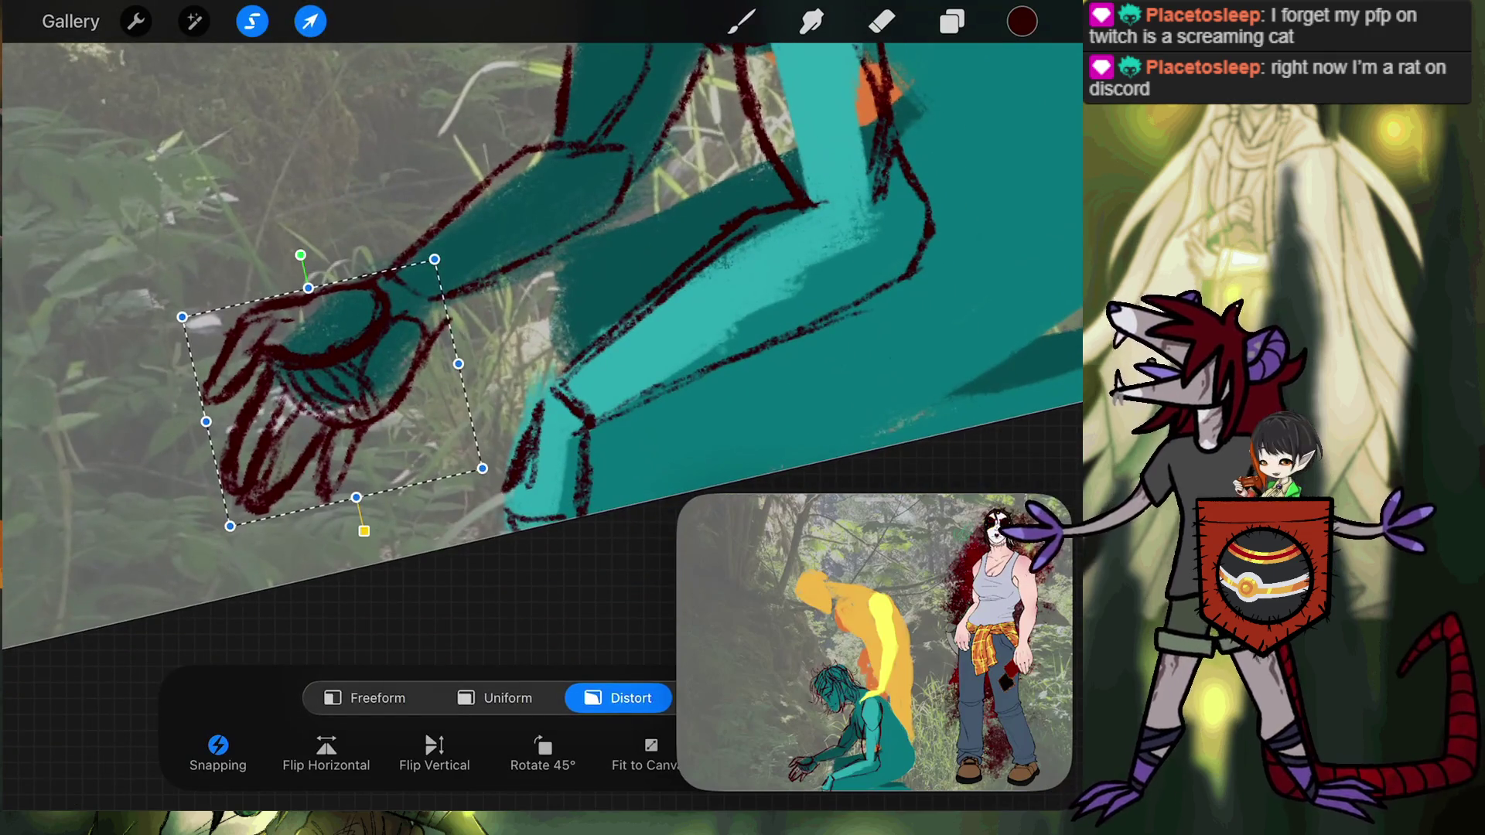
drag(230, 527, 245, 516)
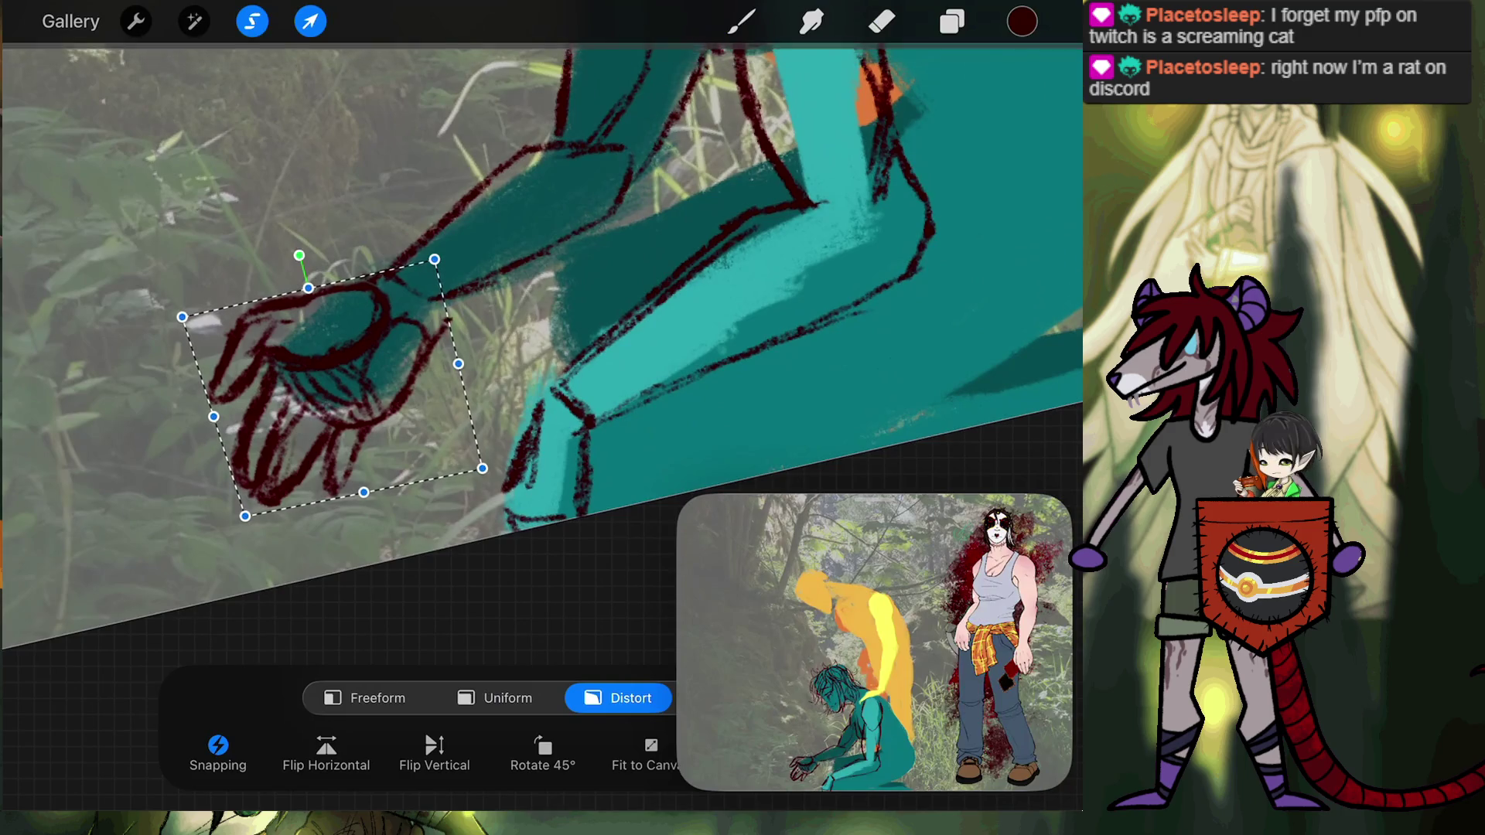
drag(333, 387, 341, 383)
drag(482, 468, 475, 439)
click(741, 22)
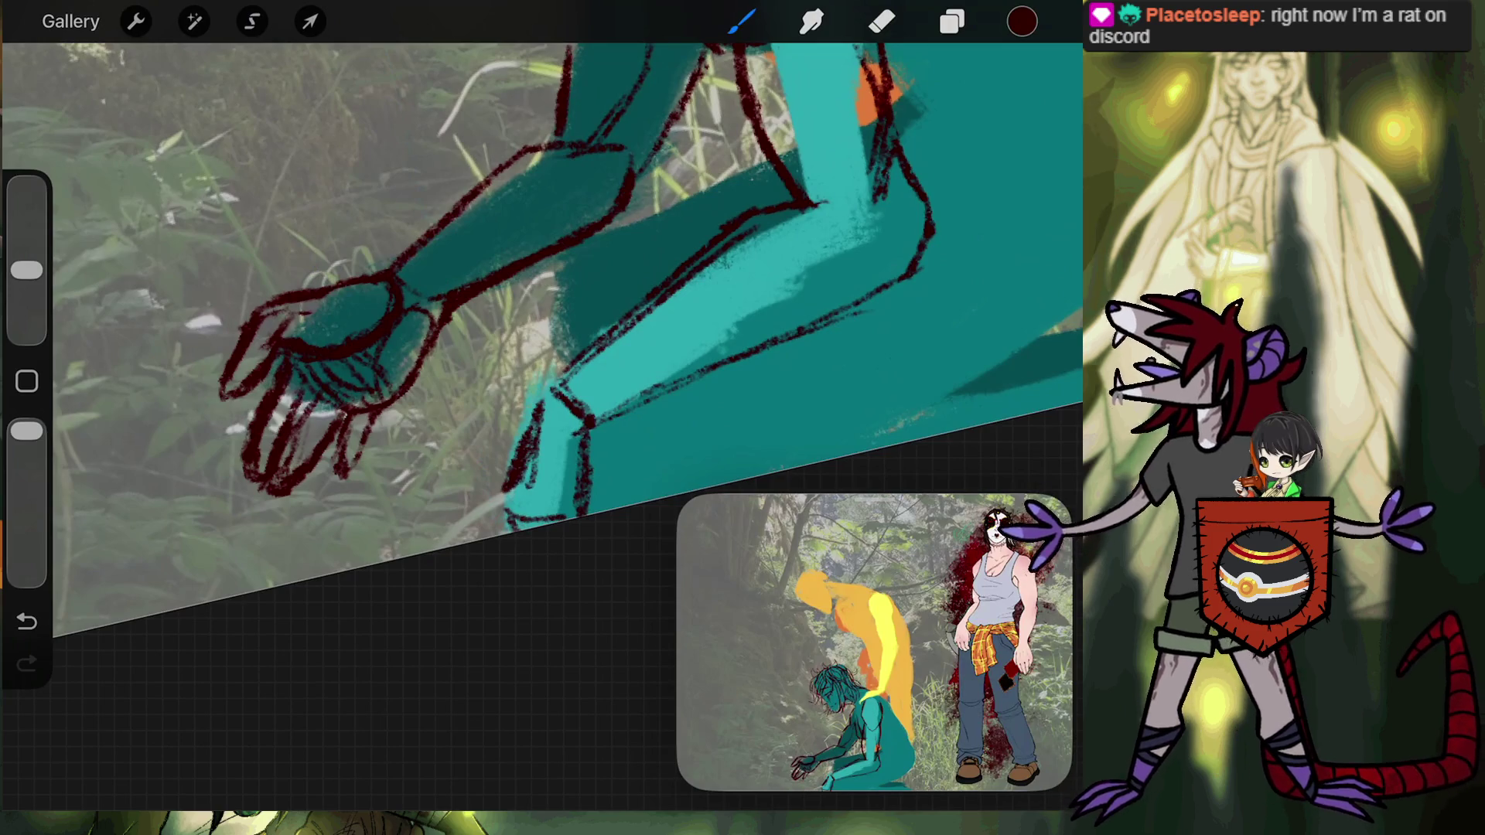
scroll(983, 456, up, 3)
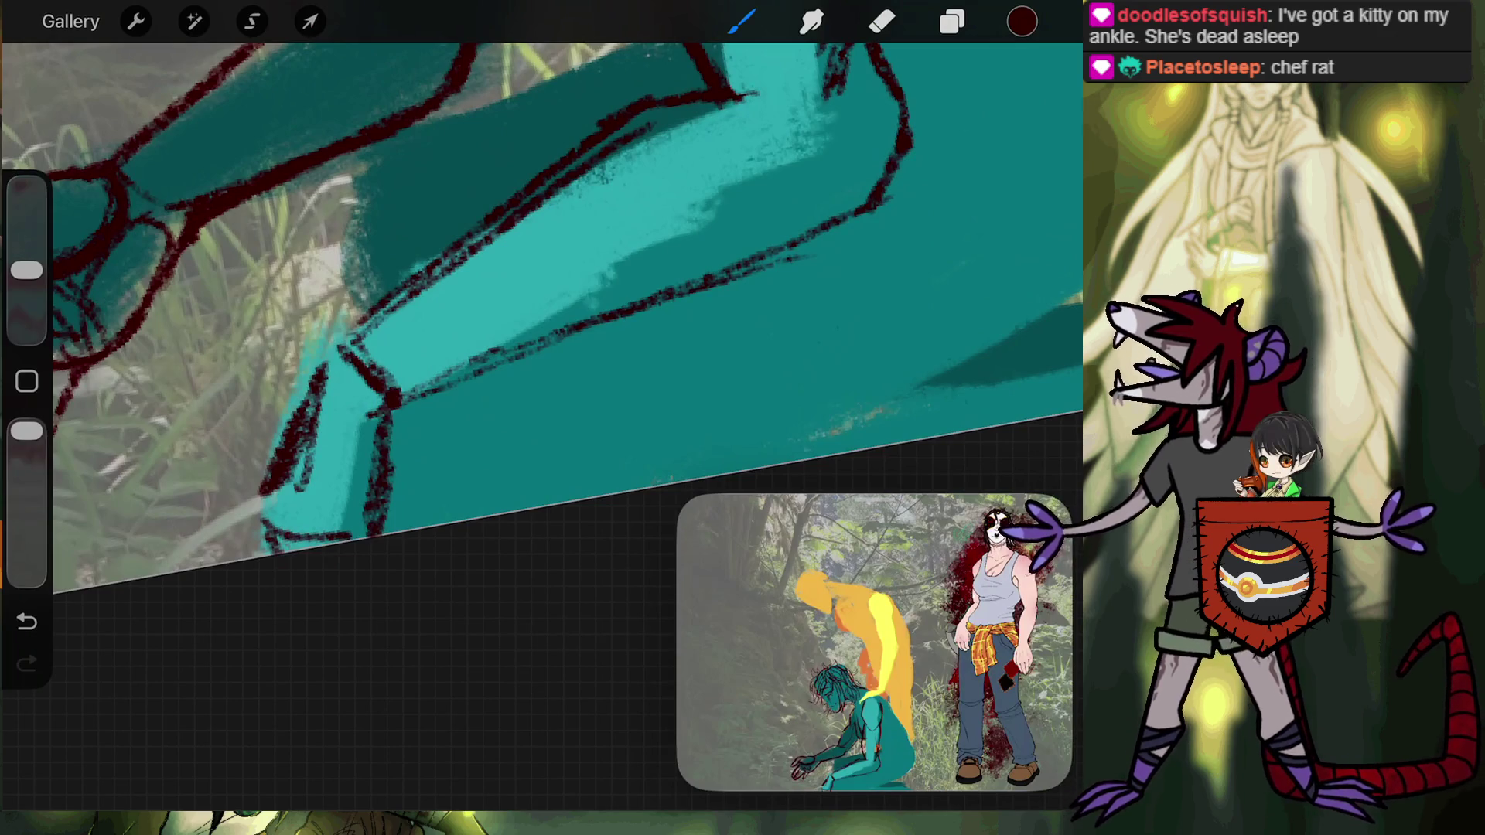
Lasso the foot and move it up and to the right with a Distort transform.
click(252, 20)
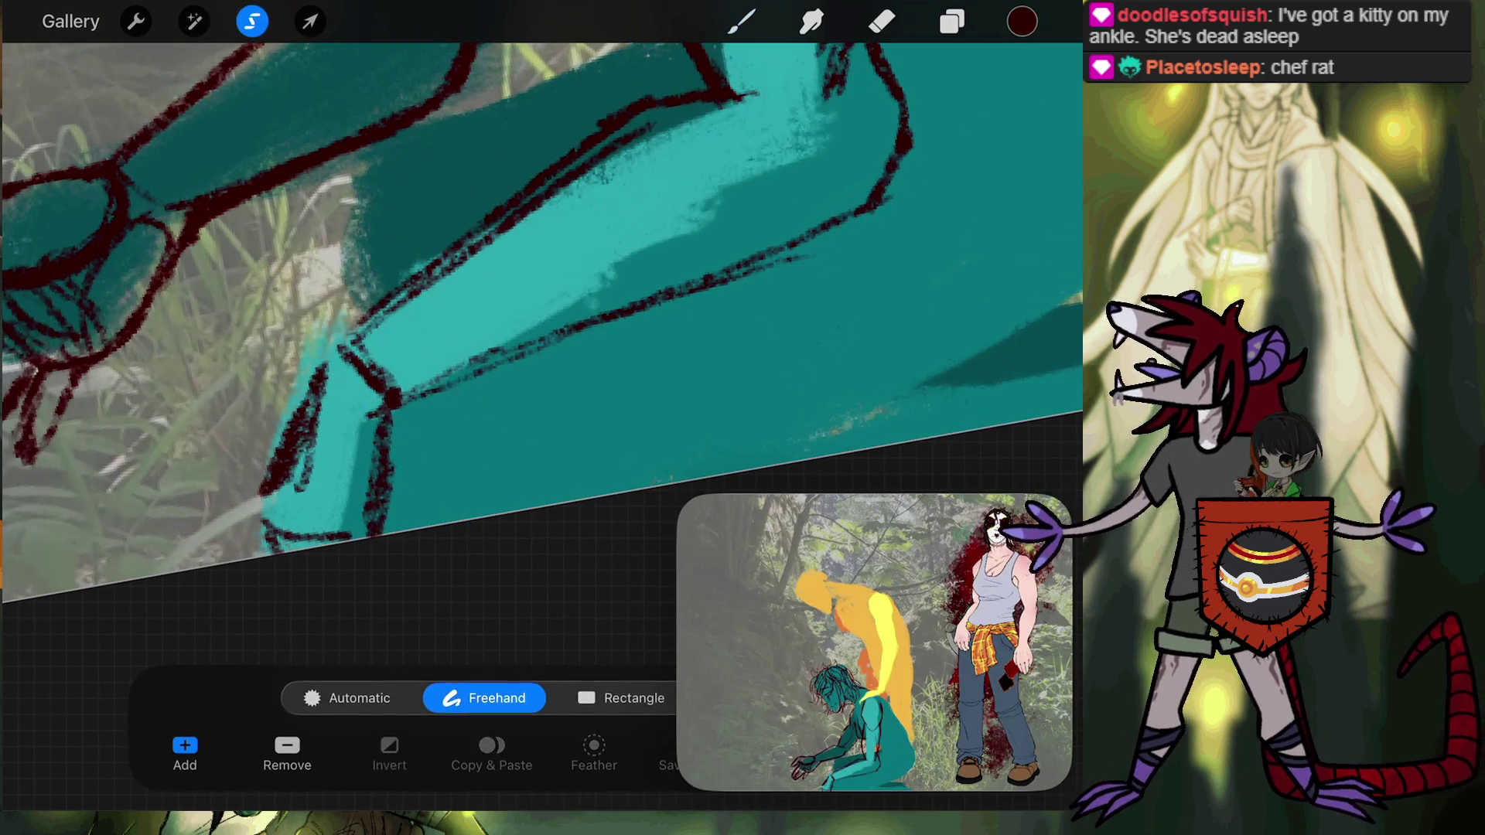
drag(259, 380, 423, 616)
click(260, 380)
scroll(541, 309, down, 5)
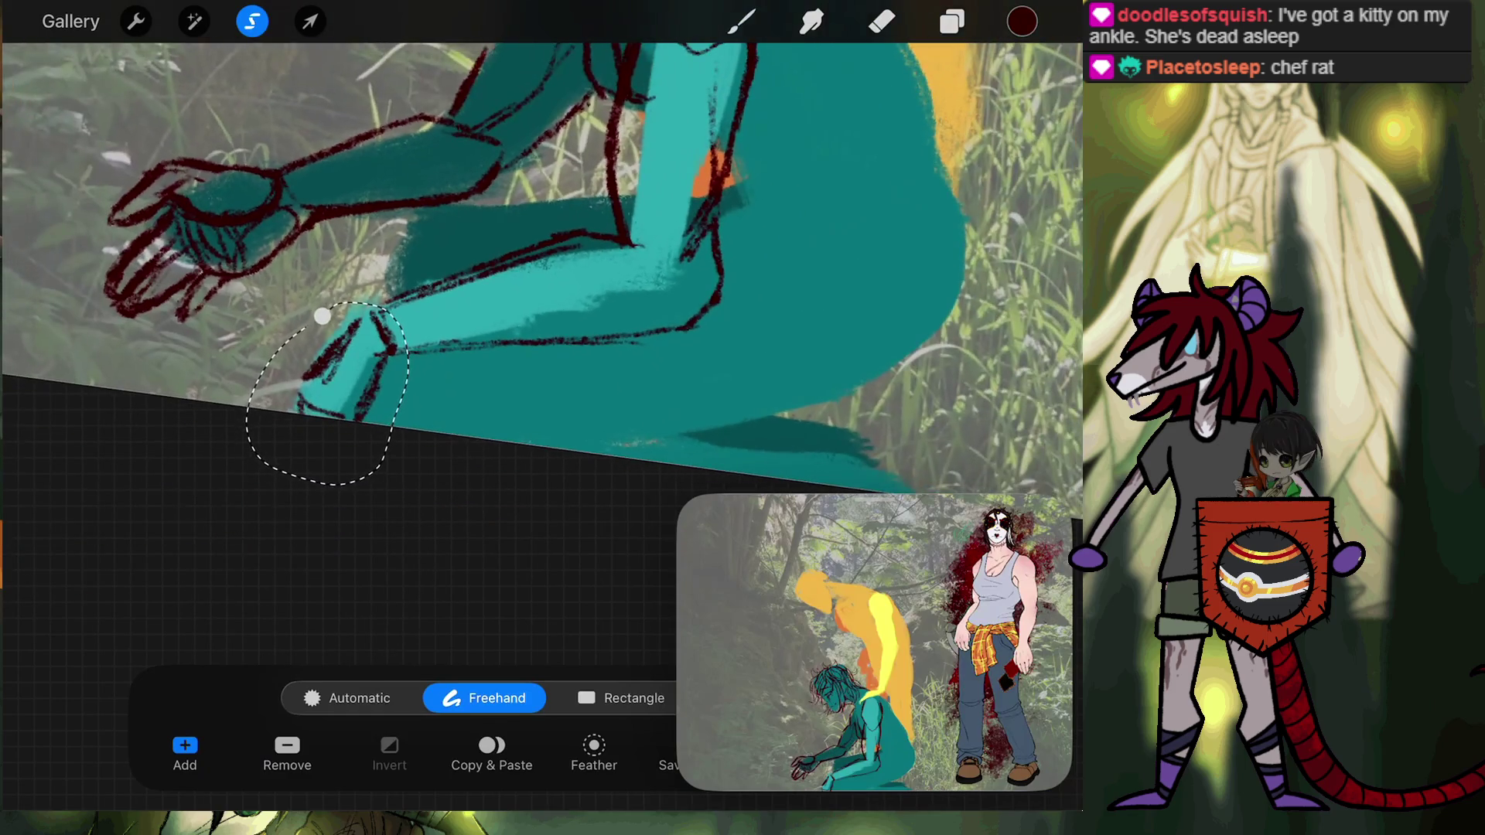
click(310, 21)
click(619, 698)
drag(355, 362, 402, 348)
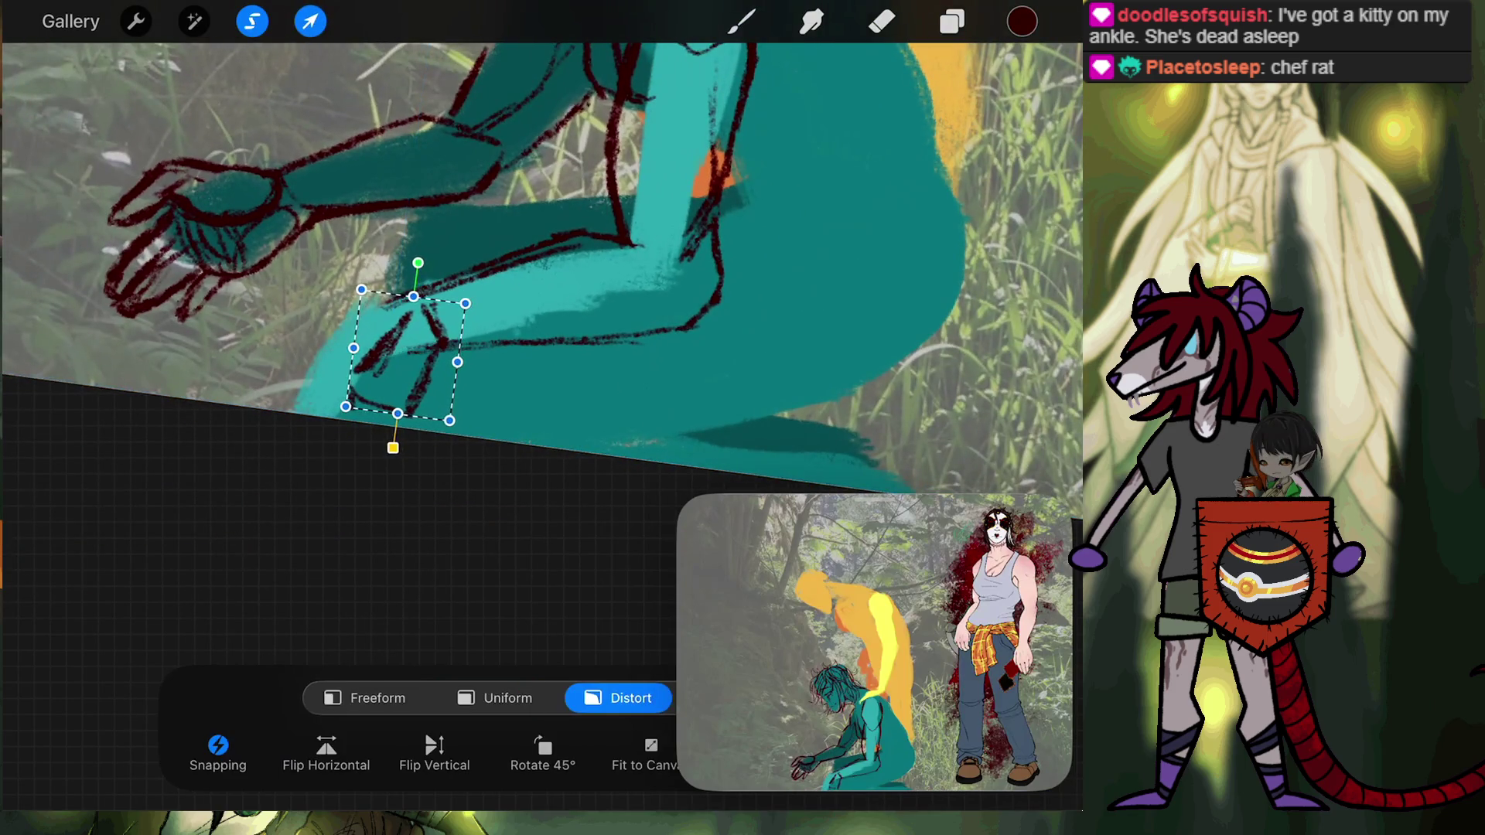
click(741, 21)
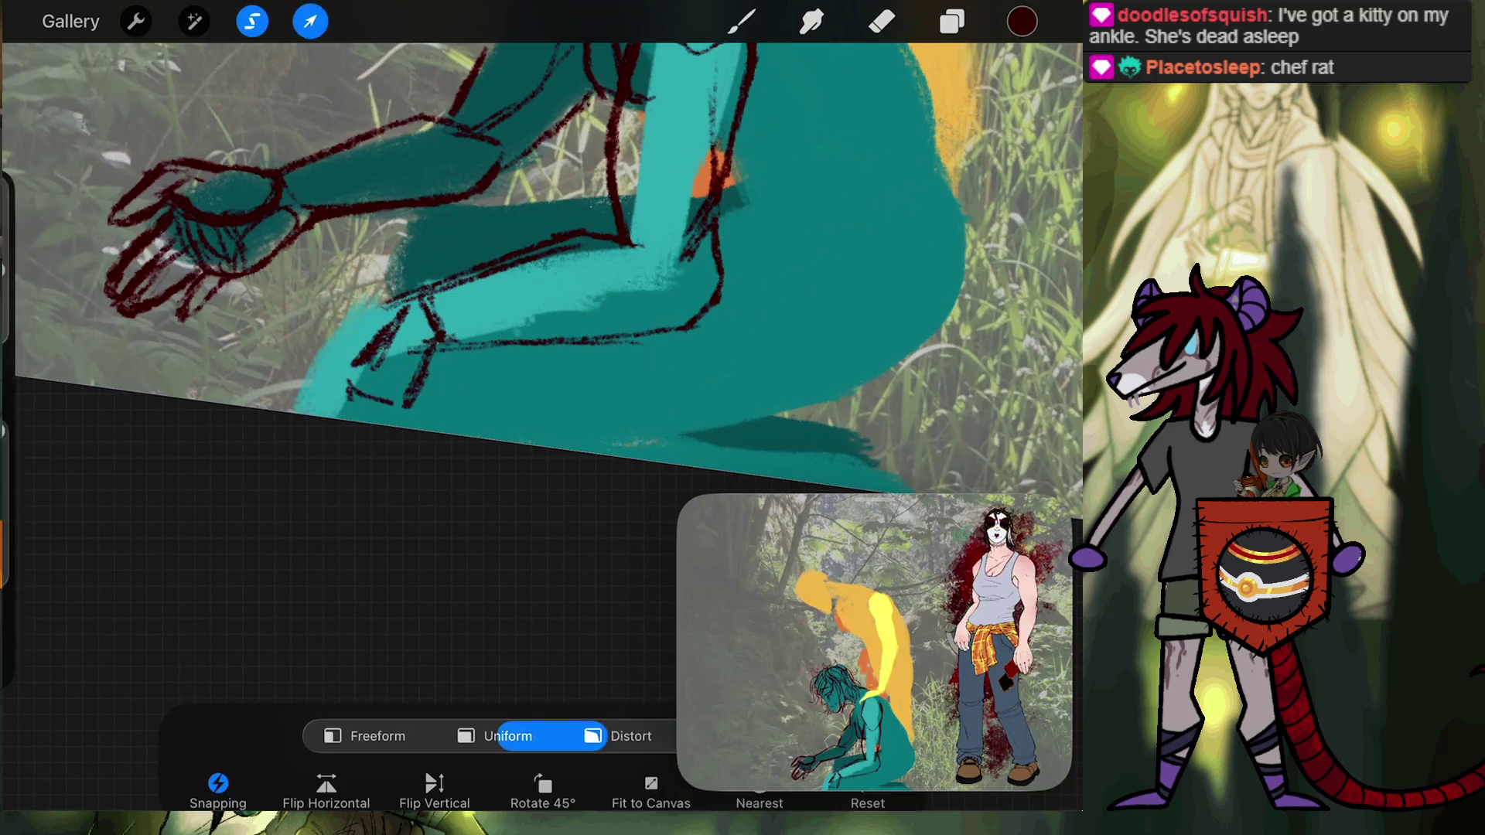
Sketch short dark red lines near the knee and along the shin with the 6B Pencil.
click(741, 21)
click(741, 21)
mouse_move(472, 346)
mouse_down()
mouse_move(433, 348)
mouse_move(430, 379)
mouse_up()
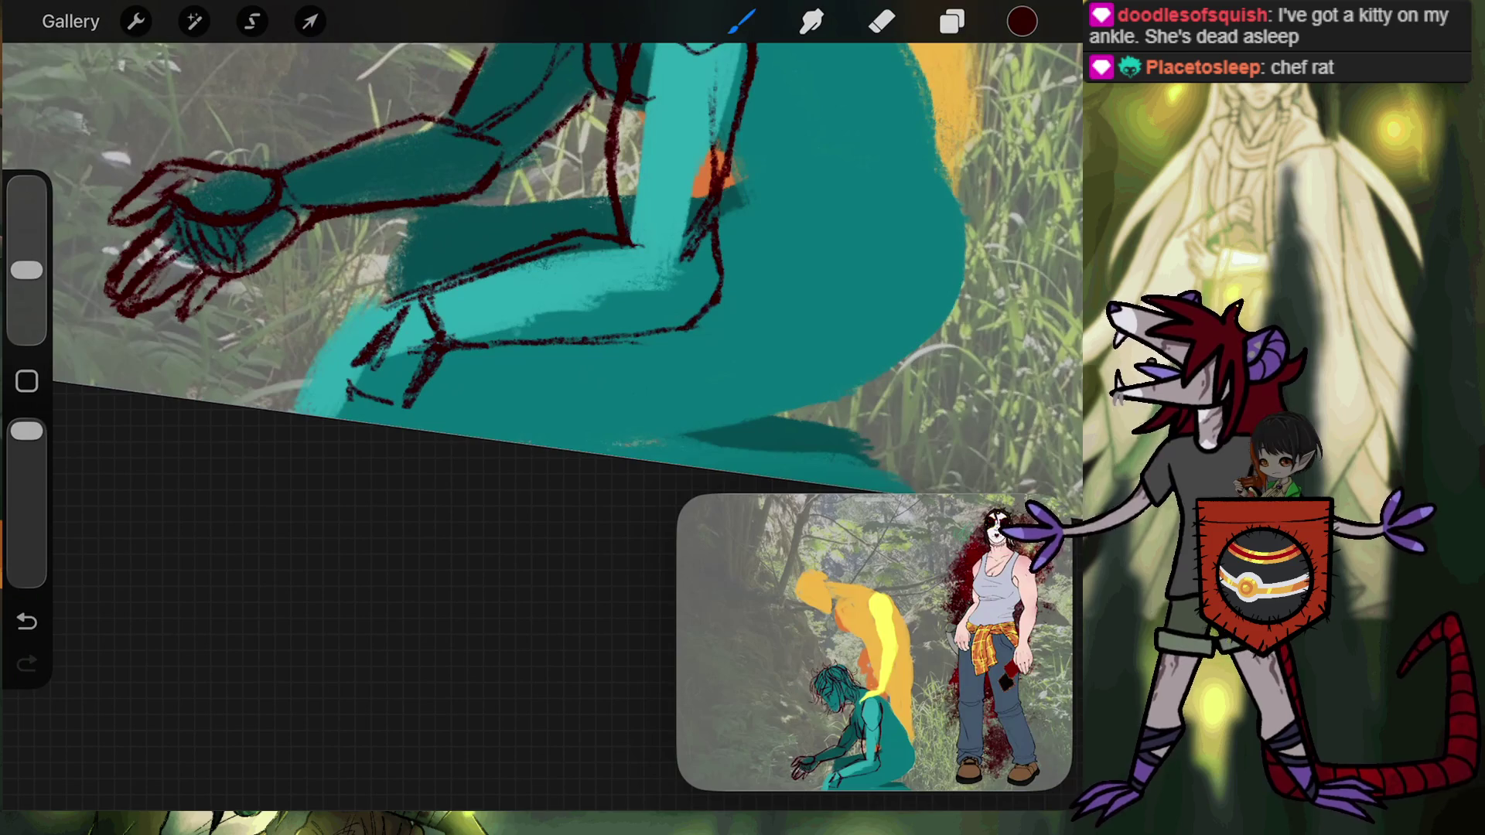
drag(417, 298, 358, 354)
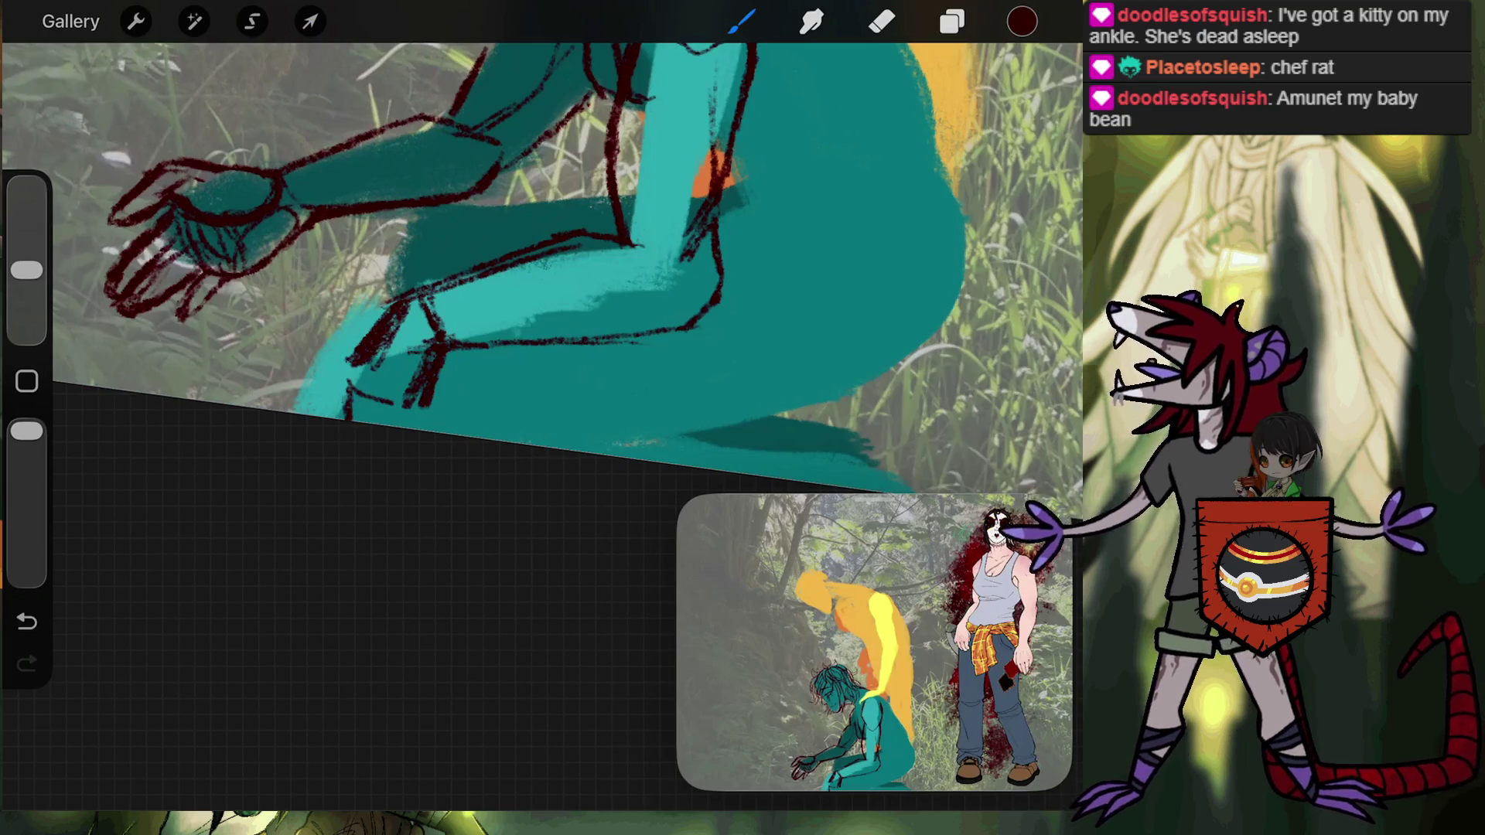
Add dark red hatch strokes near the knee, then zoom out to the whole figure.
drag(387, 313, 341, 373)
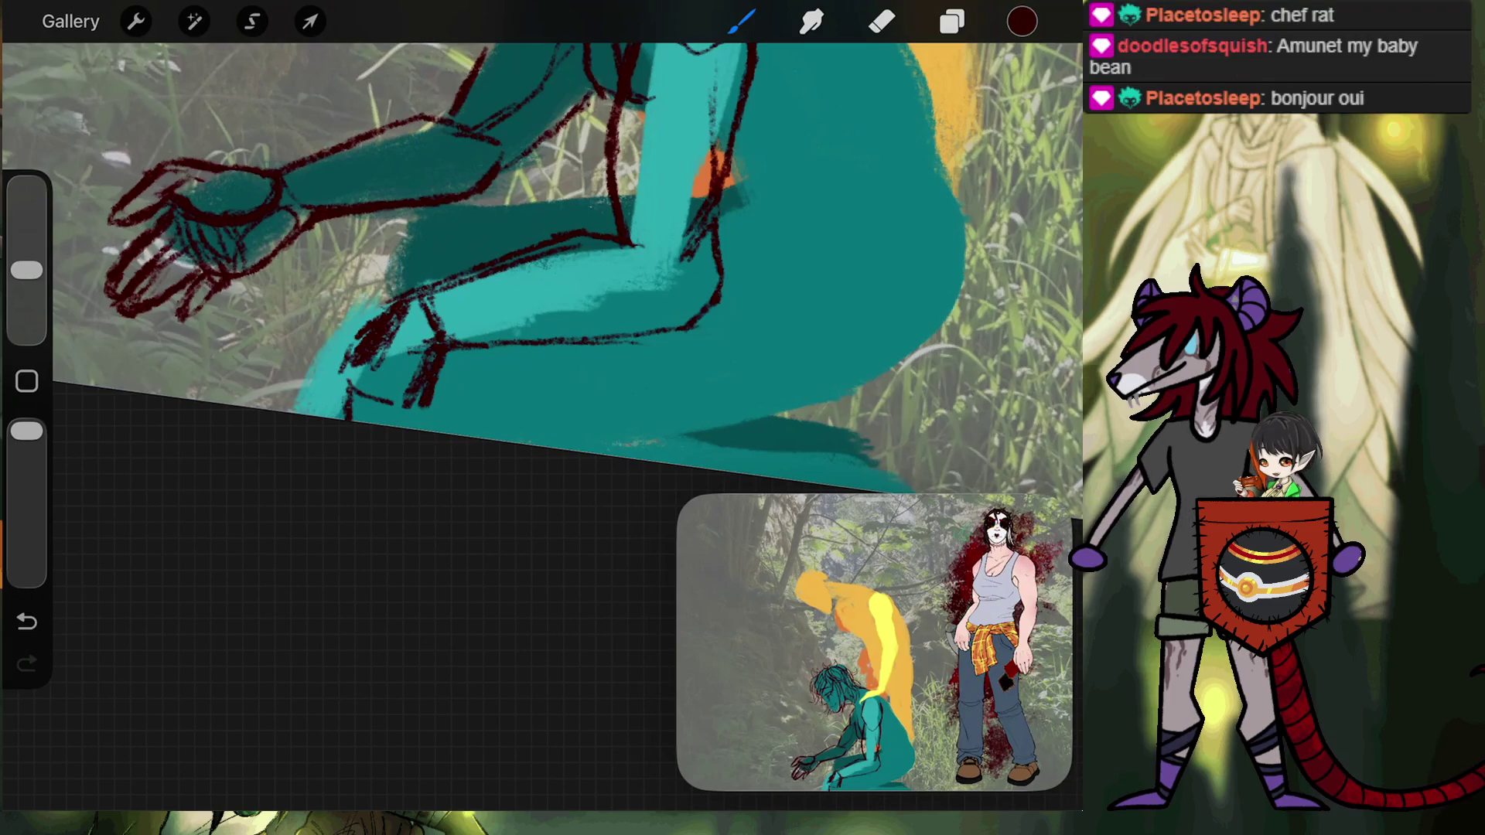
drag(178, 232, 224, 457)
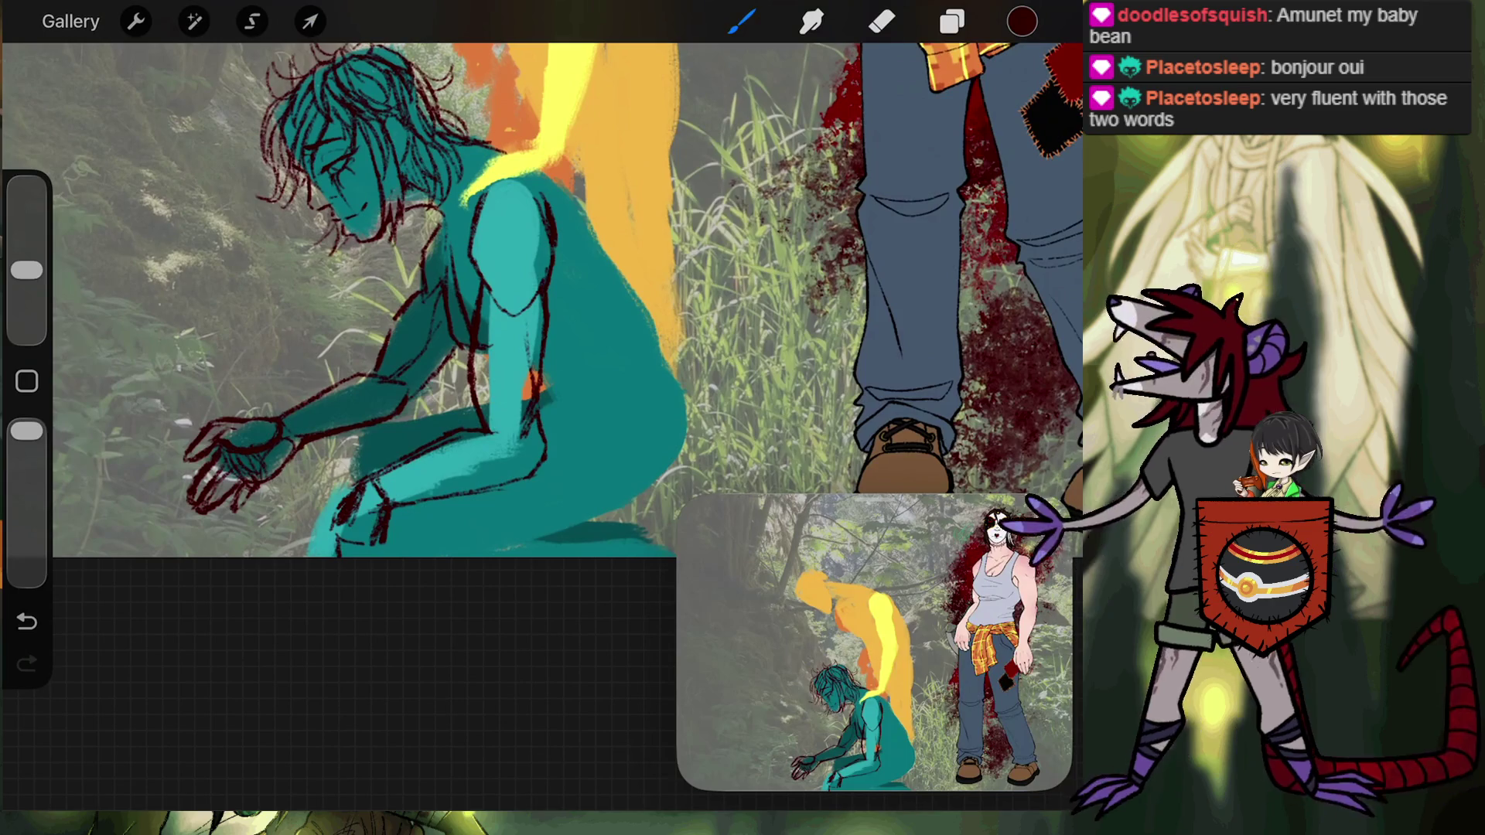
Make a first freehand selection at the knee and commit it without changes.
click(252, 21)
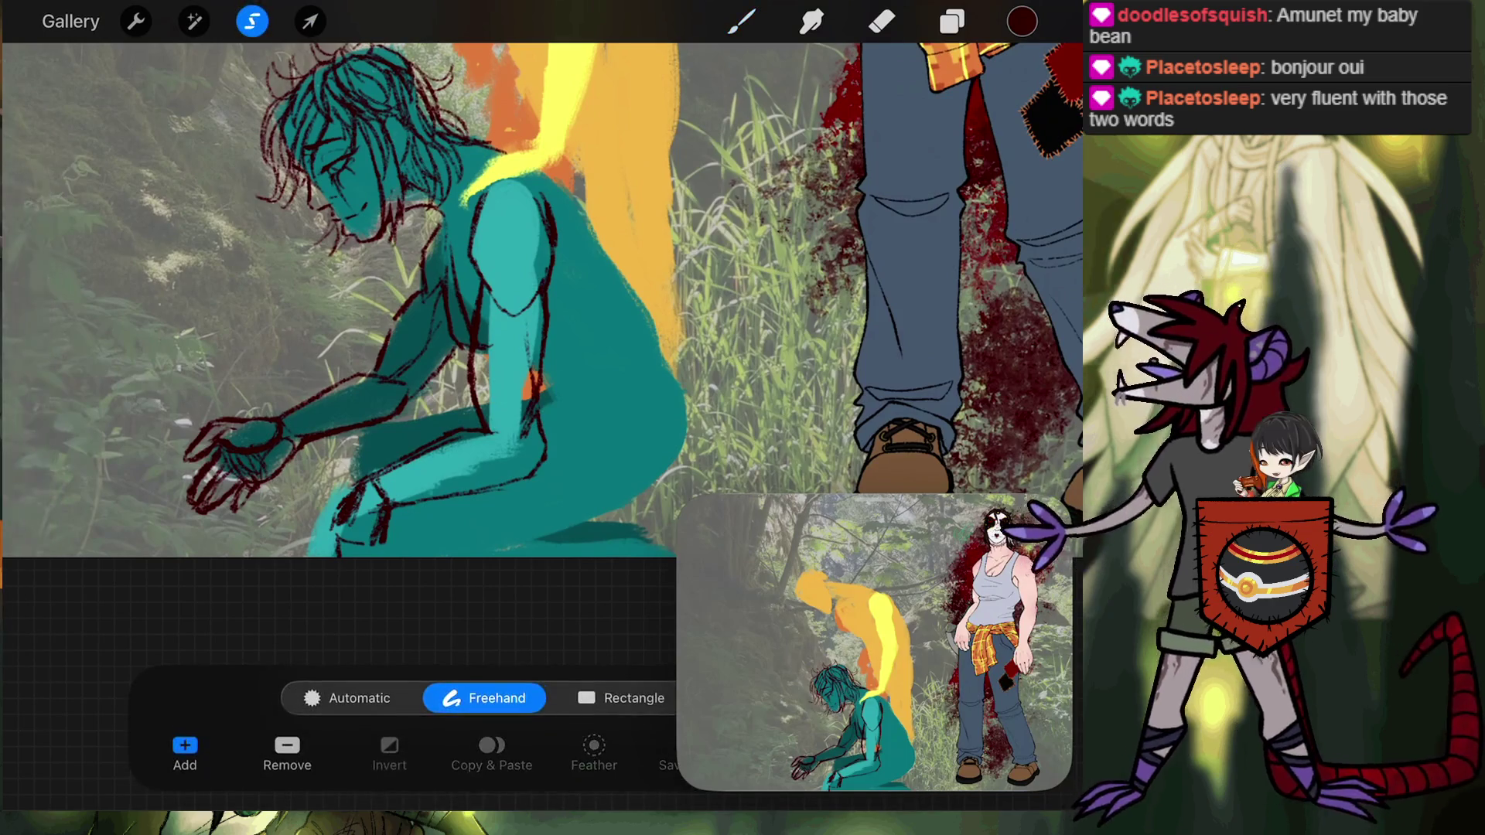
mouse_move(312, 547)
mouse_down()
mouse_move(344, 486)
mouse_move(440, 437)
mouse_move(312, 547)
mouse_move(303, 530)
mouse_up()
click(310, 20)
click(741, 21)
Reselect the forearm and hip, and tilt them about 10° counter-clockwise.
click(253, 21)
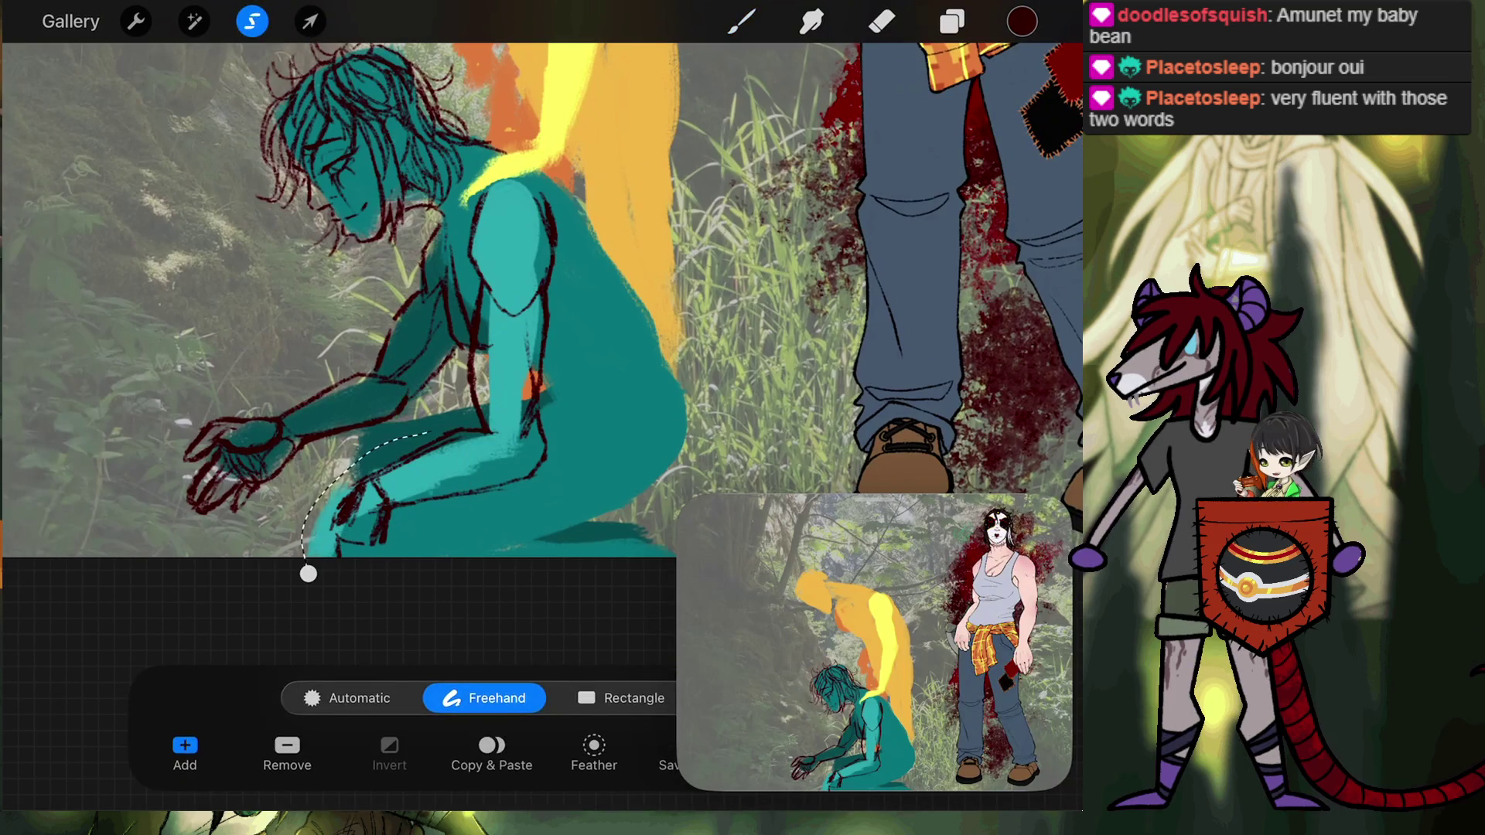
drag(472, 425, 313, 586)
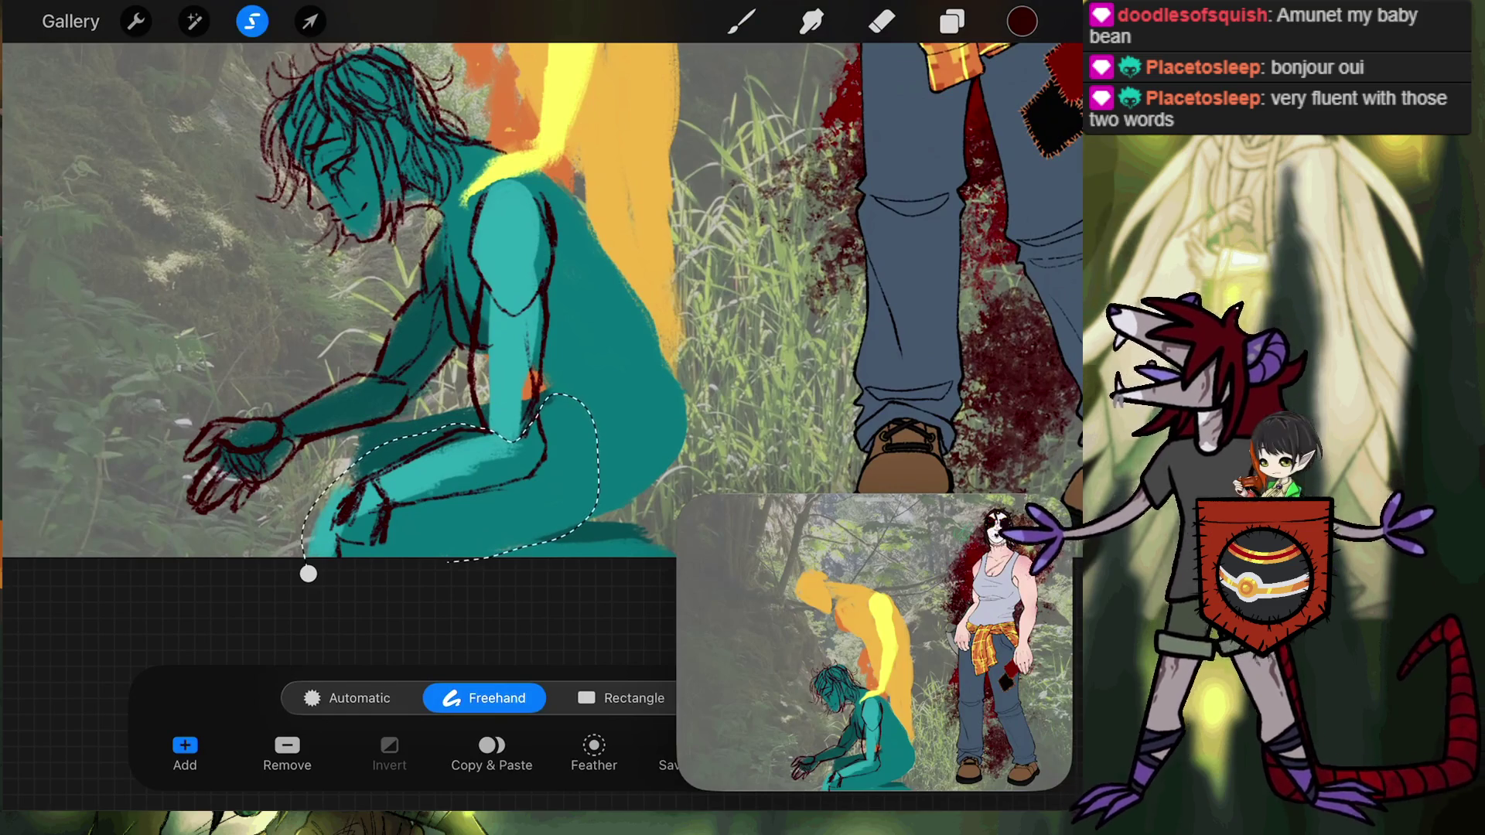
click(310, 21)
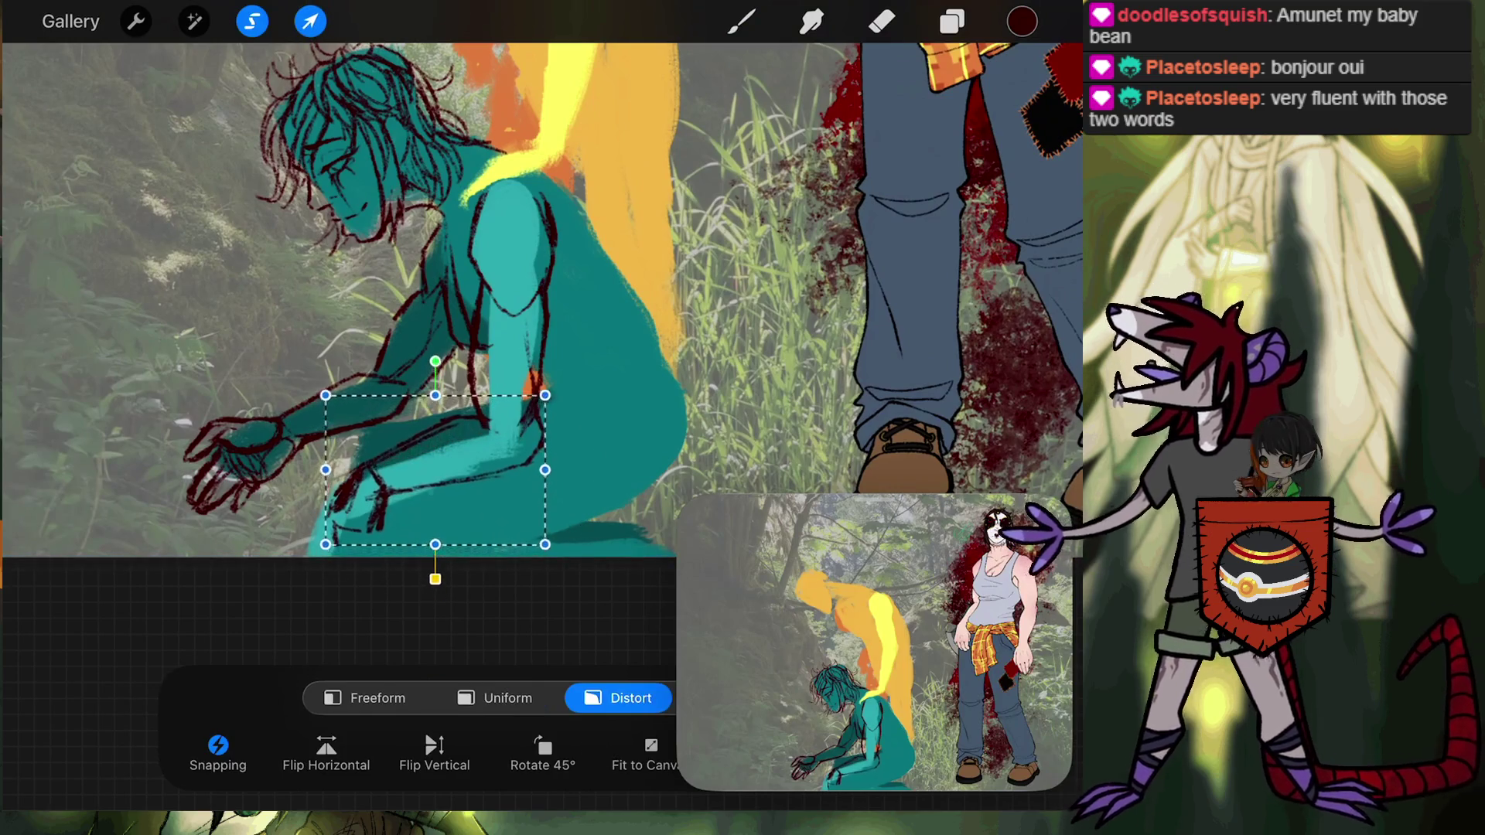
drag(433, 464, 435, 460)
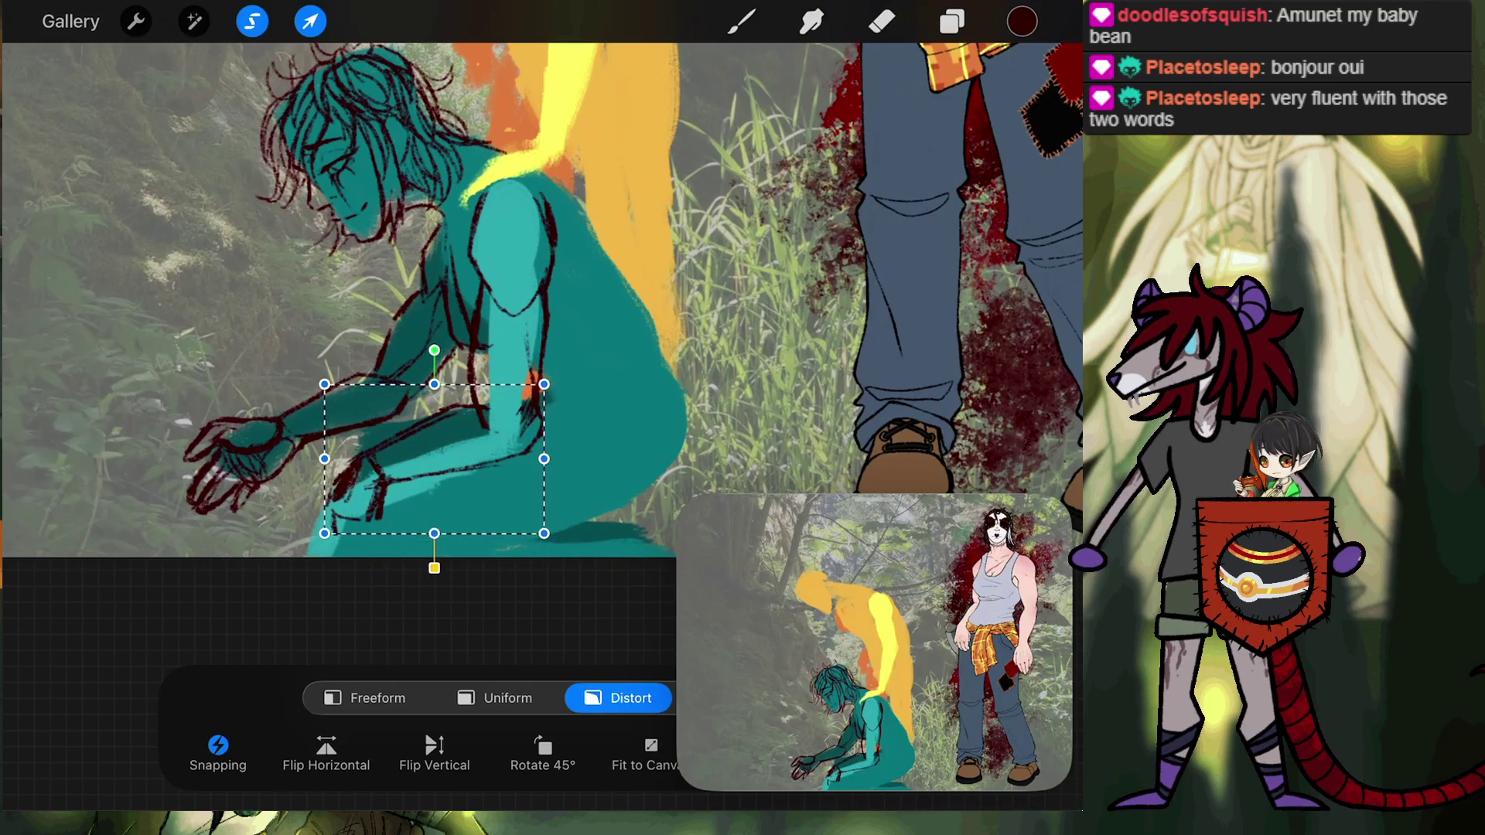
drag(435, 350, 425, 356)
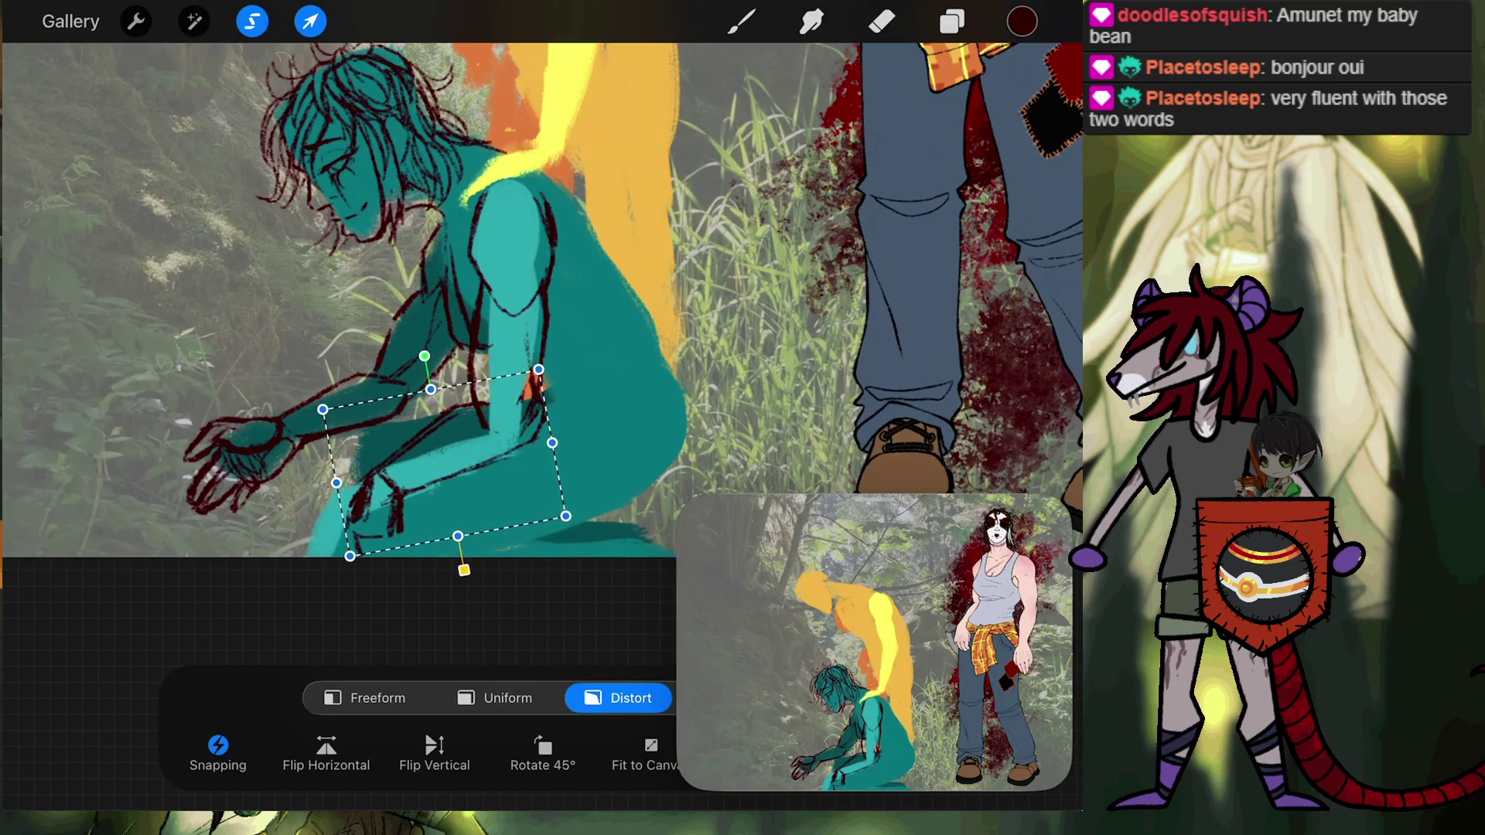
drag(445, 464, 445, 465)
click(741, 21)
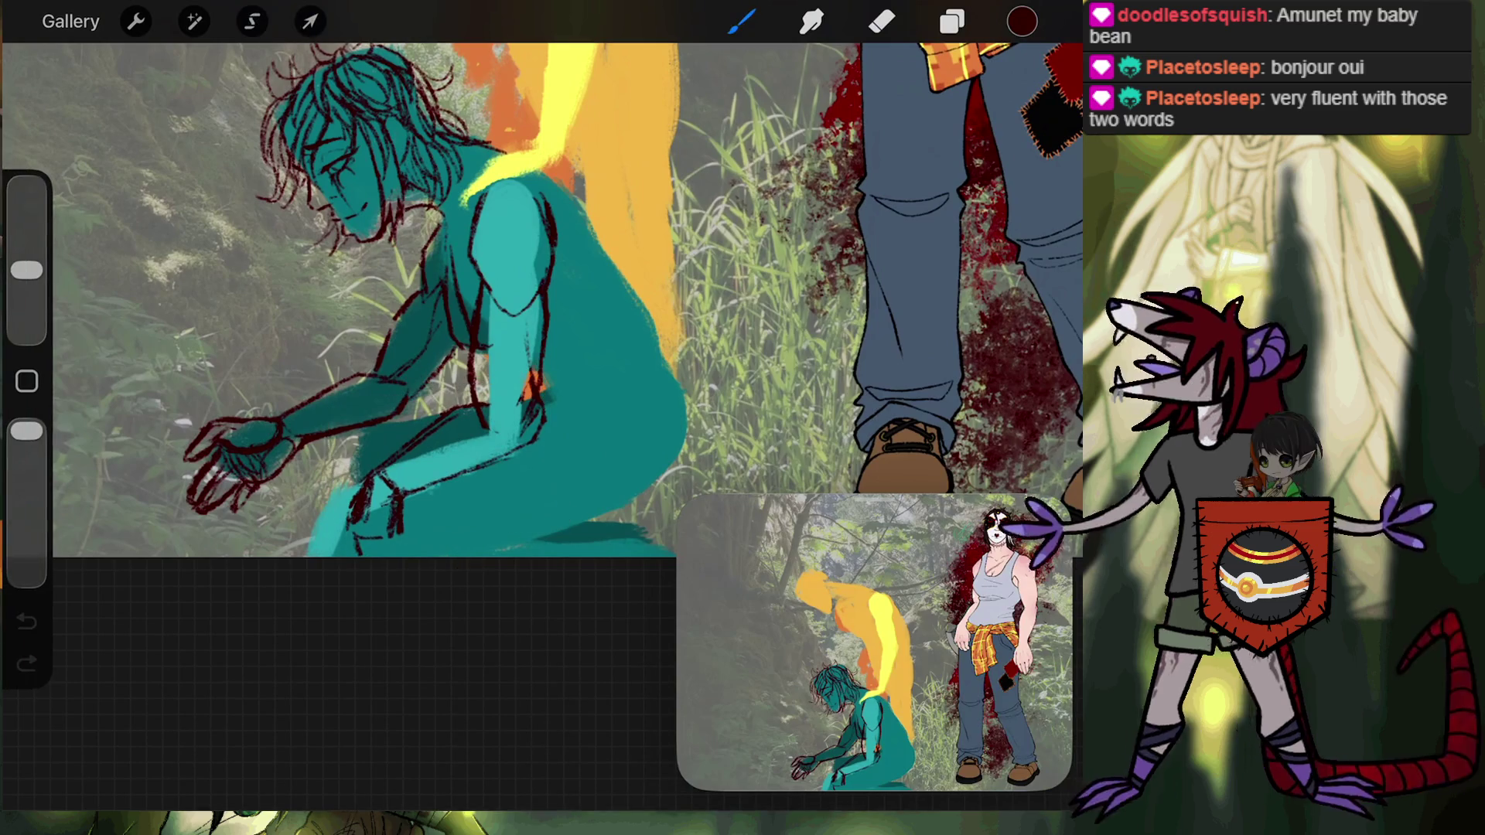
click(882, 21)
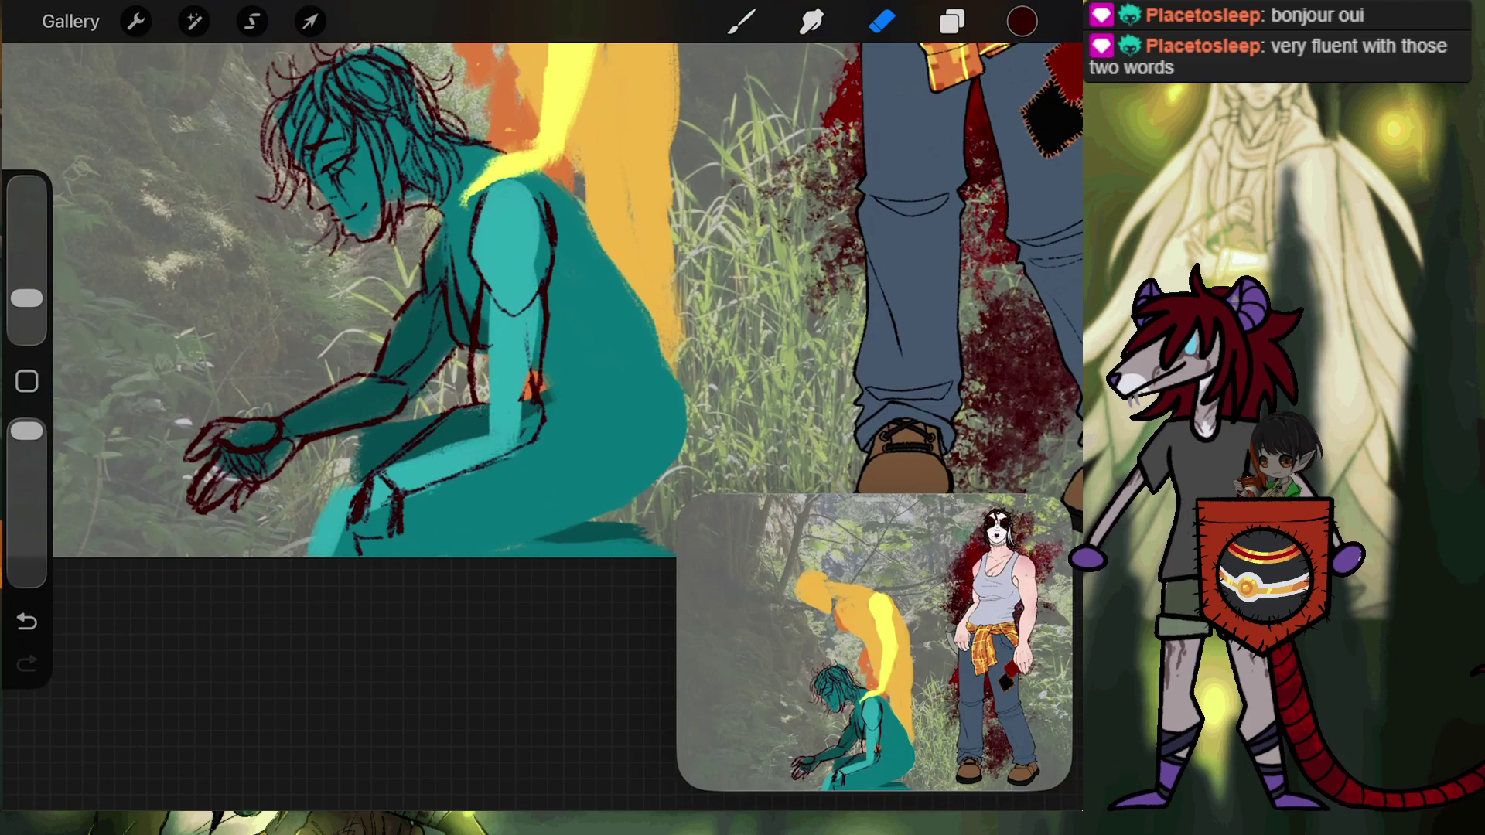
Cover the orange mark and close the foot outline with dark red strokes.
key(b)
scroll(363, 302, up, 3)
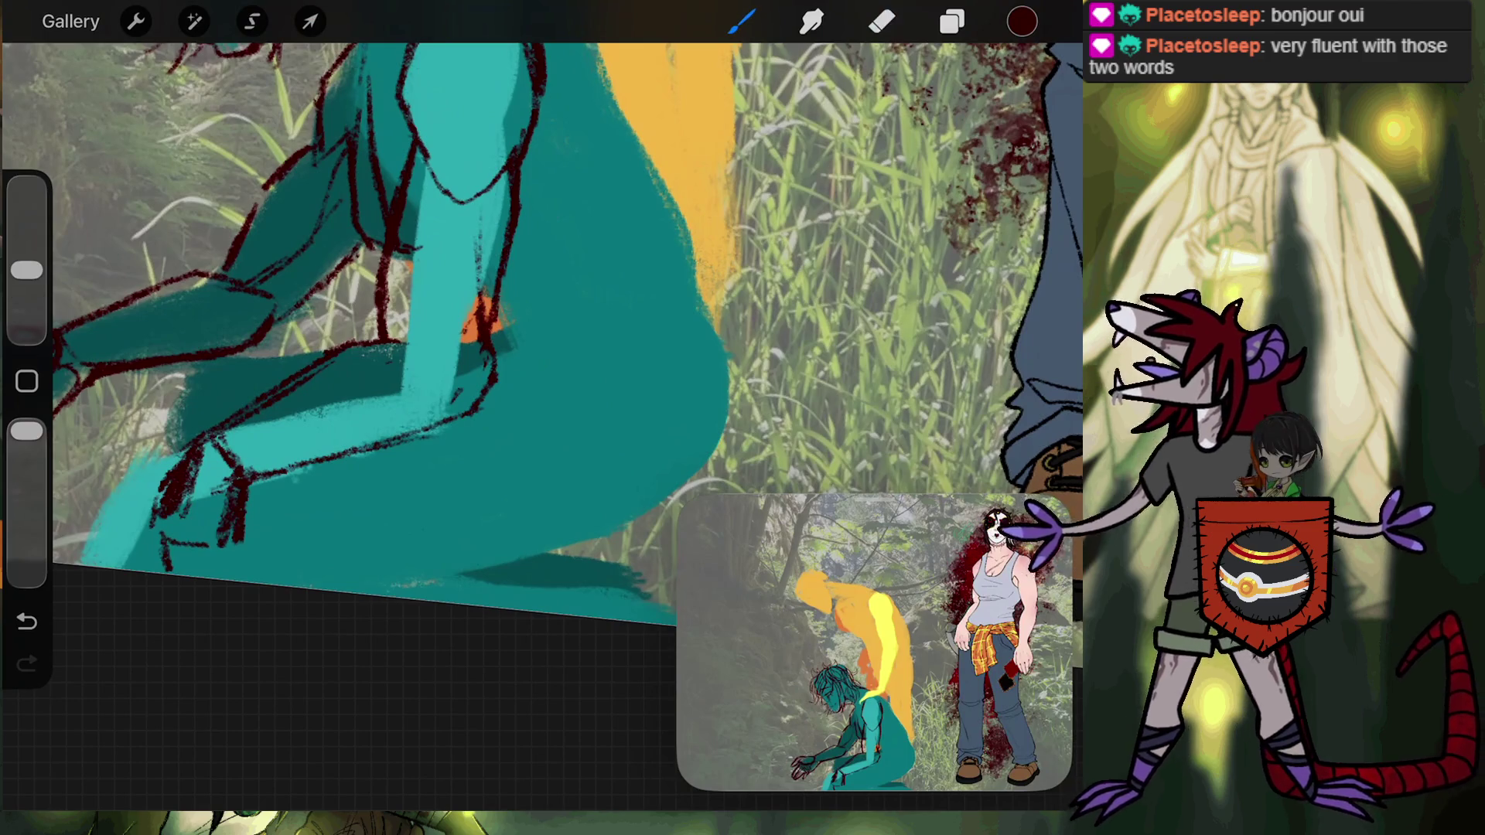
mouse_move(483, 333)
mouse_down()
mouse_move(504, 370)
mouse_move(480, 406)
mouse_up()
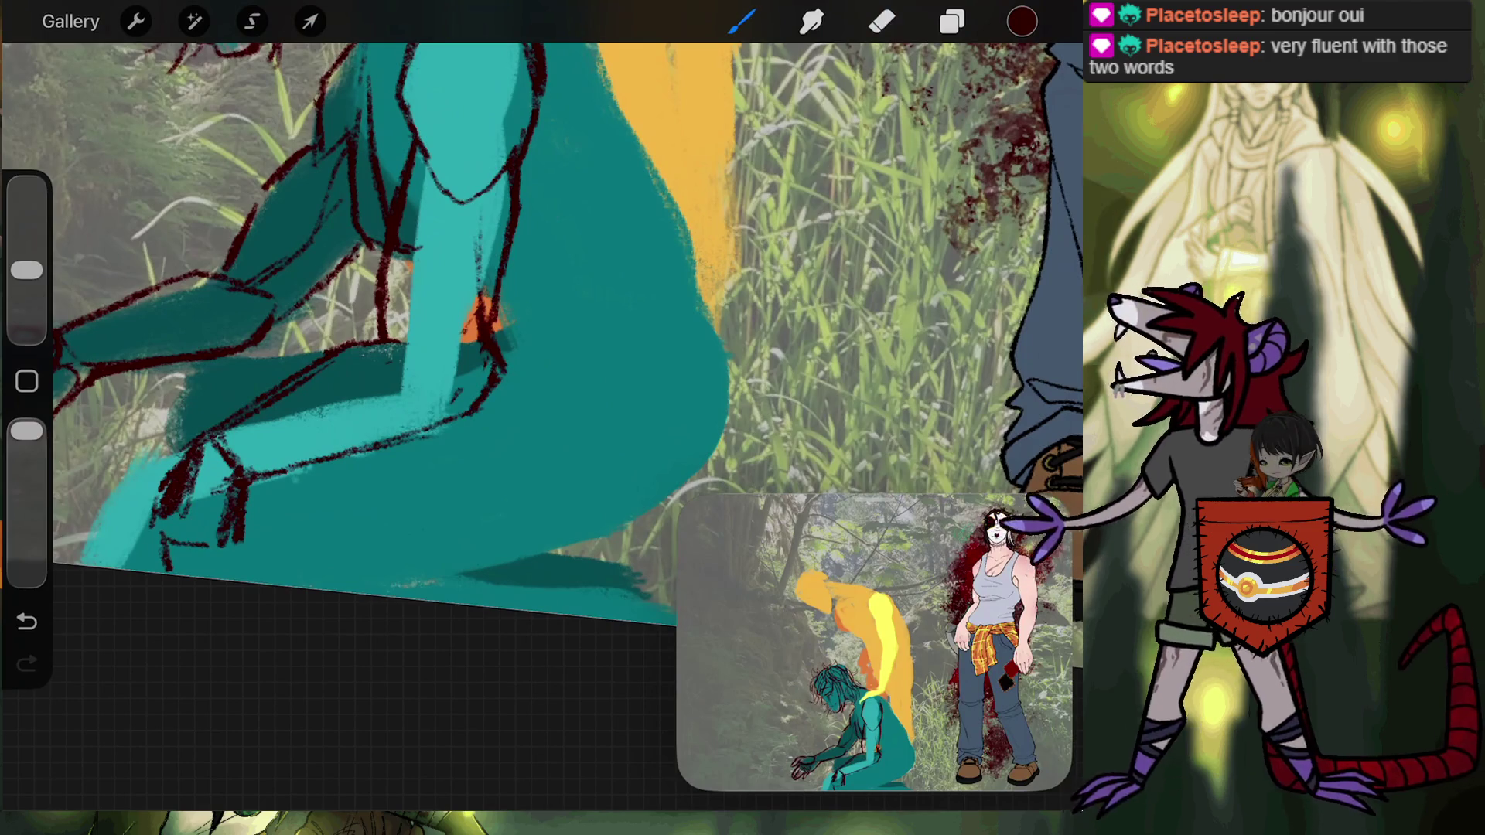
drag(140, 532, 236, 555)
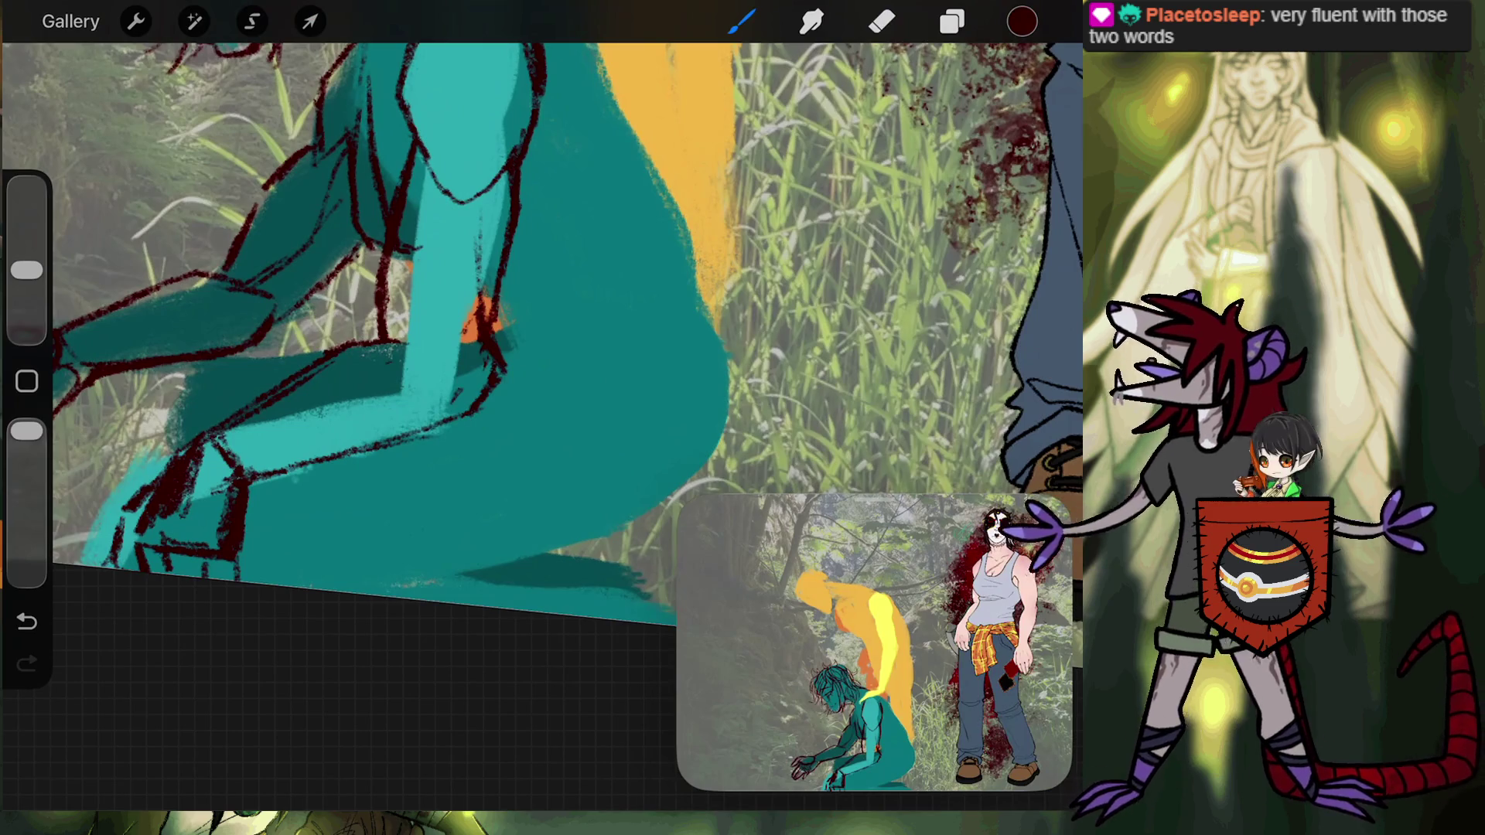
Draw a short dark red line on the teal arm, then zoom out to see more.
drag(389, 339, 468, 365)
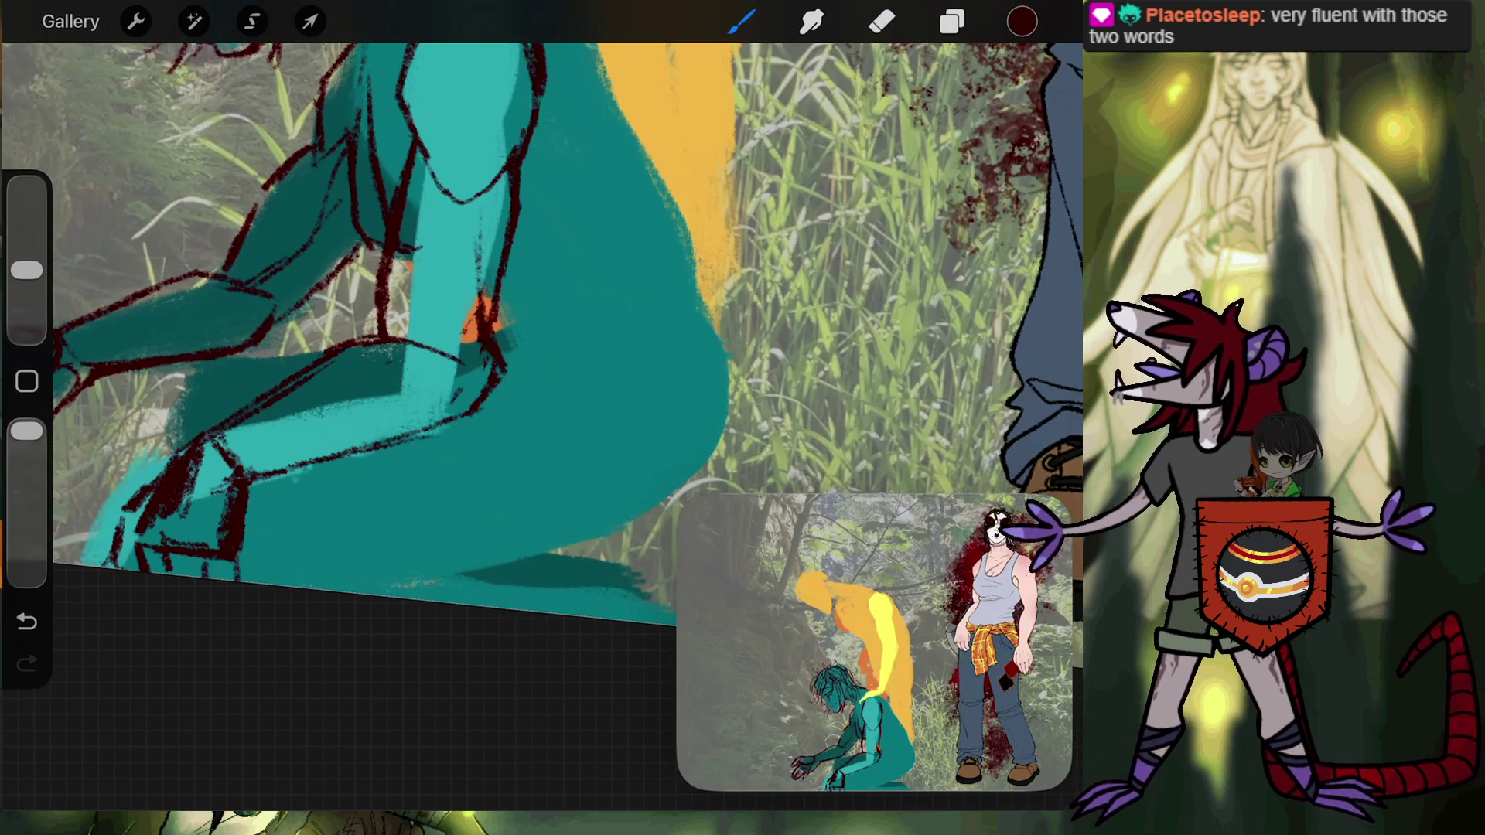
scroll(541, 348, up, 5)
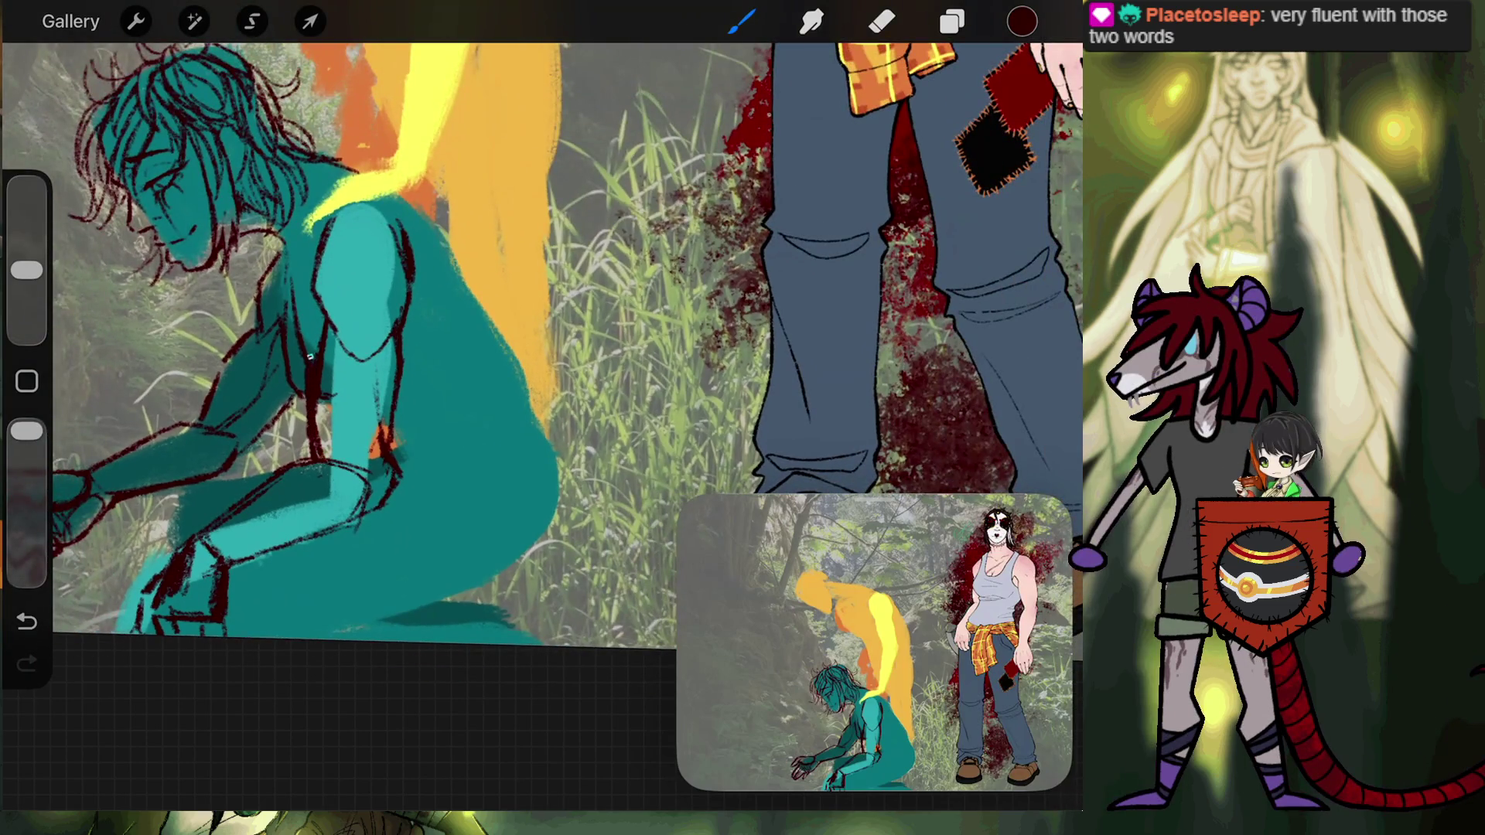
click(882, 21)
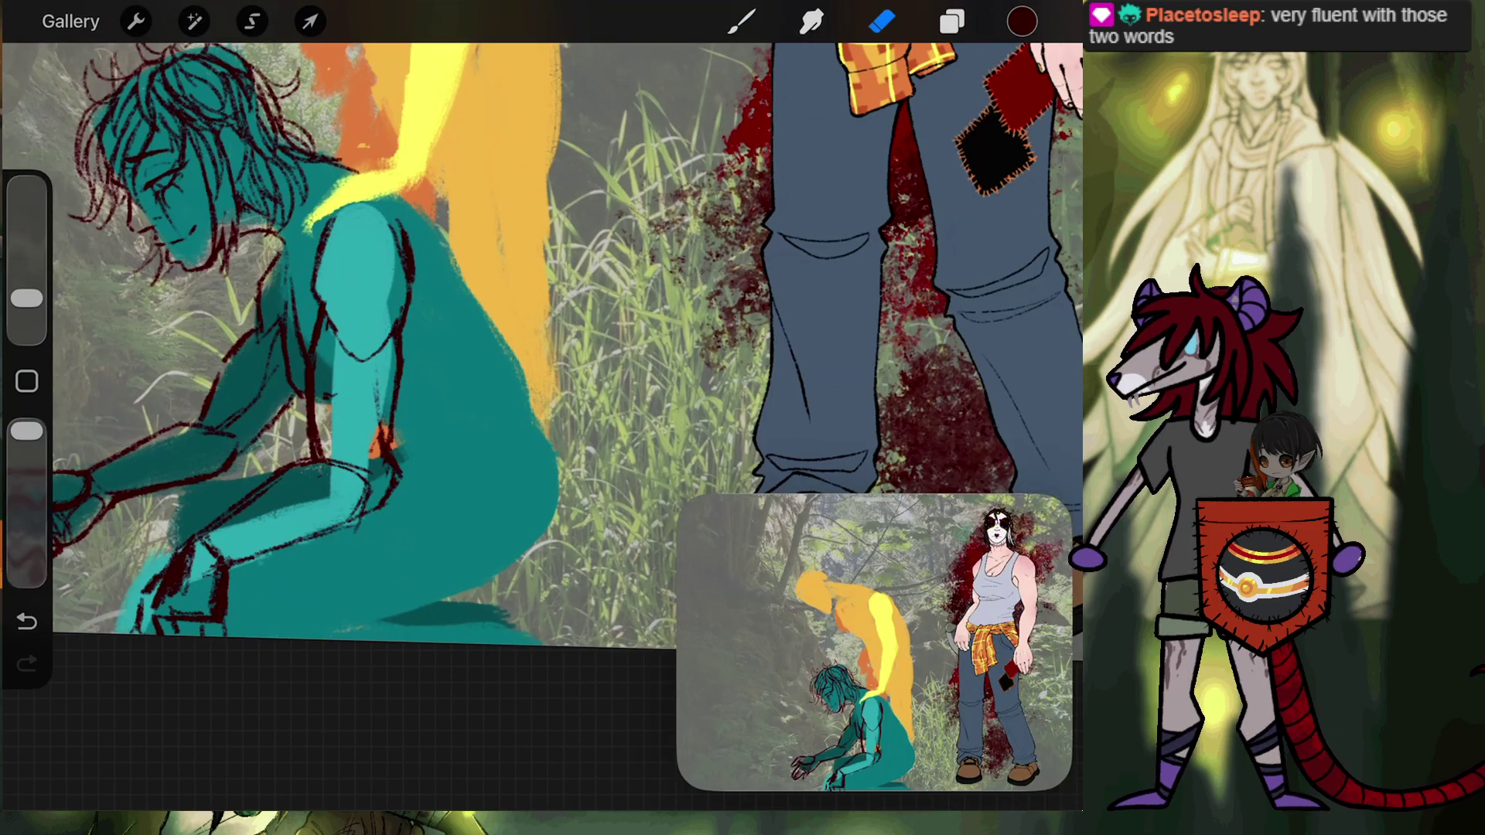
click(741, 21)
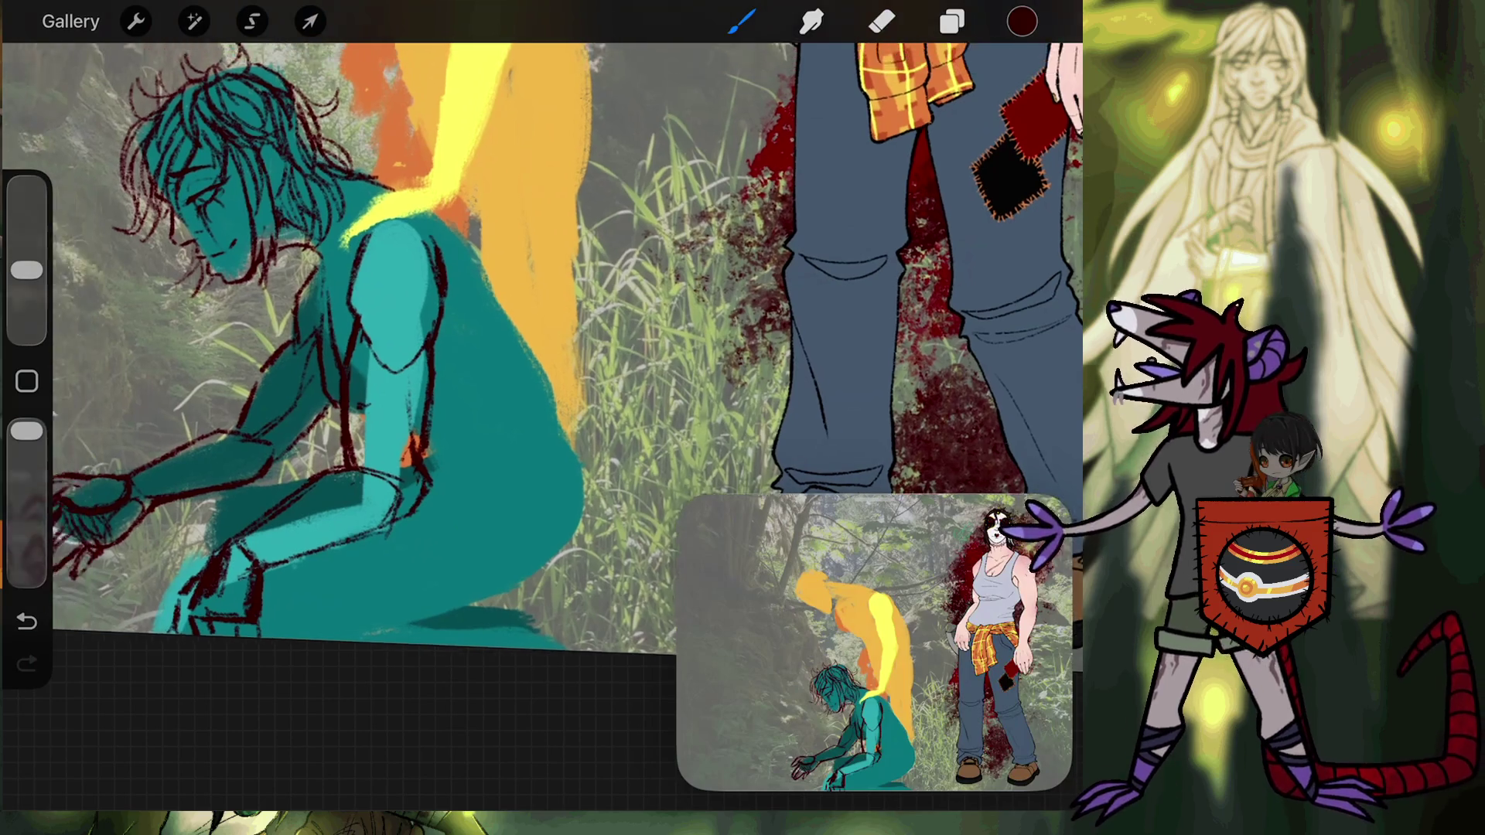
drag(349, 309, 542, 402)
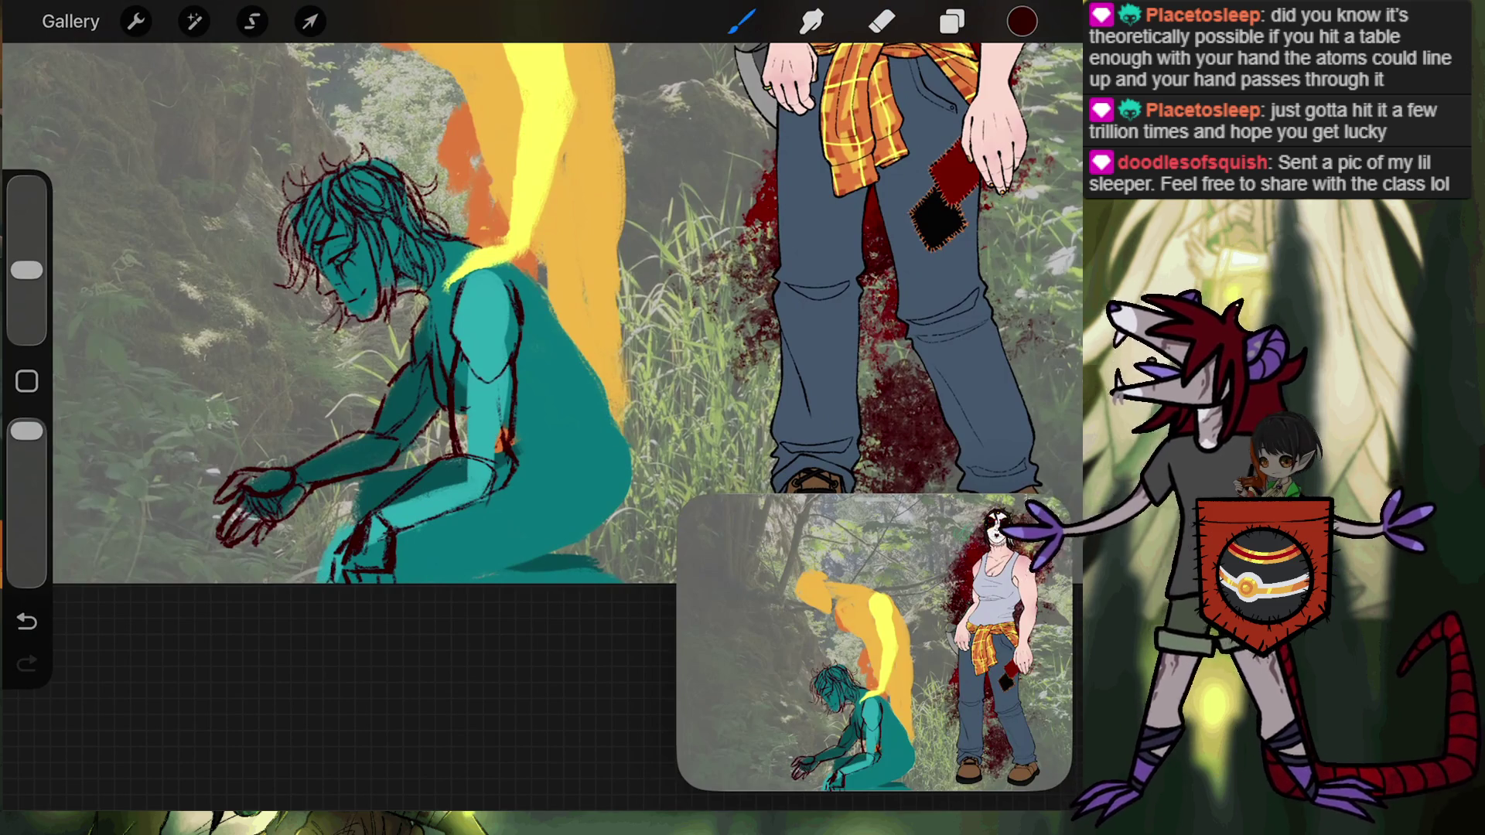
scroll(557, 271, up, 5)
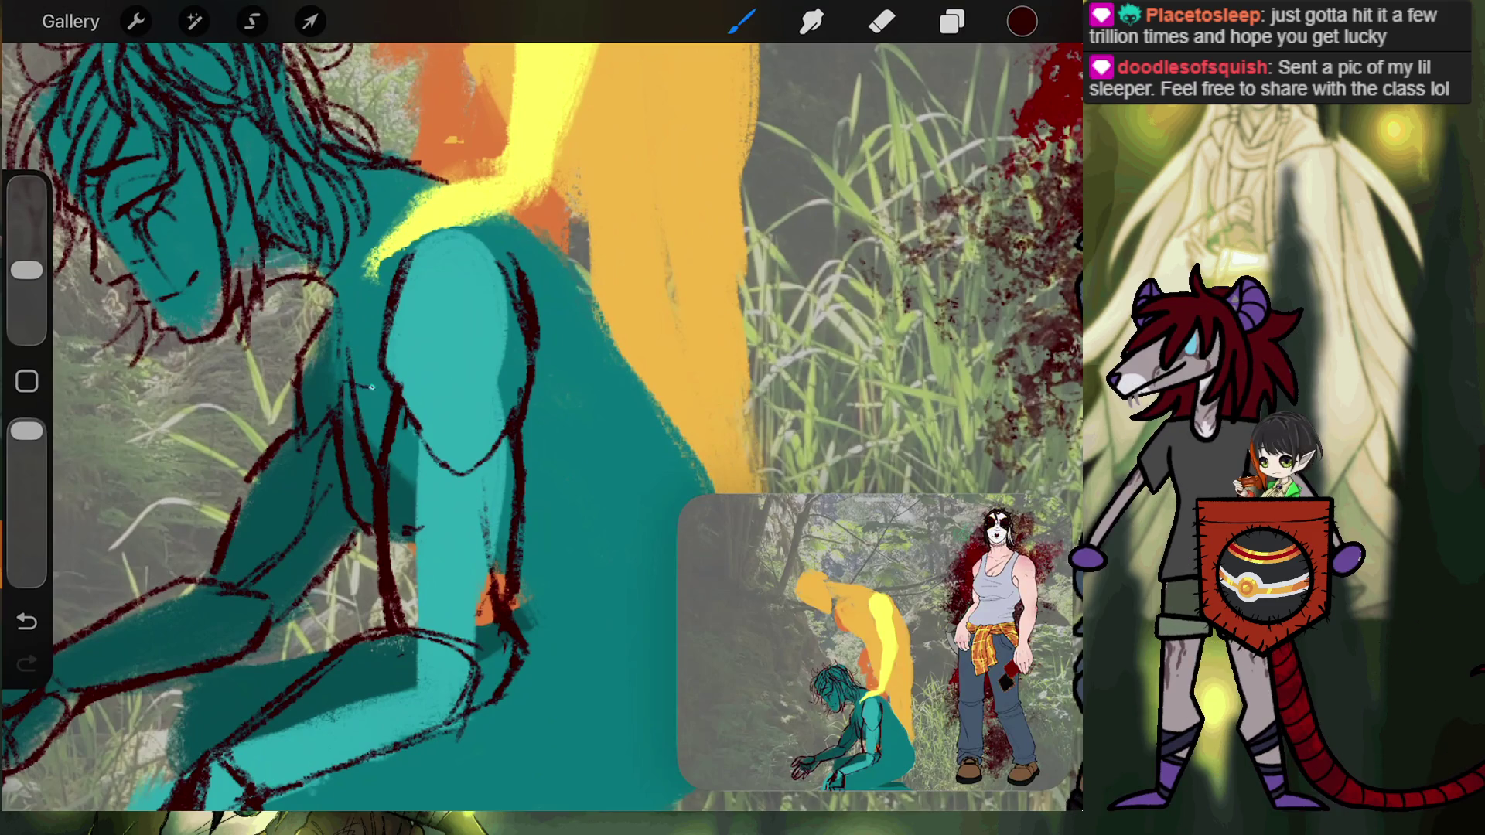
key(ctrl+z)
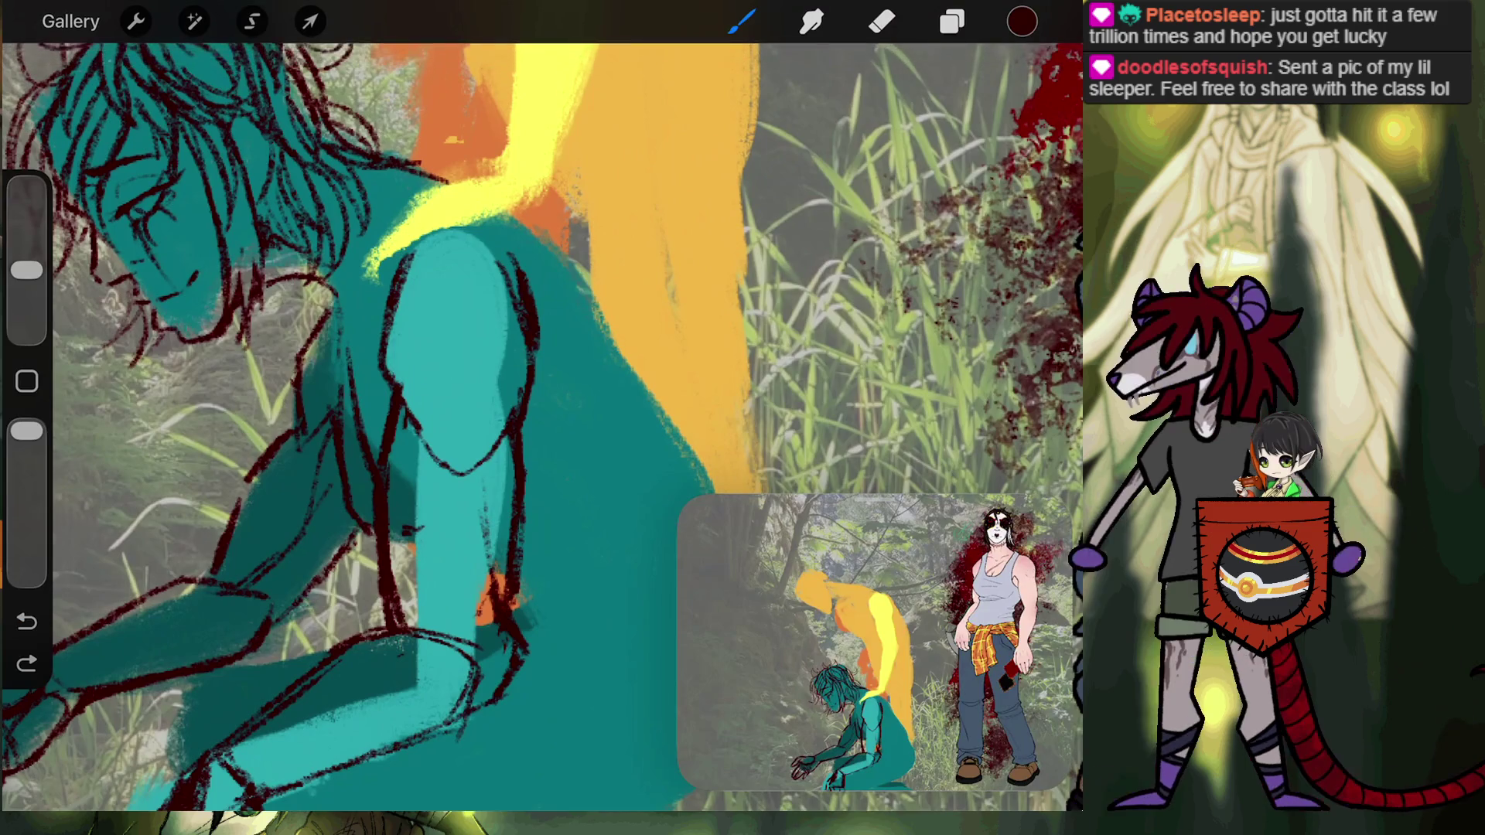
key(ctrl+shift+z)
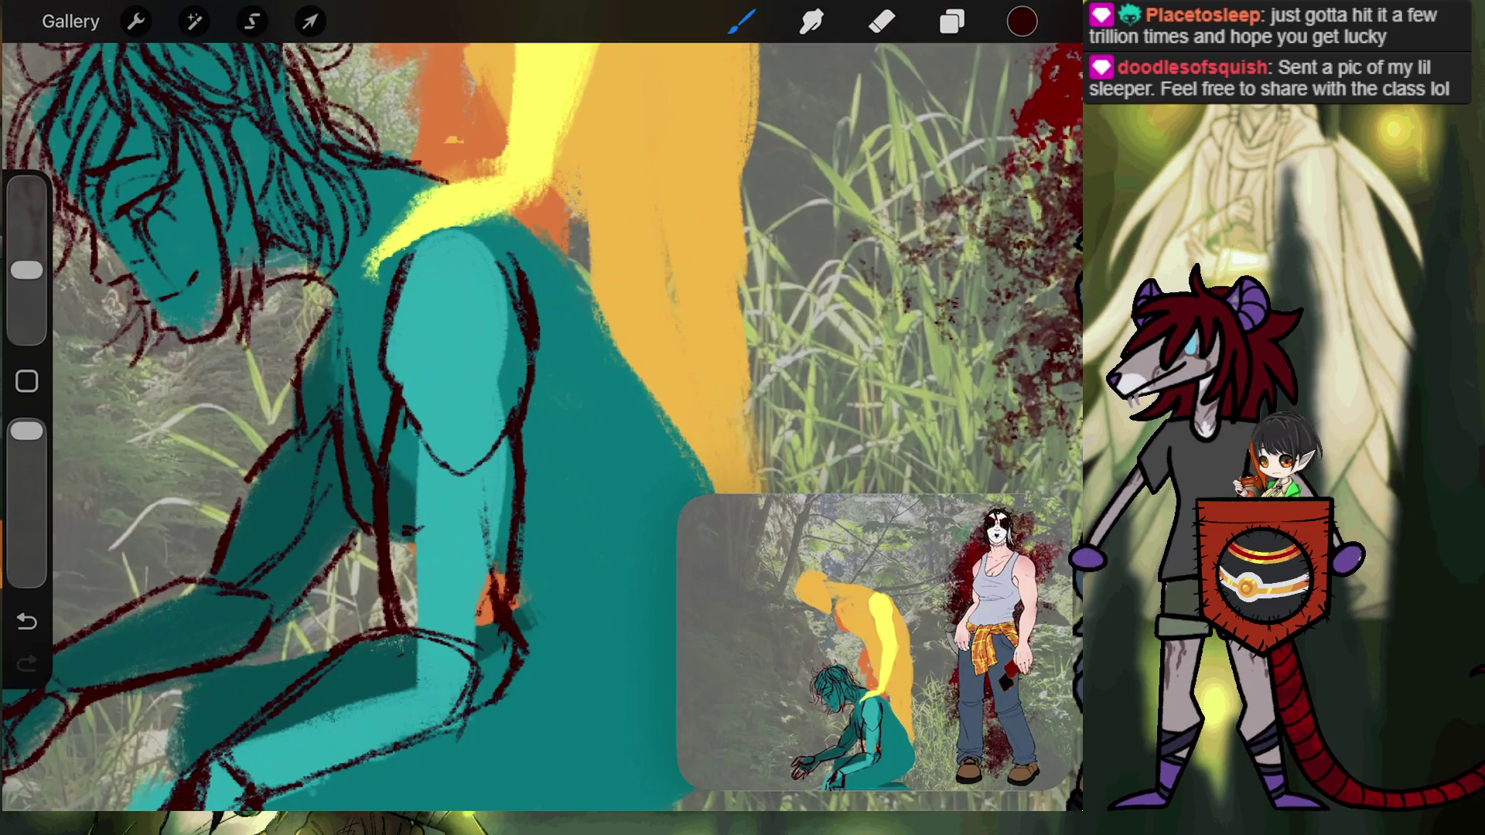
scroll(418, 363, down, 10)
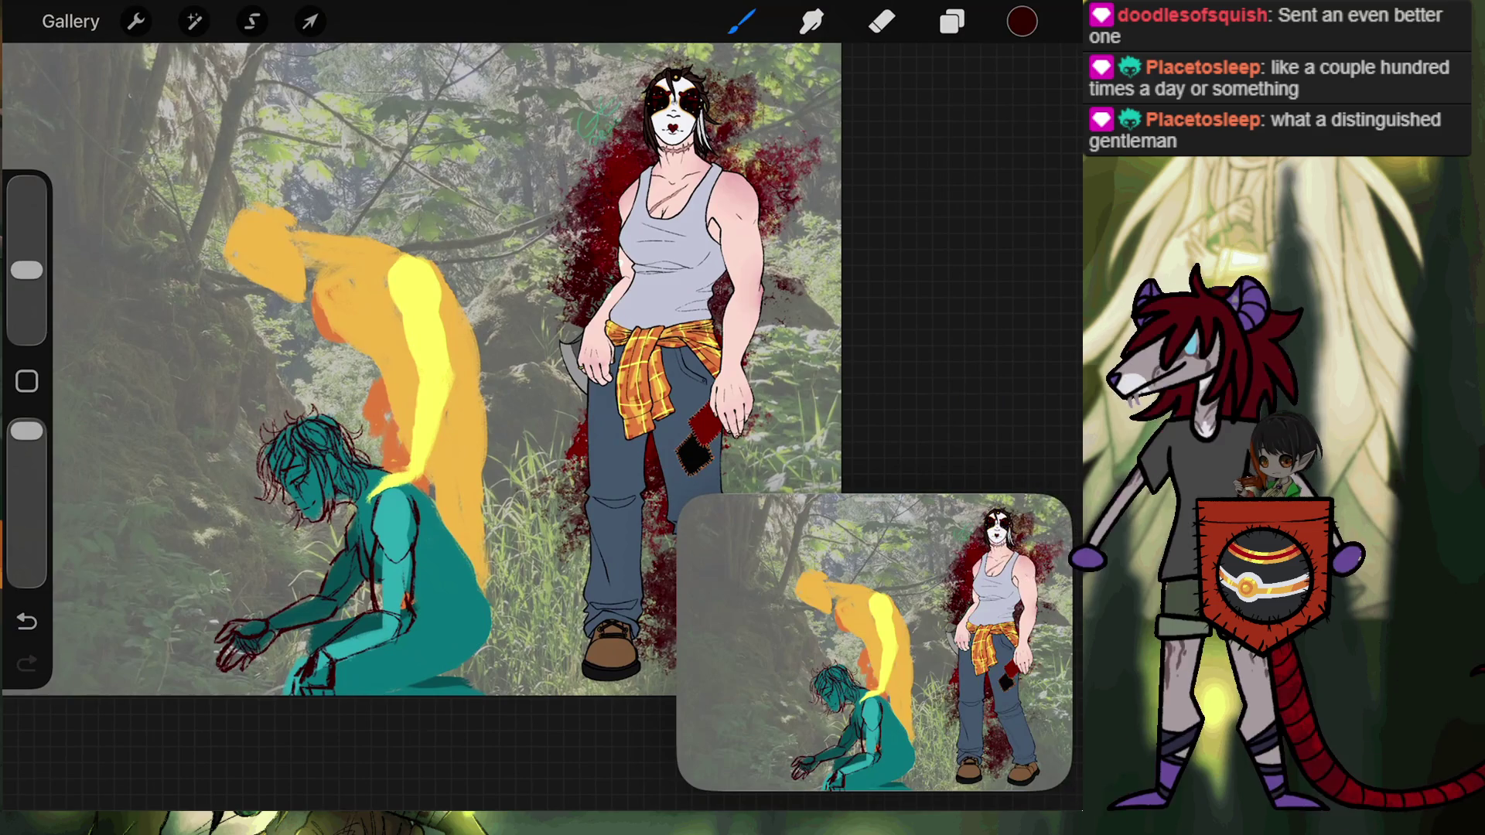
scroll(495, 371, up, 5)
Outline the teal figure's thigh in dark red: hand-to-thigh line, back of thigh, leg's right edge.
scroll(495, 364, up, 2)
scroll(496, 364, up, 3)
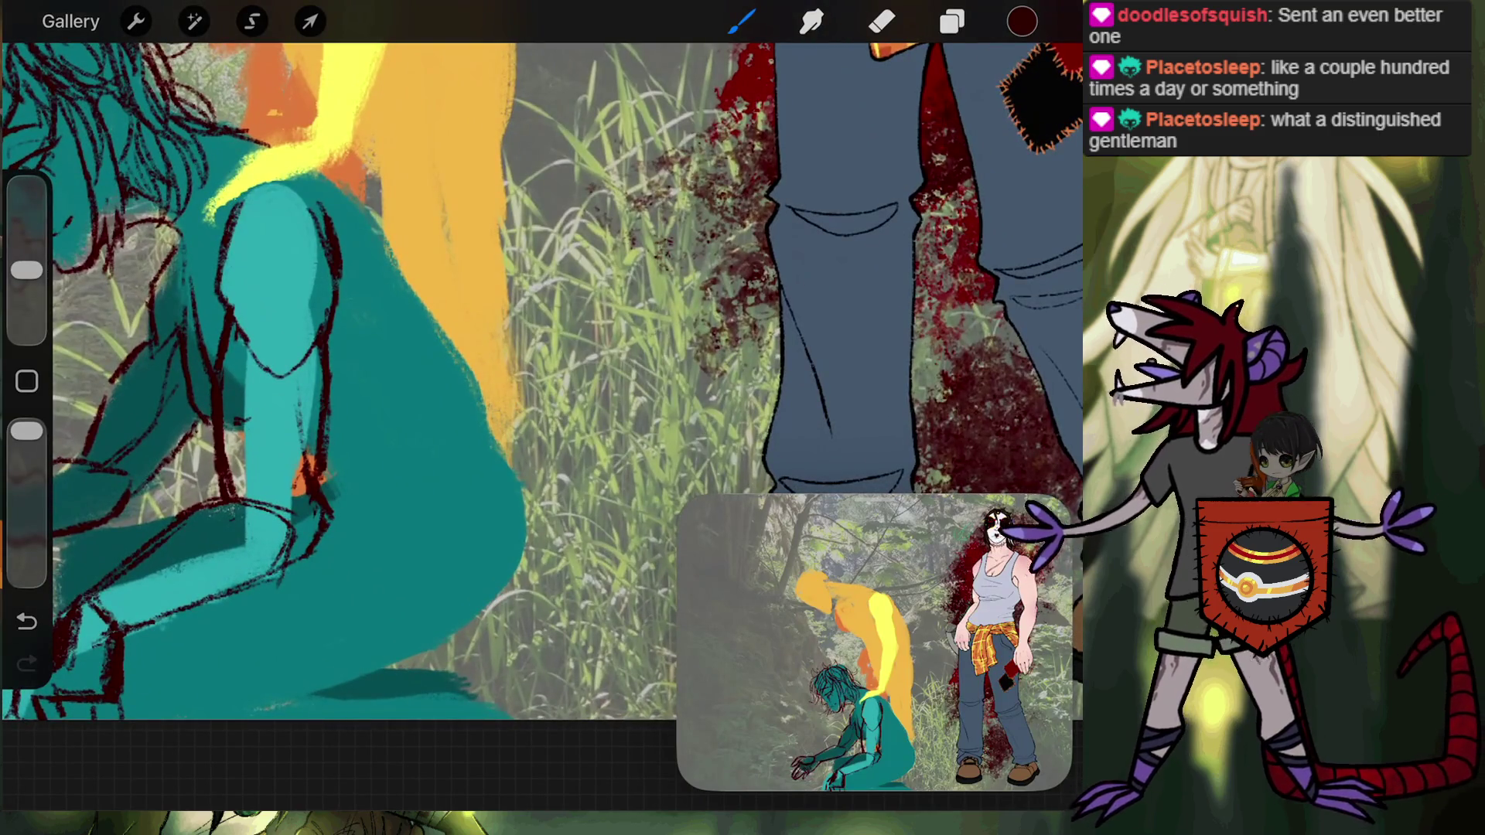
drag(323, 470, 349, 498)
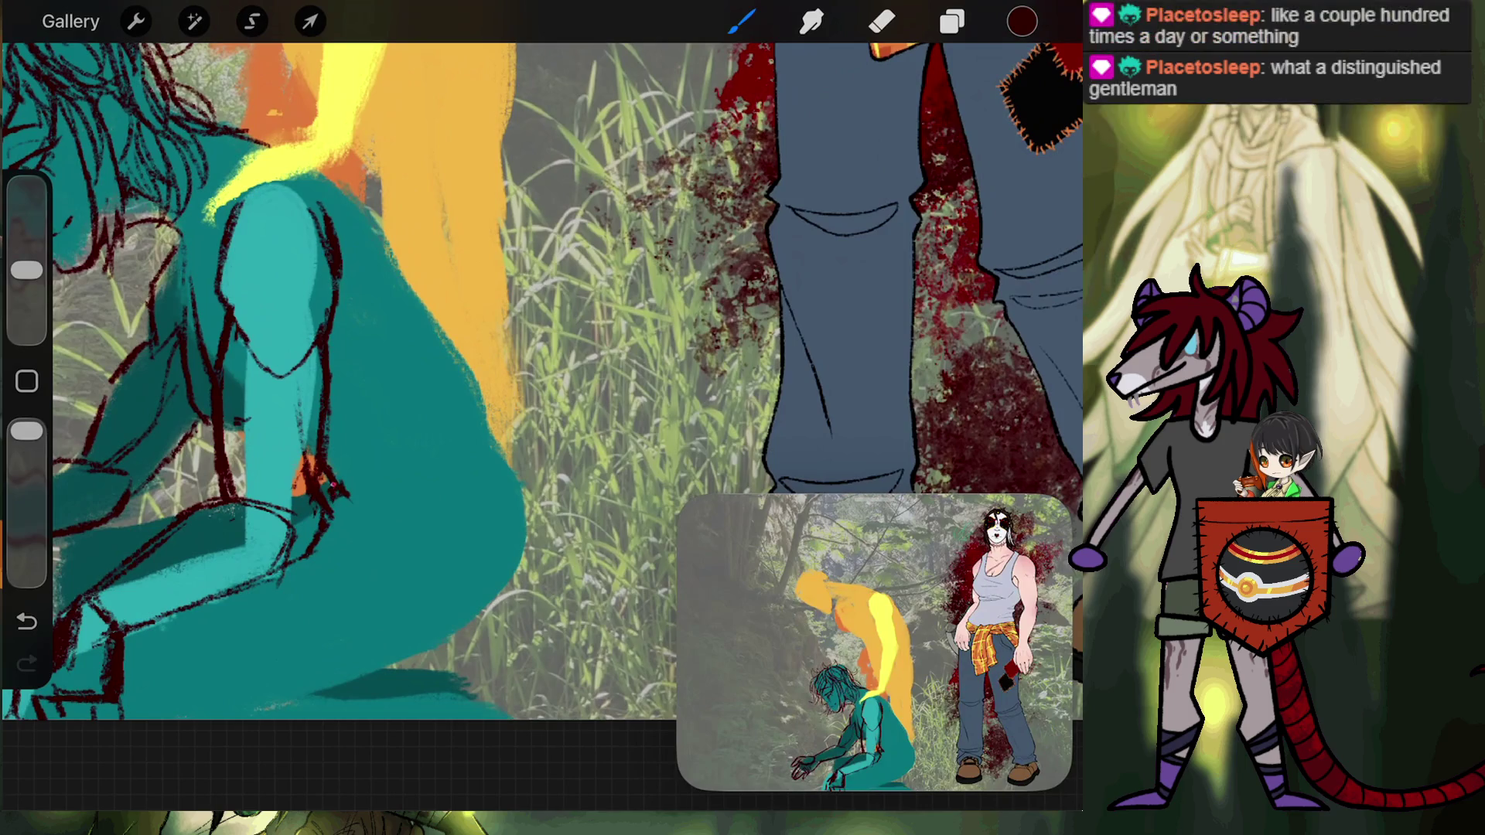
drag(337, 485, 517, 458)
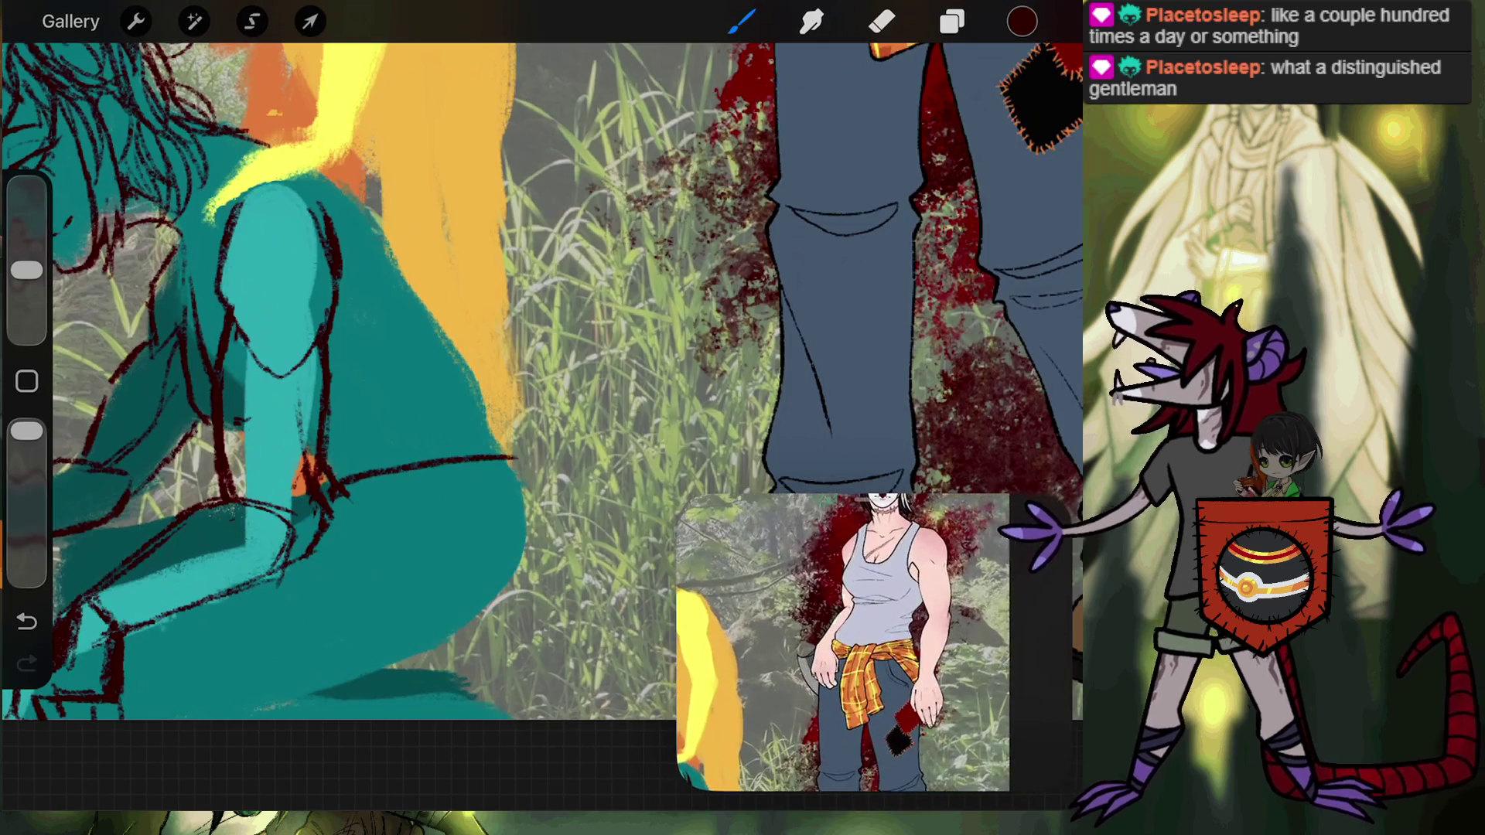
drag(522, 456, 523, 528)
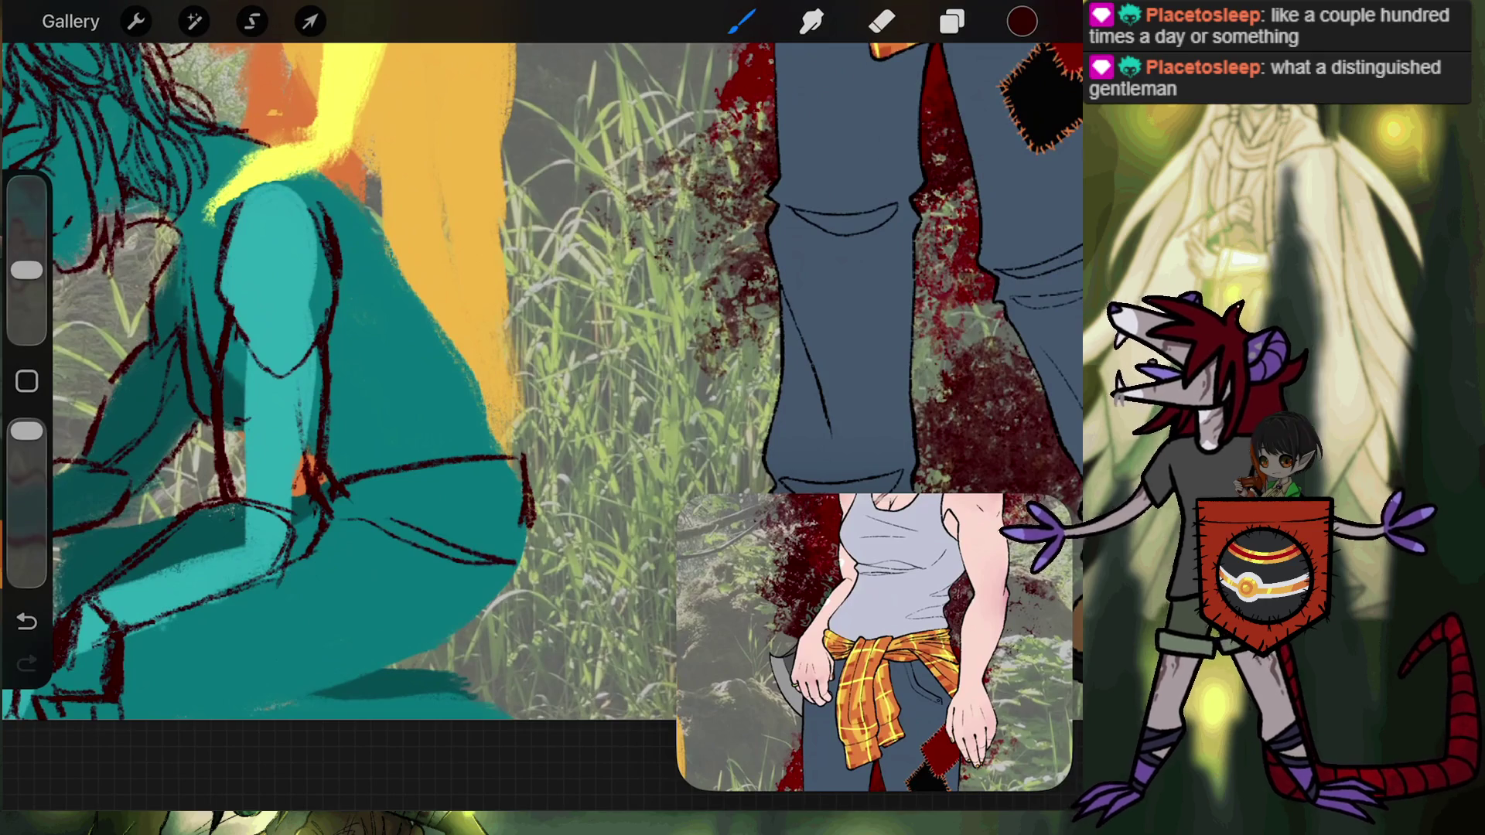
drag(429, 567, 492, 678)
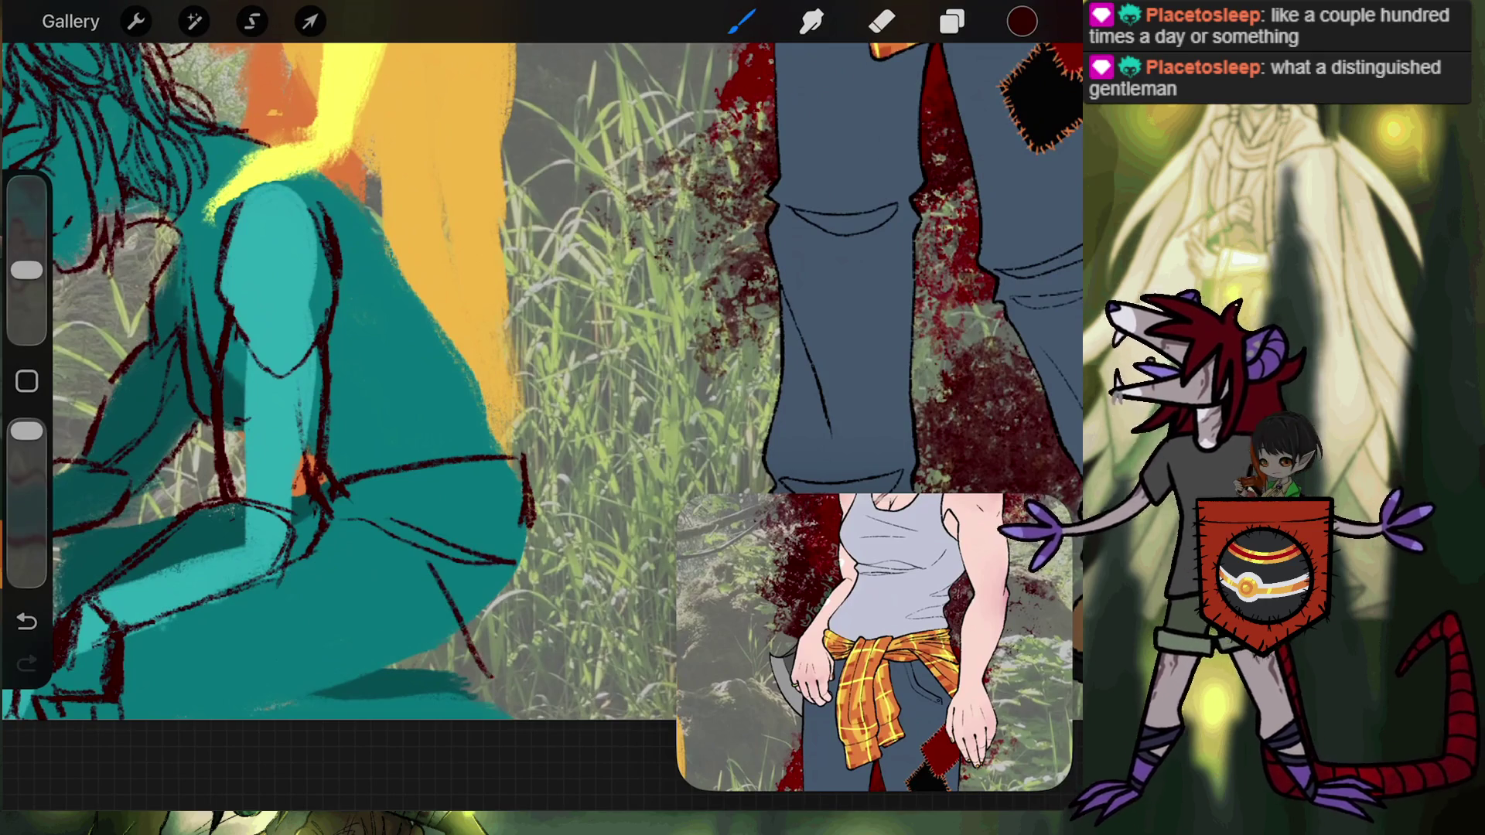
drag(533, 496, 551, 706)
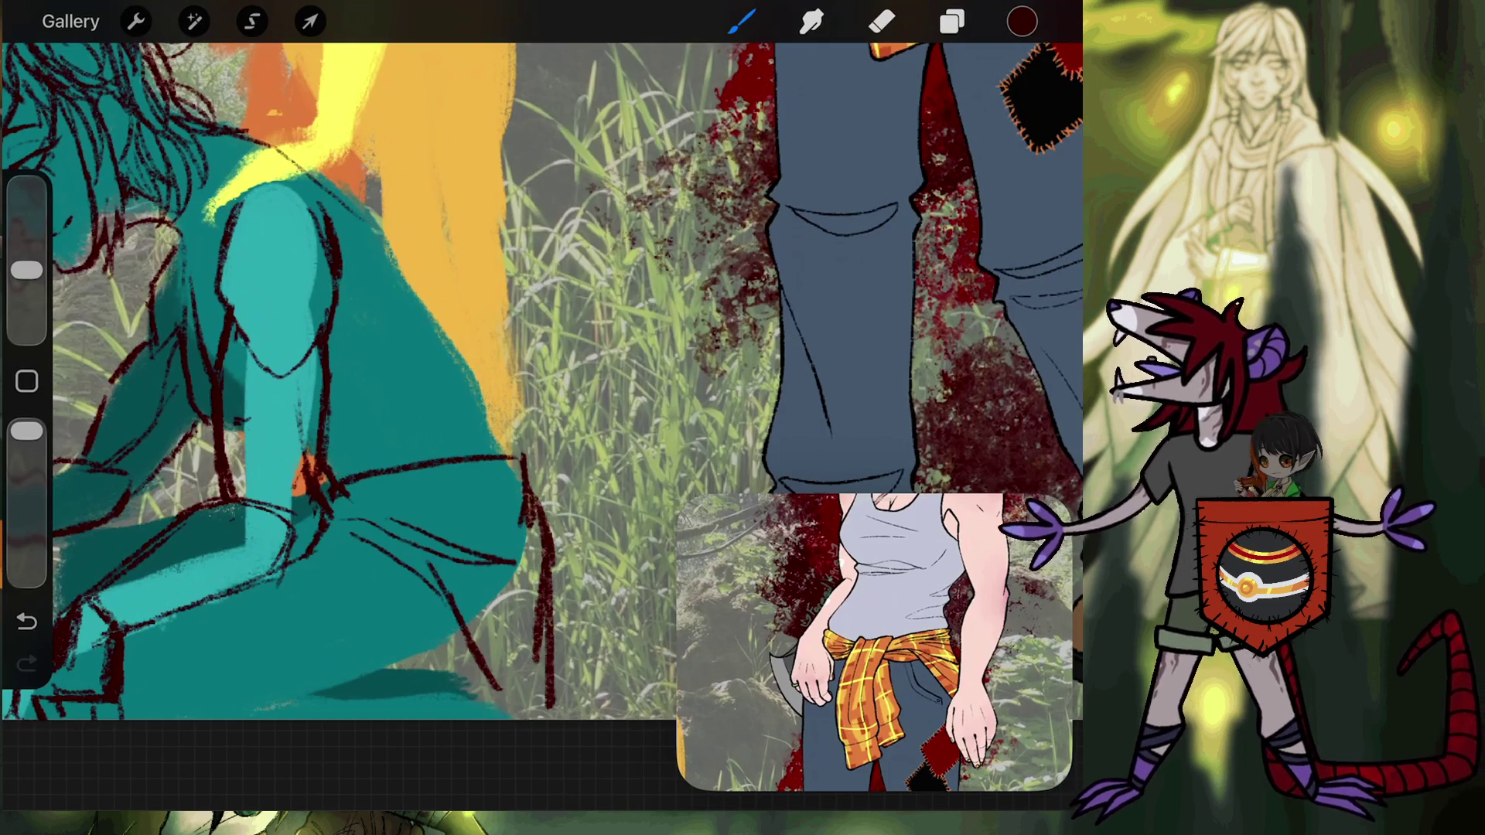
Undo a bad stroke, add short dark red lines near the teal shoulder, then undo one.
key(ctrl+z)
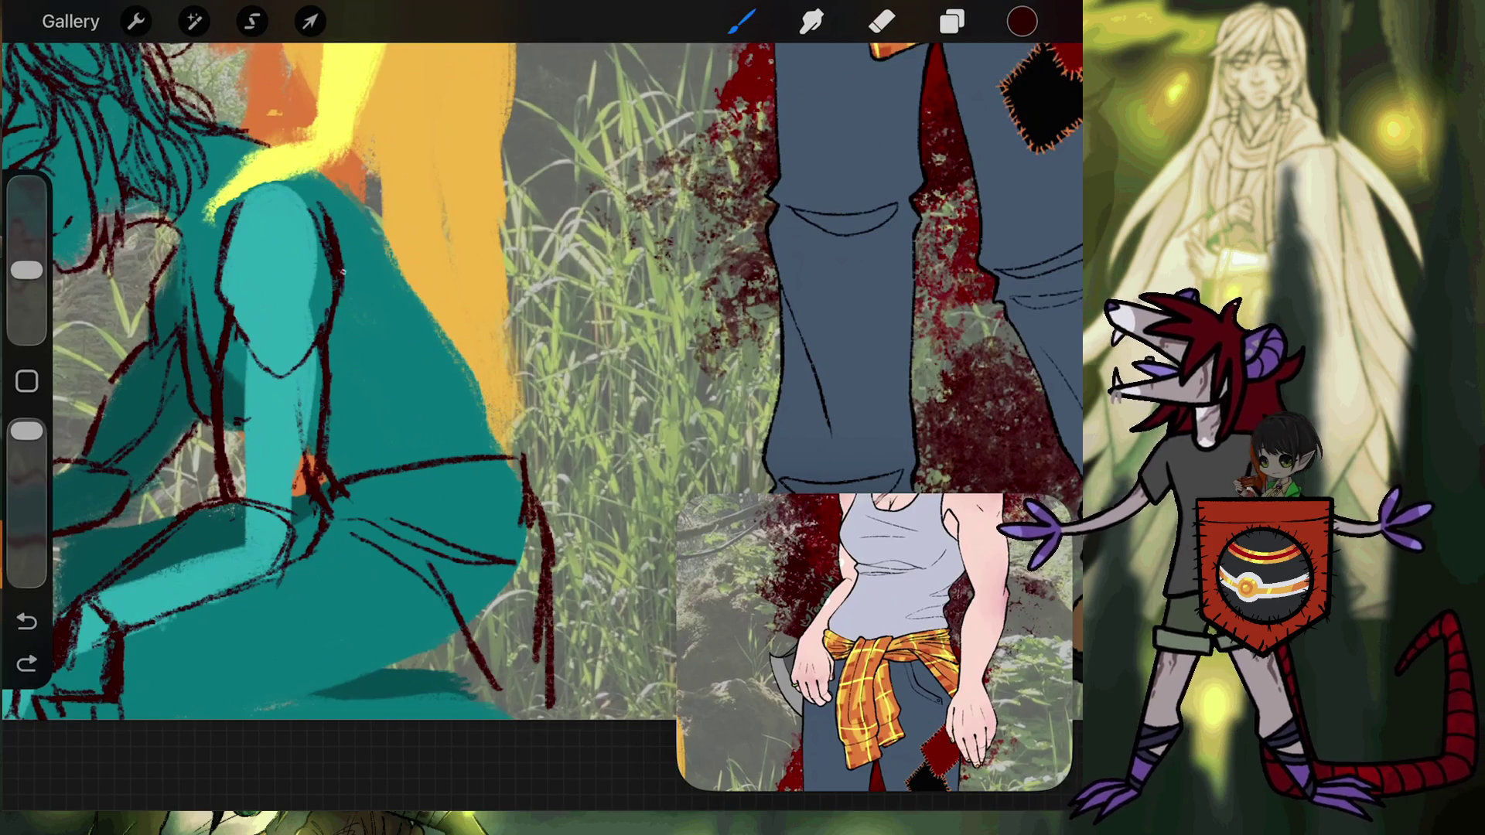
click(882, 21)
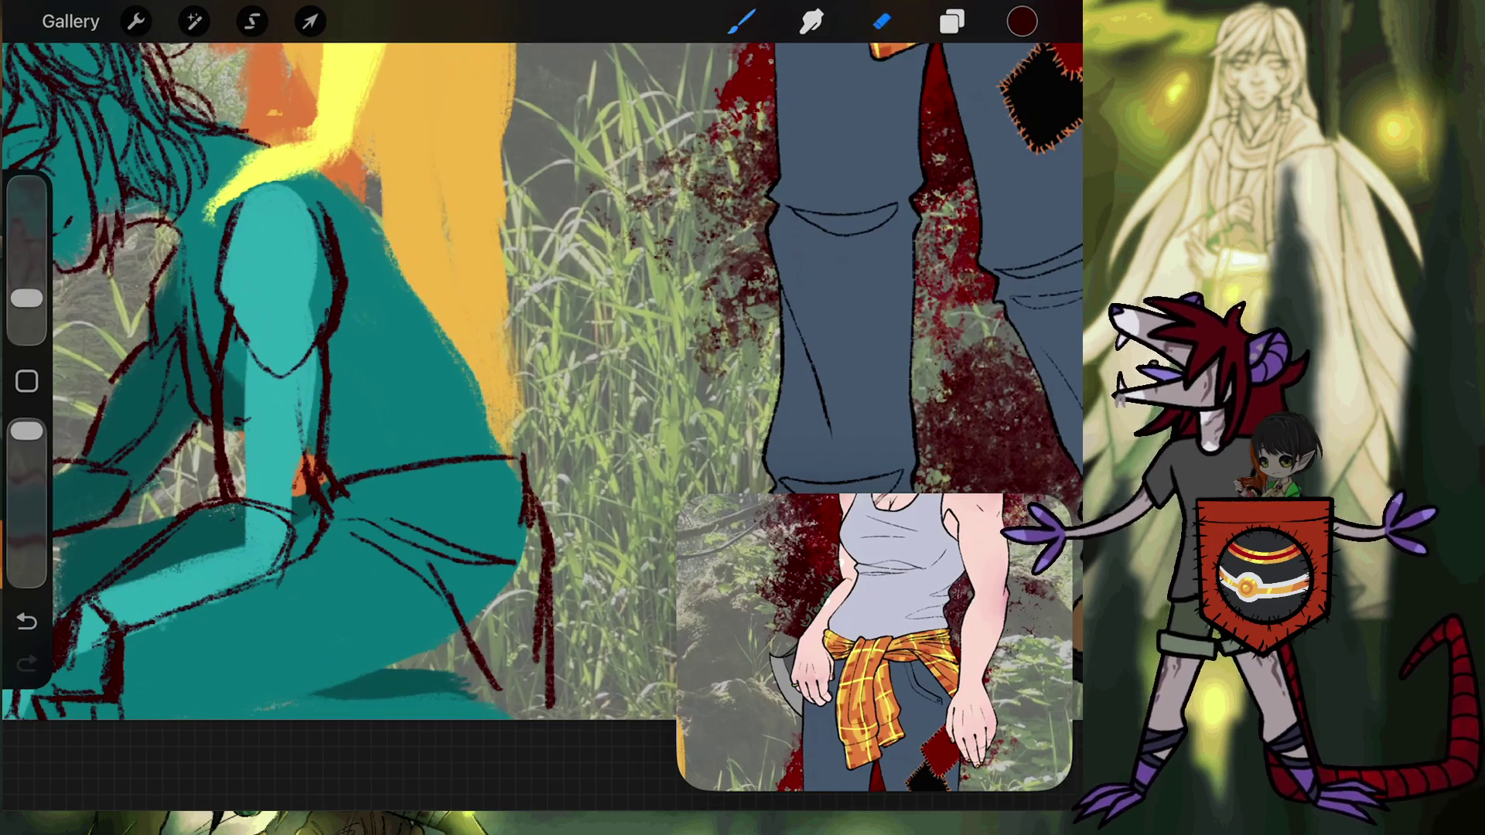
click(741, 21)
drag(267, 141, 361, 207)
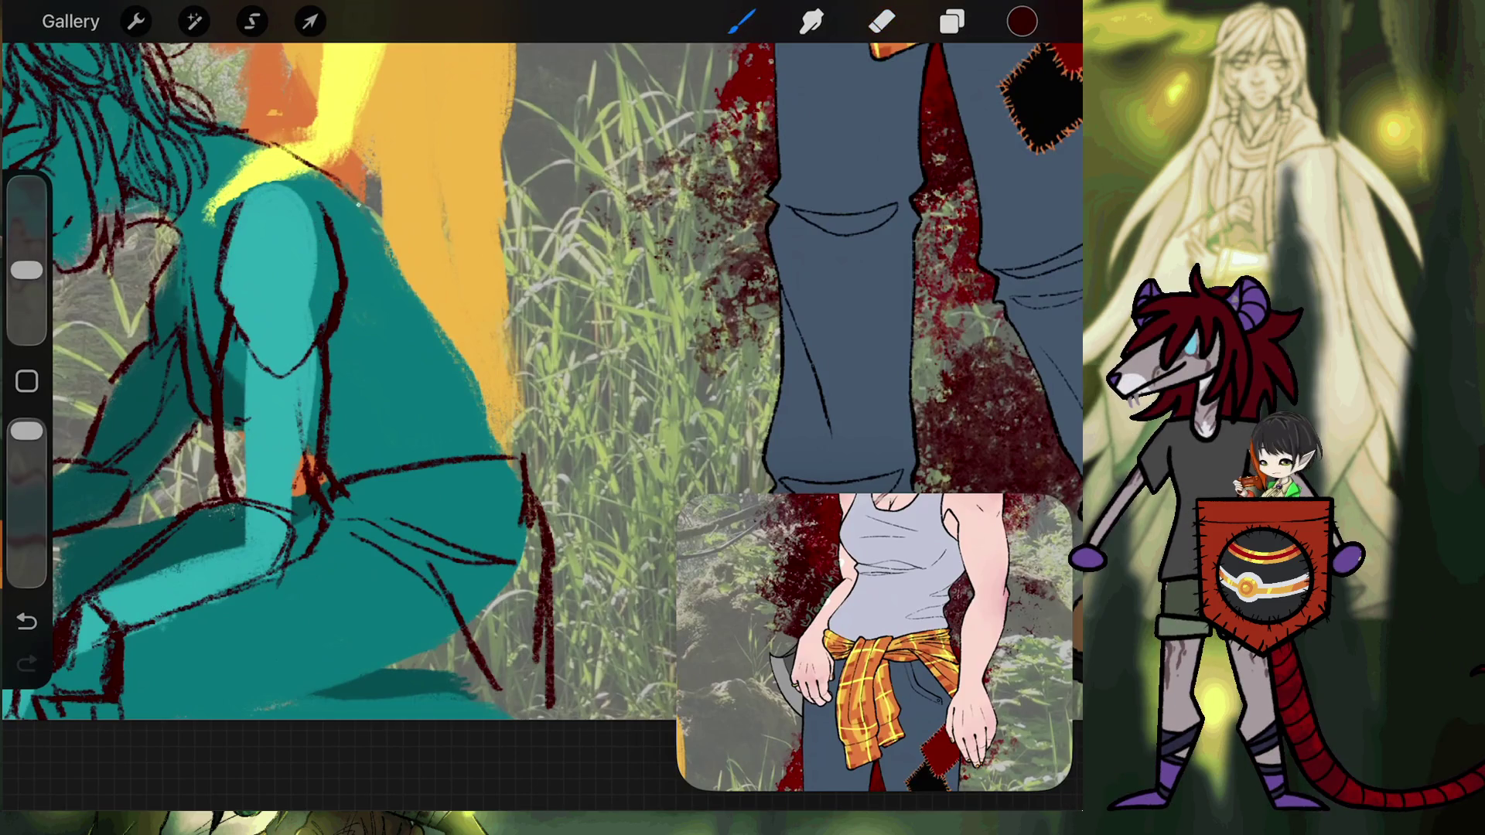
drag(203, 310, 269, 146)
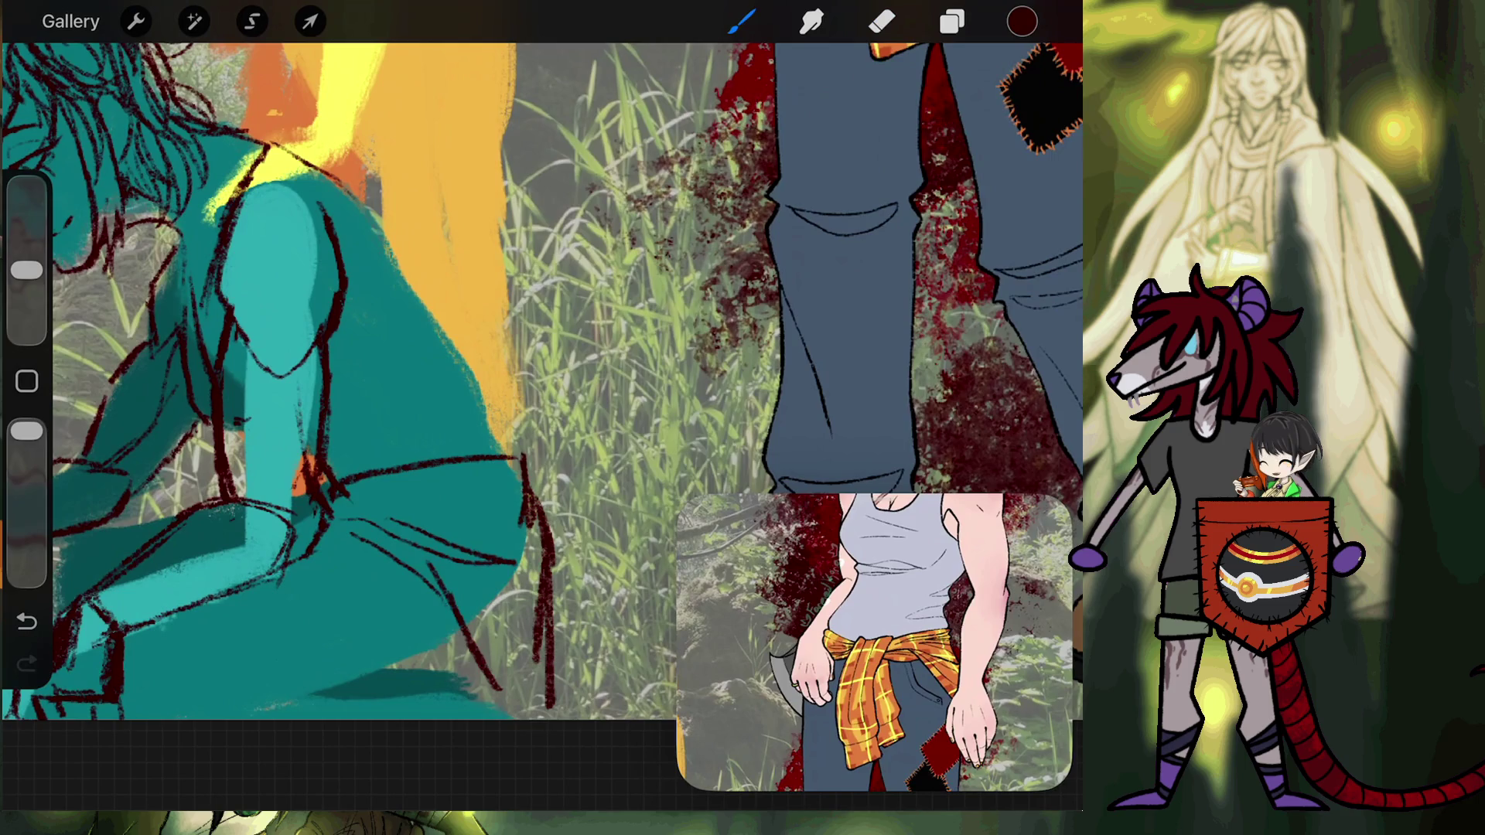
click(27, 621)
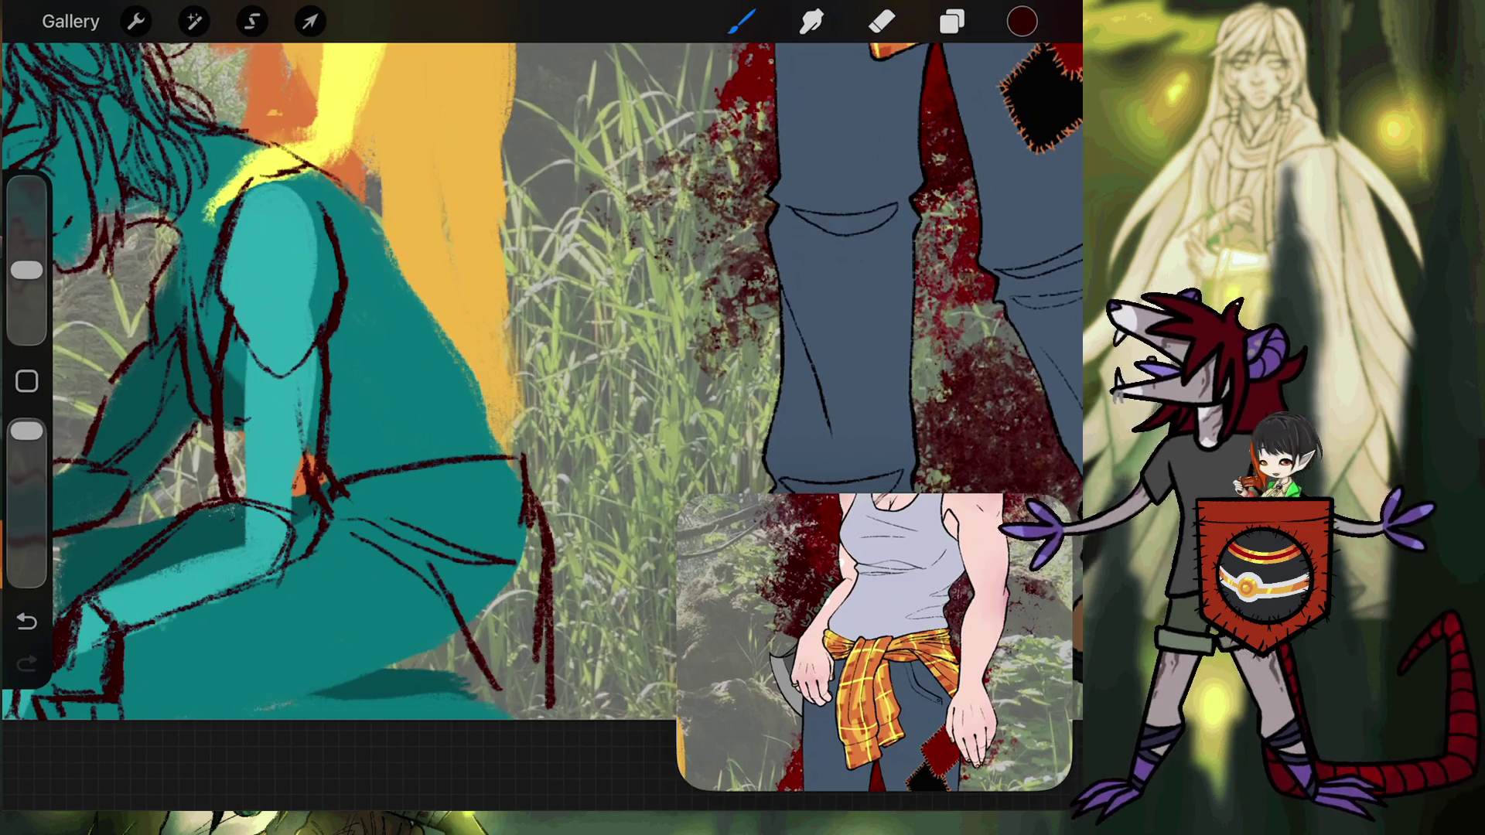
Trace the teal figure's back and shoulder contour with dark red lines, zoomed in on the shoulder.
scroll(542, 371, up, 2)
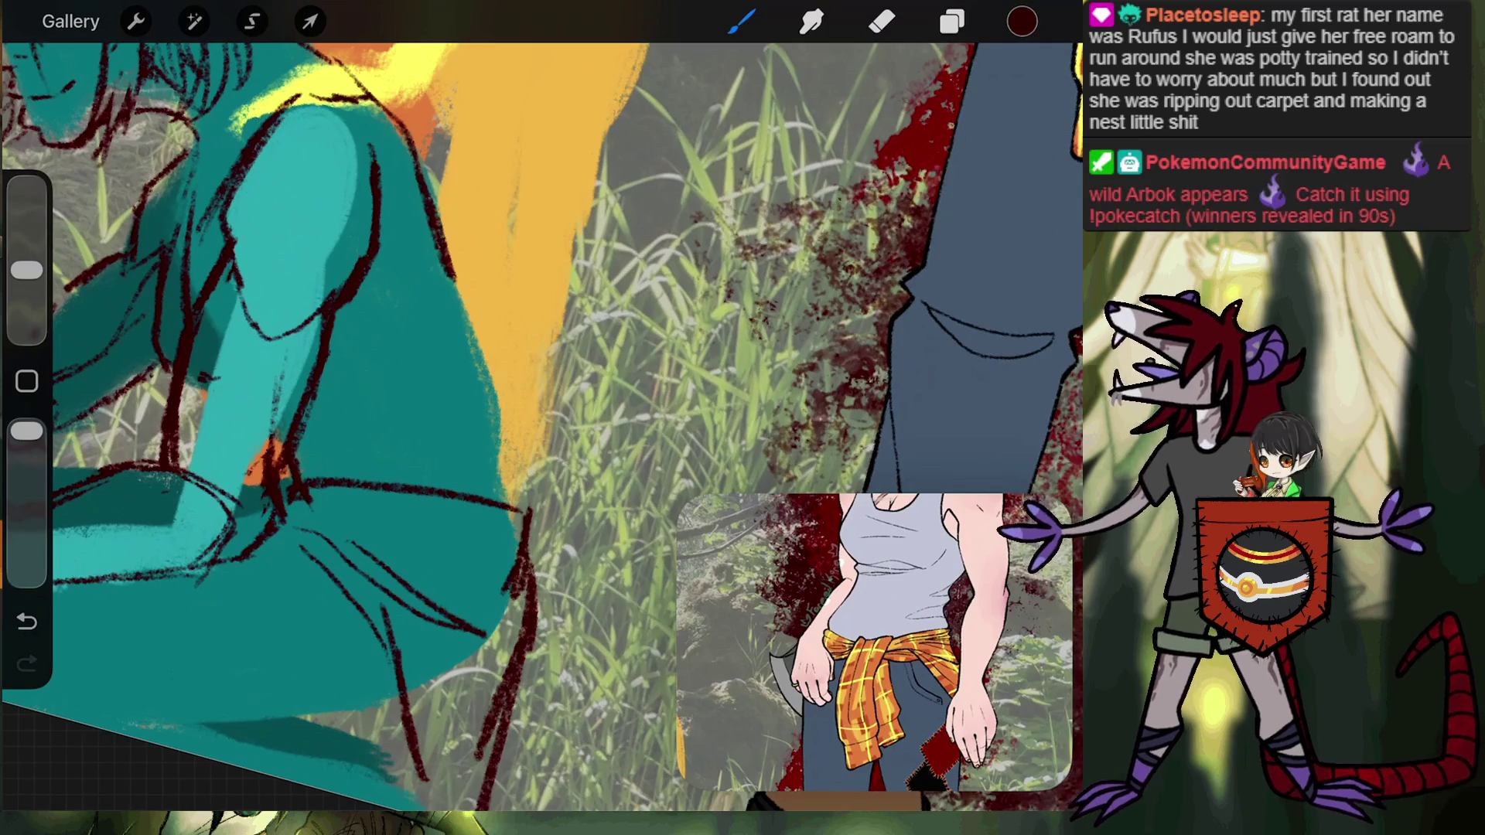
drag(387, 267, 360, 328)
drag(387, 221, 380, 298)
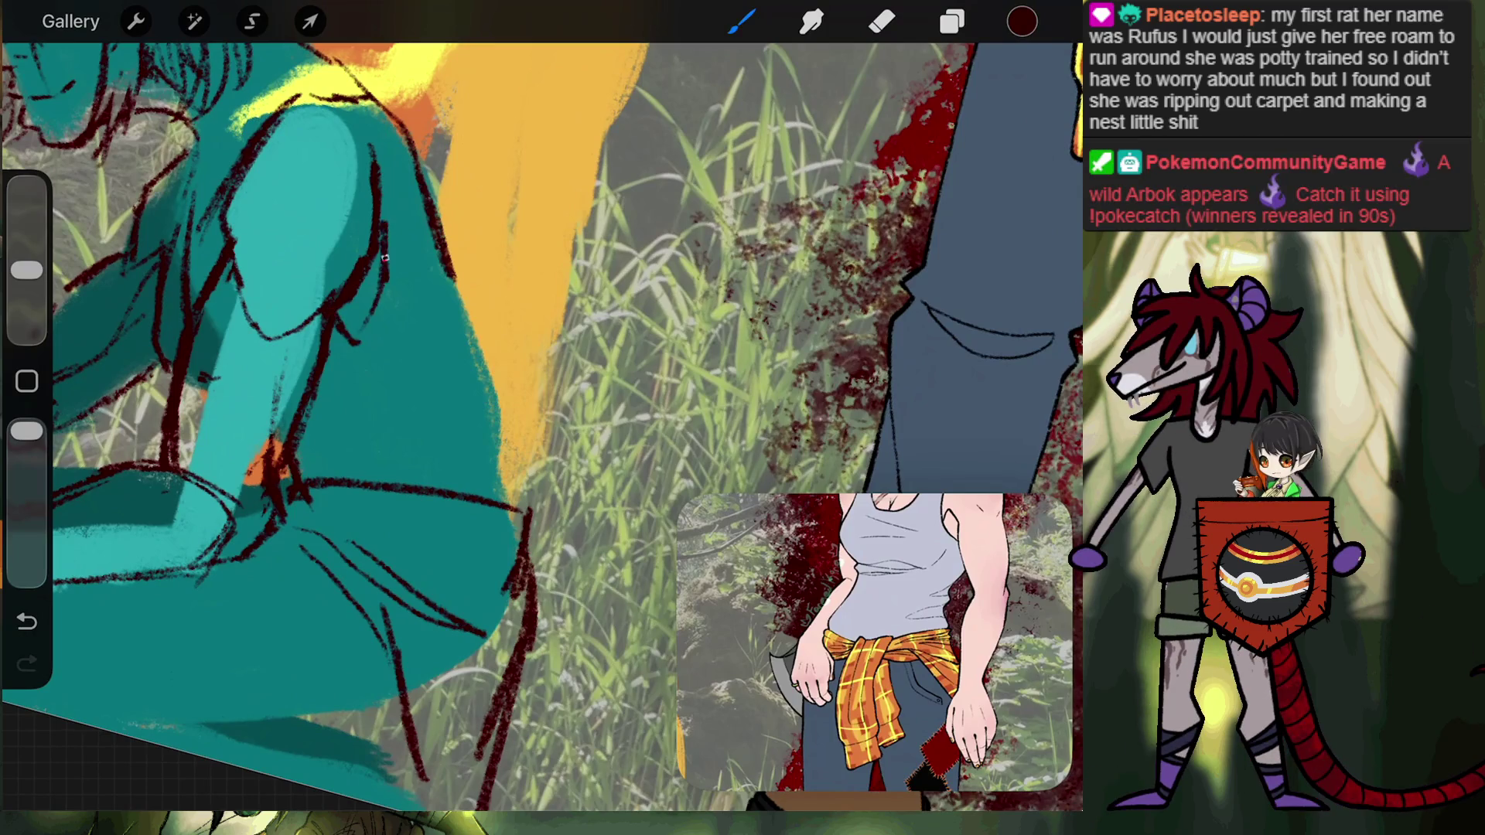
mouse_move(352, 124)
mouse_down()
mouse_move(387, 240)
mouse_move(348, 348)
mouse_up()
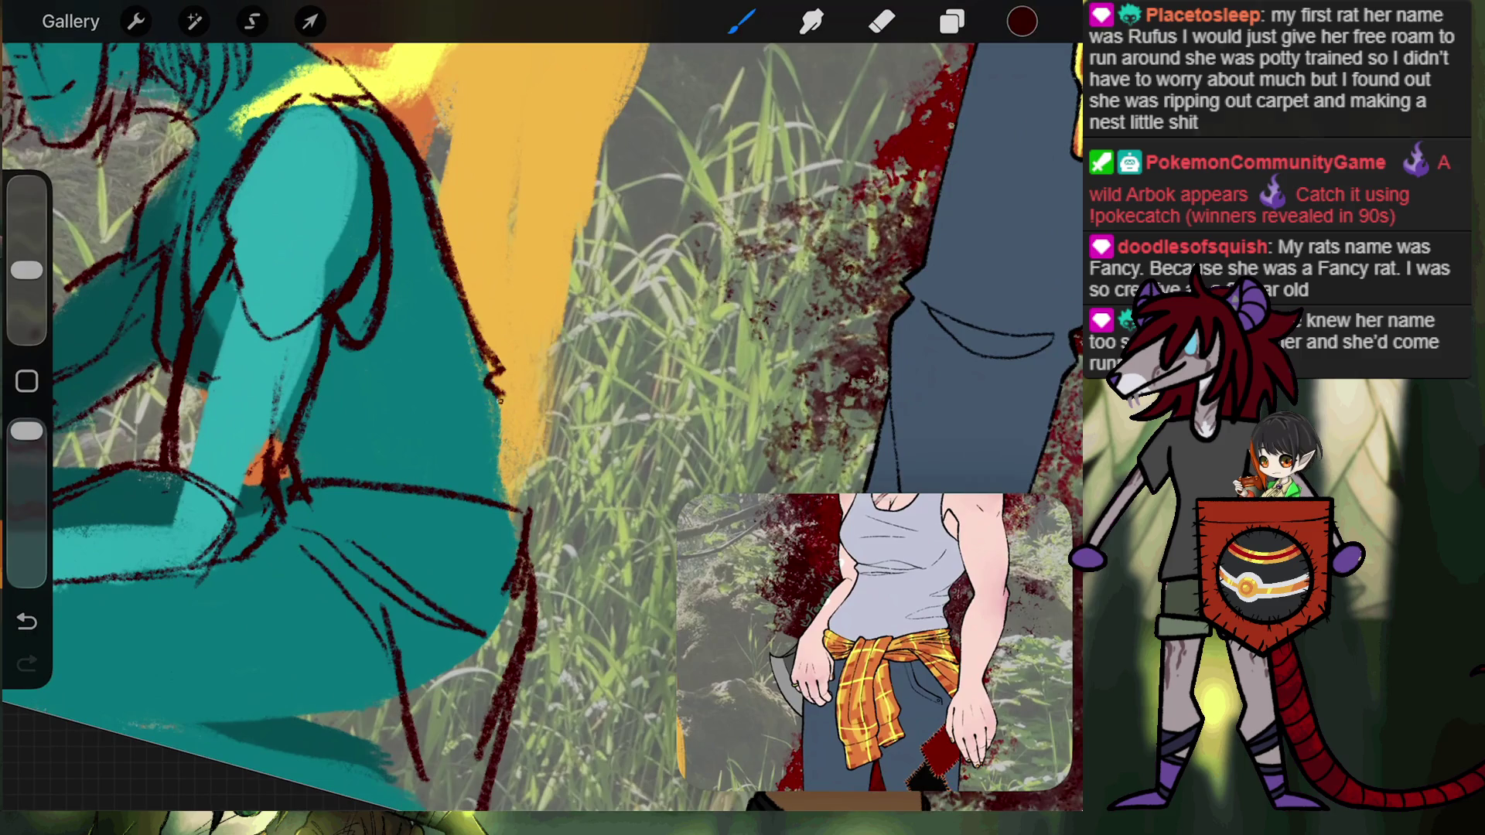
drag(501, 420, 541, 504)
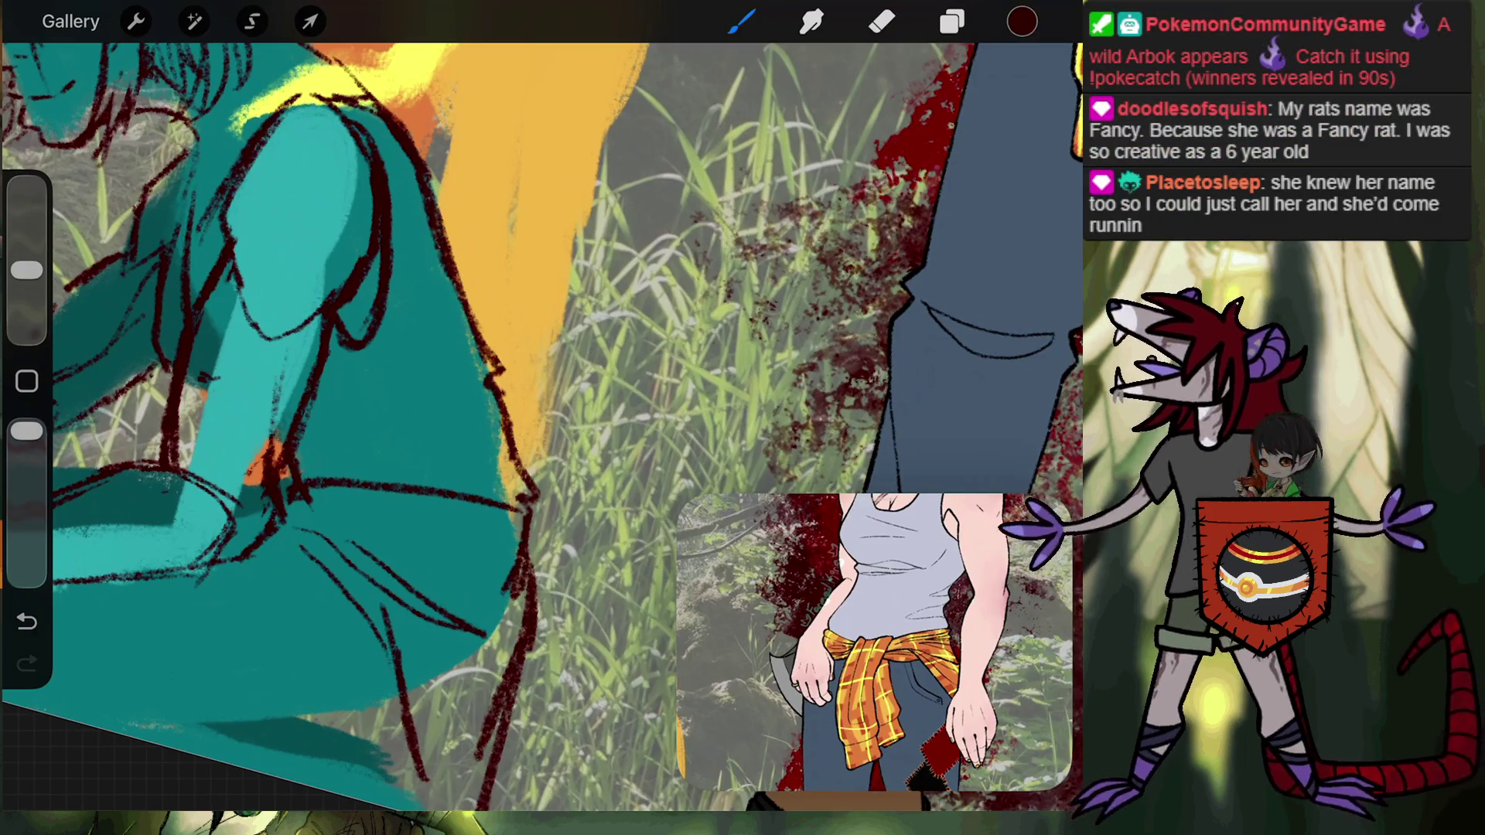
drag(541, 387, 619, 348)
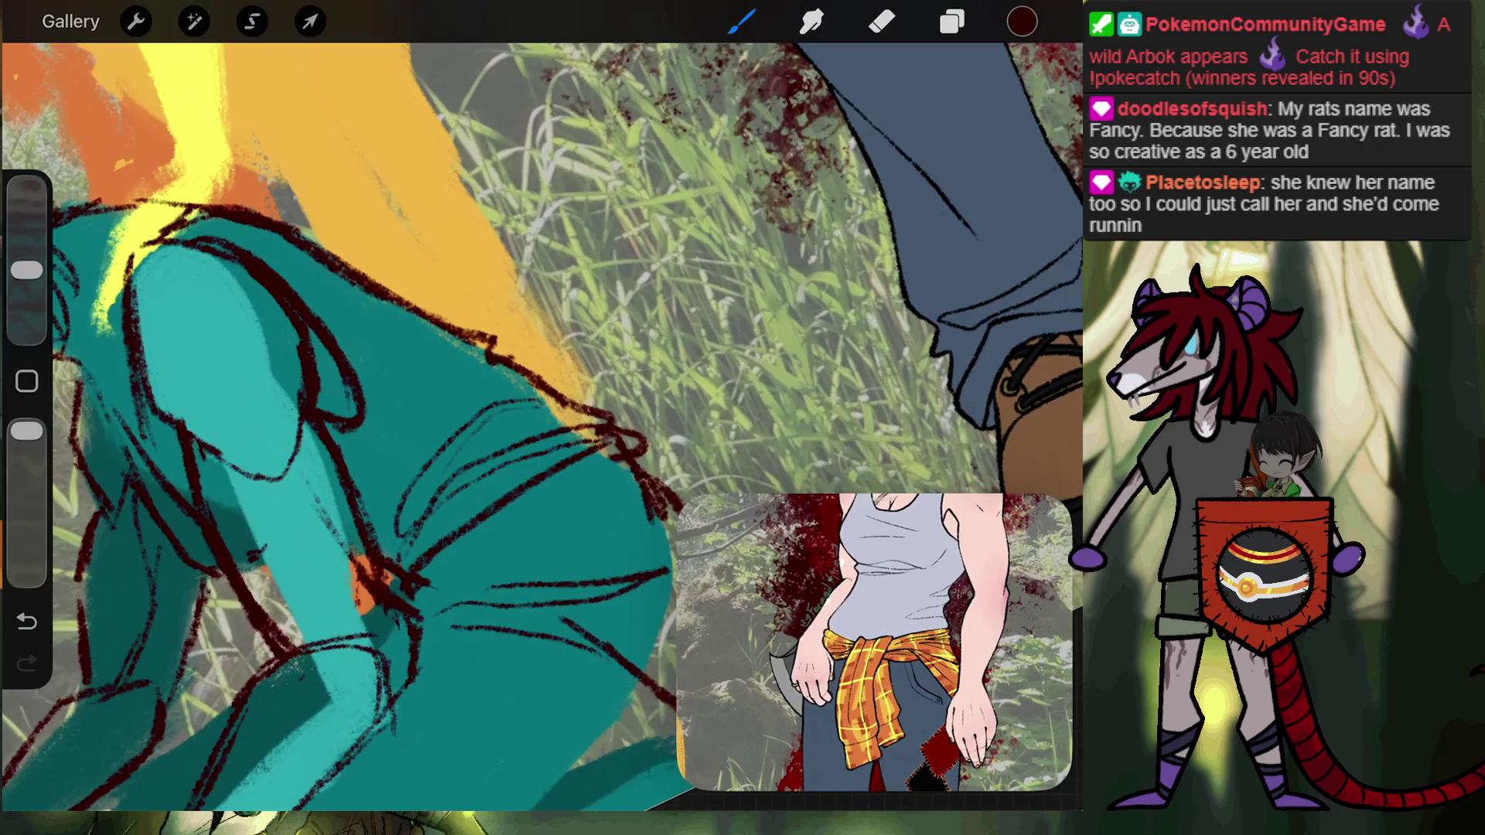
Undo a stroke, redraw a short dark sketch stroke, and add a dark red line across the leg.
scroll(542, 417, down, 5)
scroll(348, 309, up, 5)
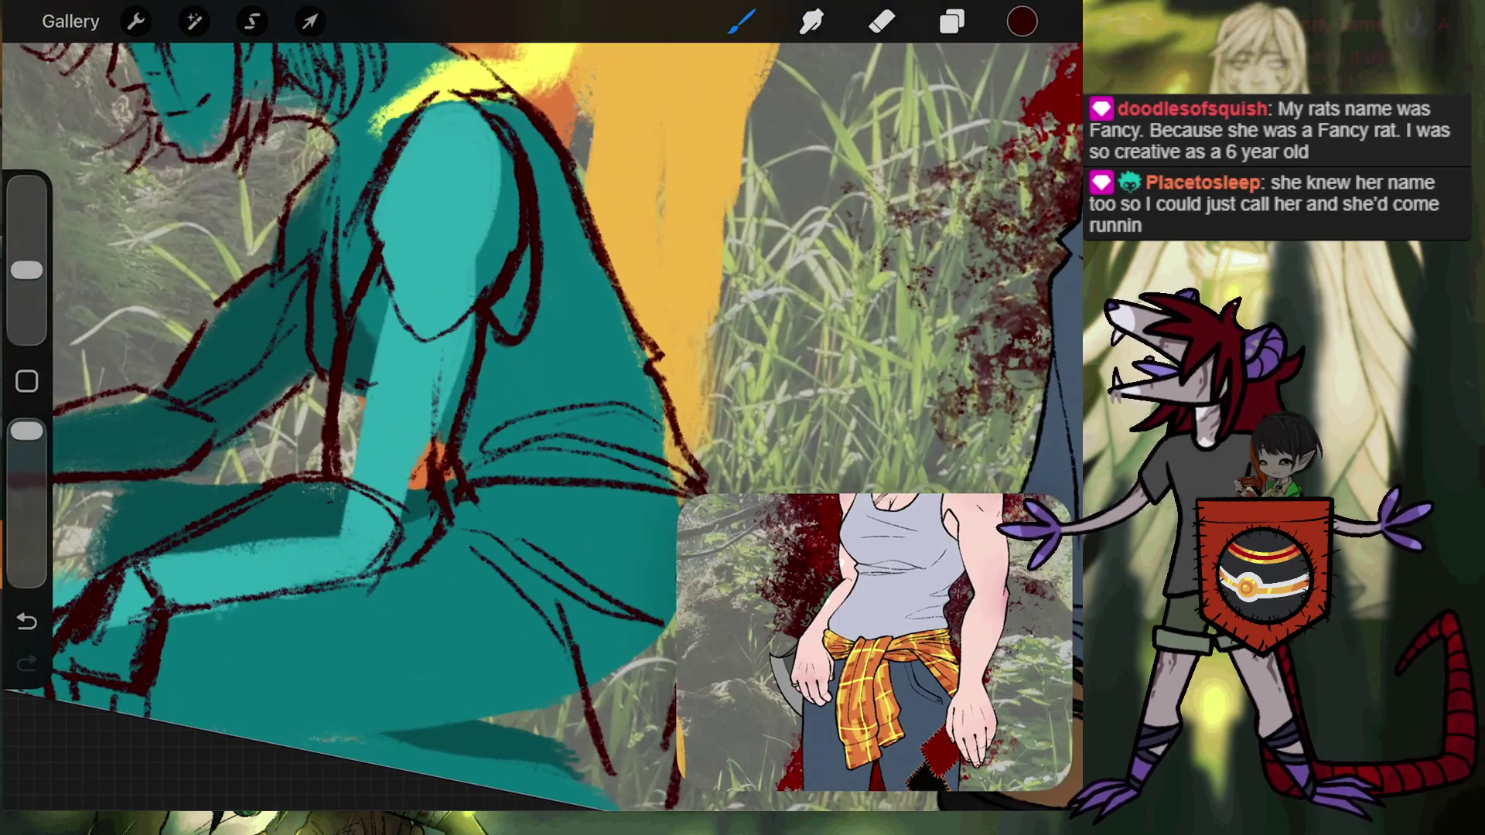
scroll(542, 418, down, 5)
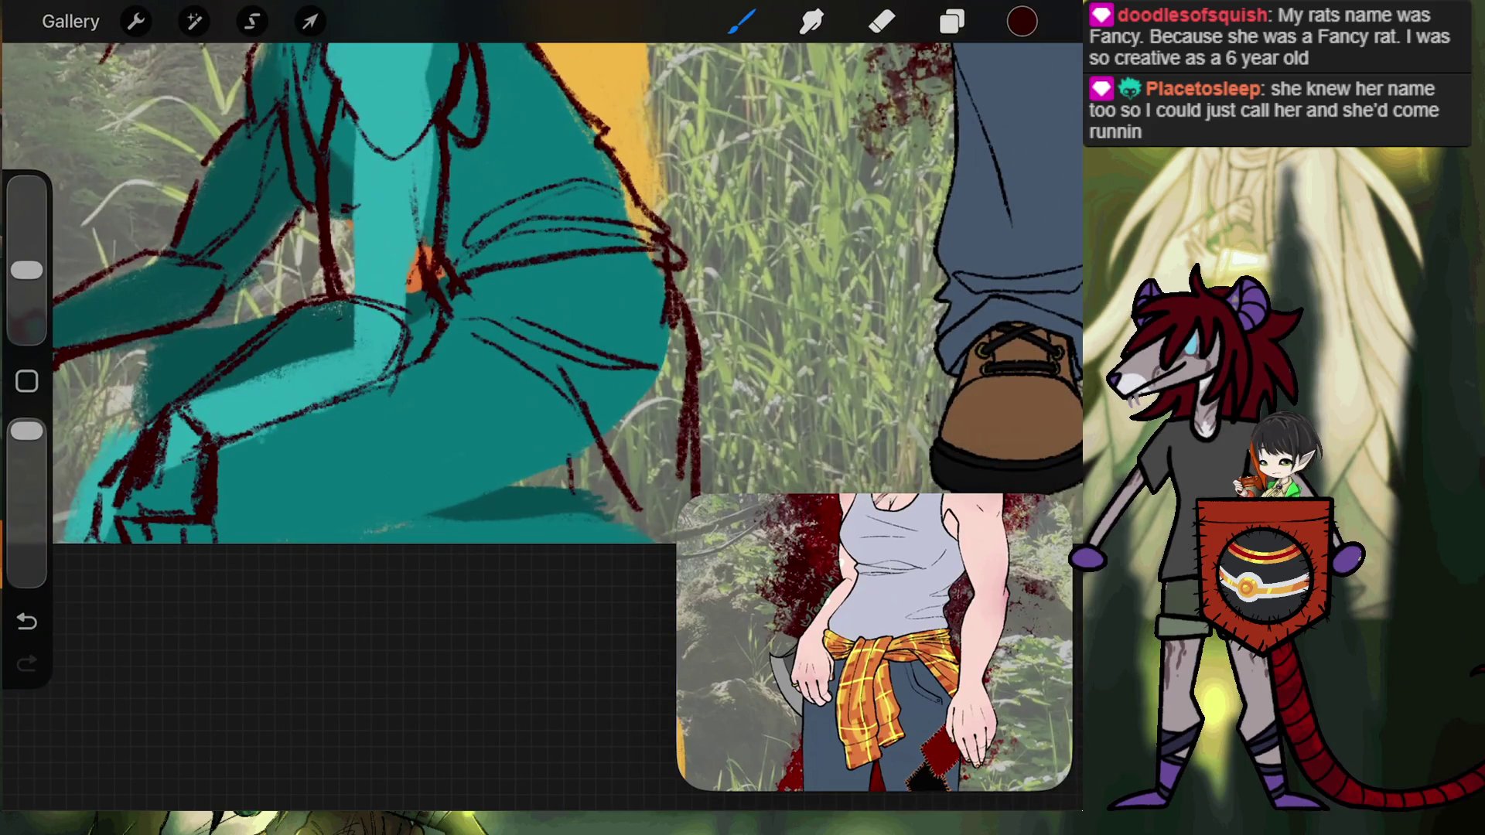
key(ctrl+z)
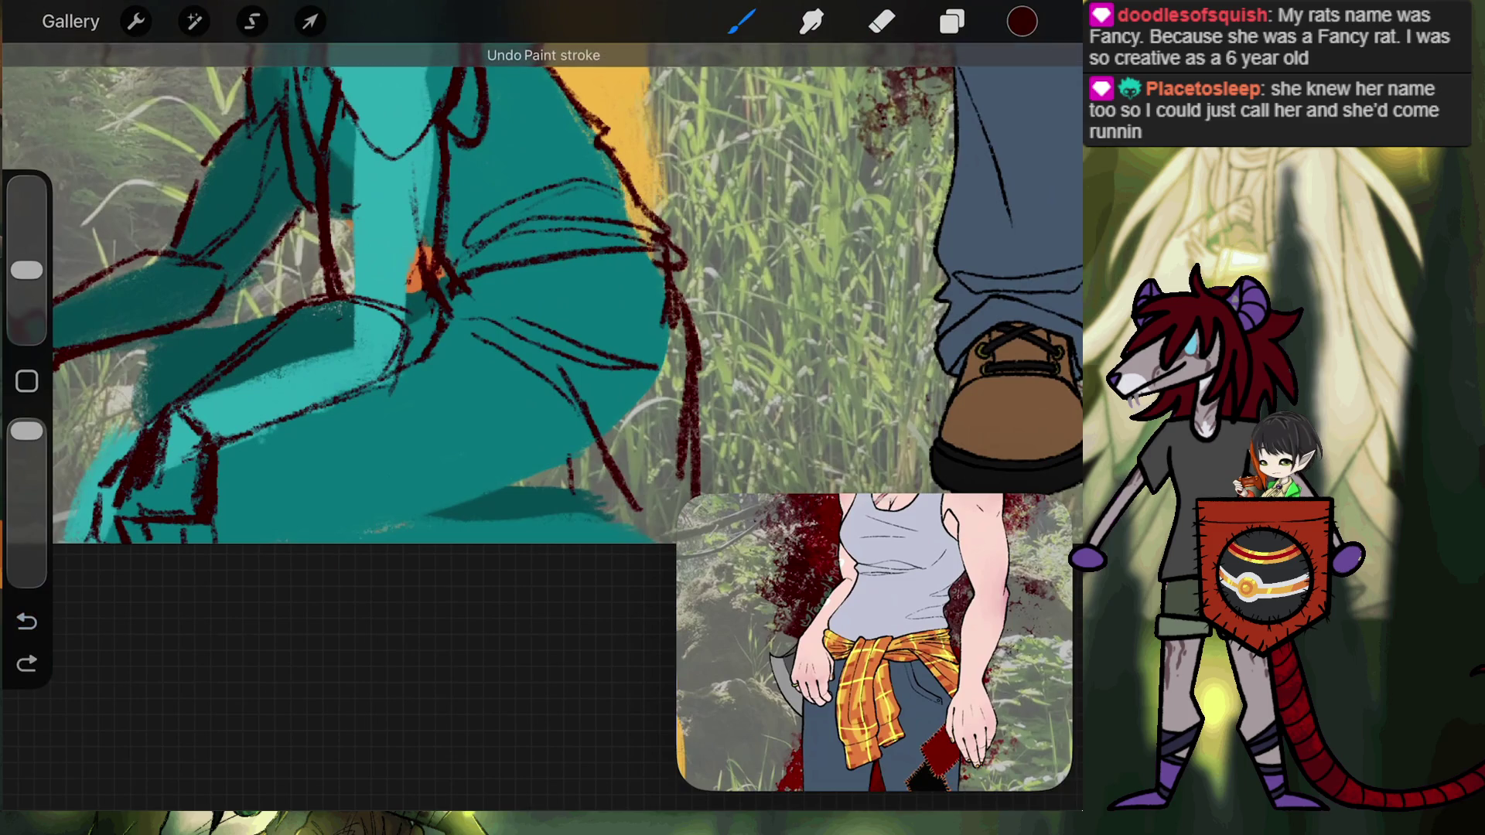
drag(628, 492, 645, 541)
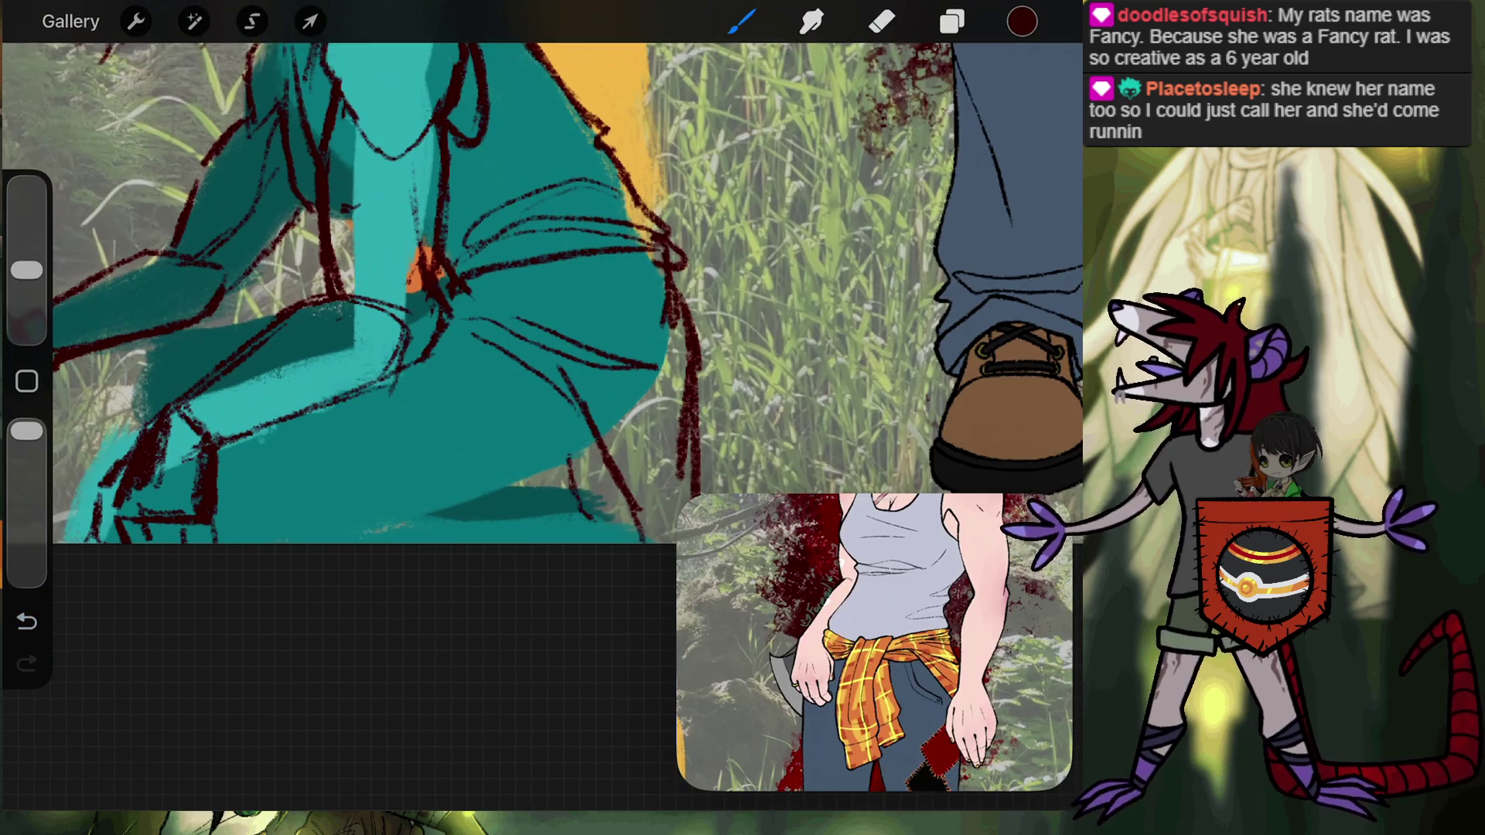
scroll(542, 294, right, 5)
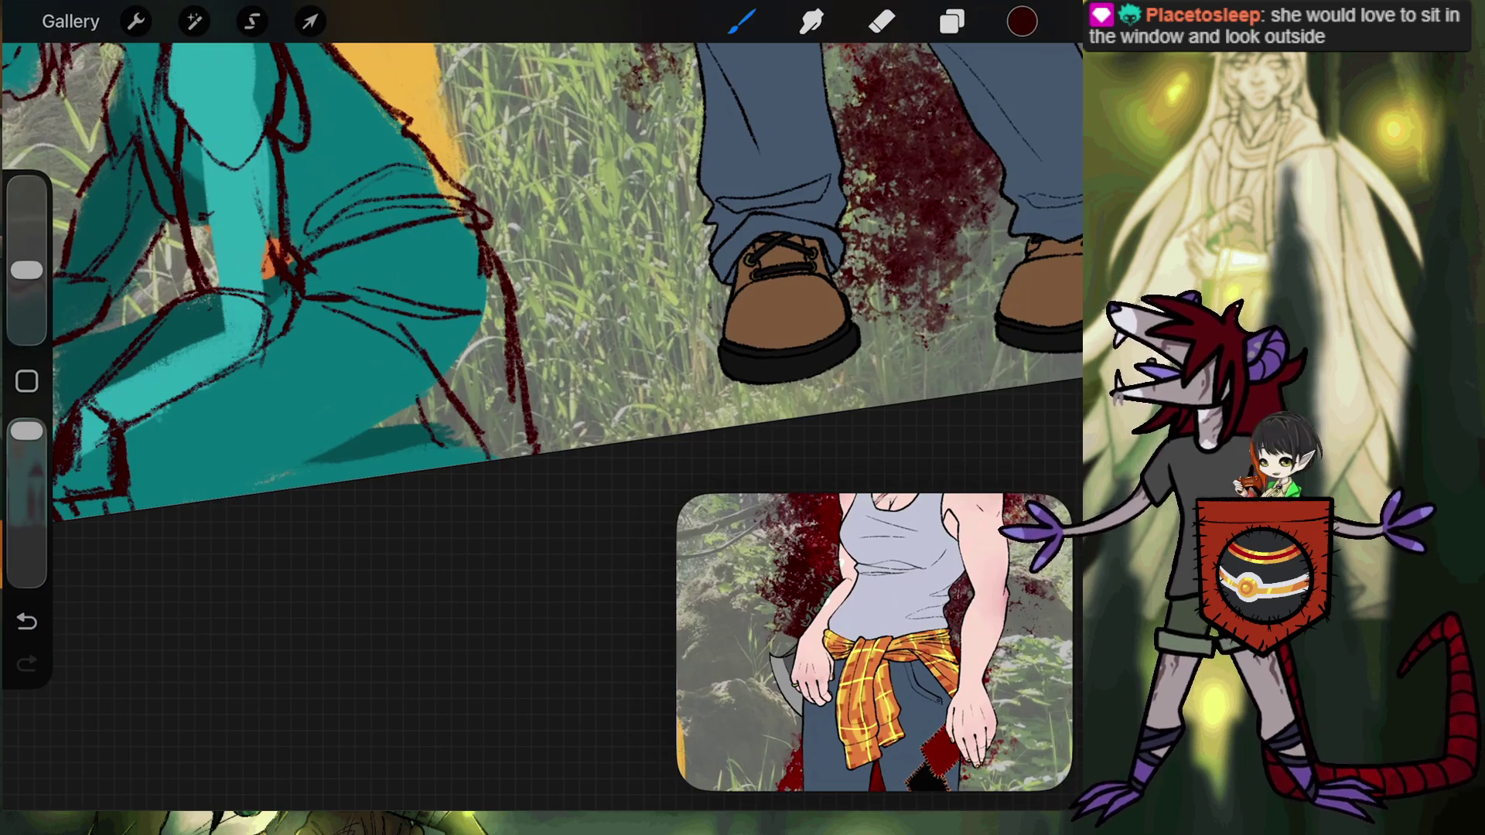
drag(311, 298, 480, 313)
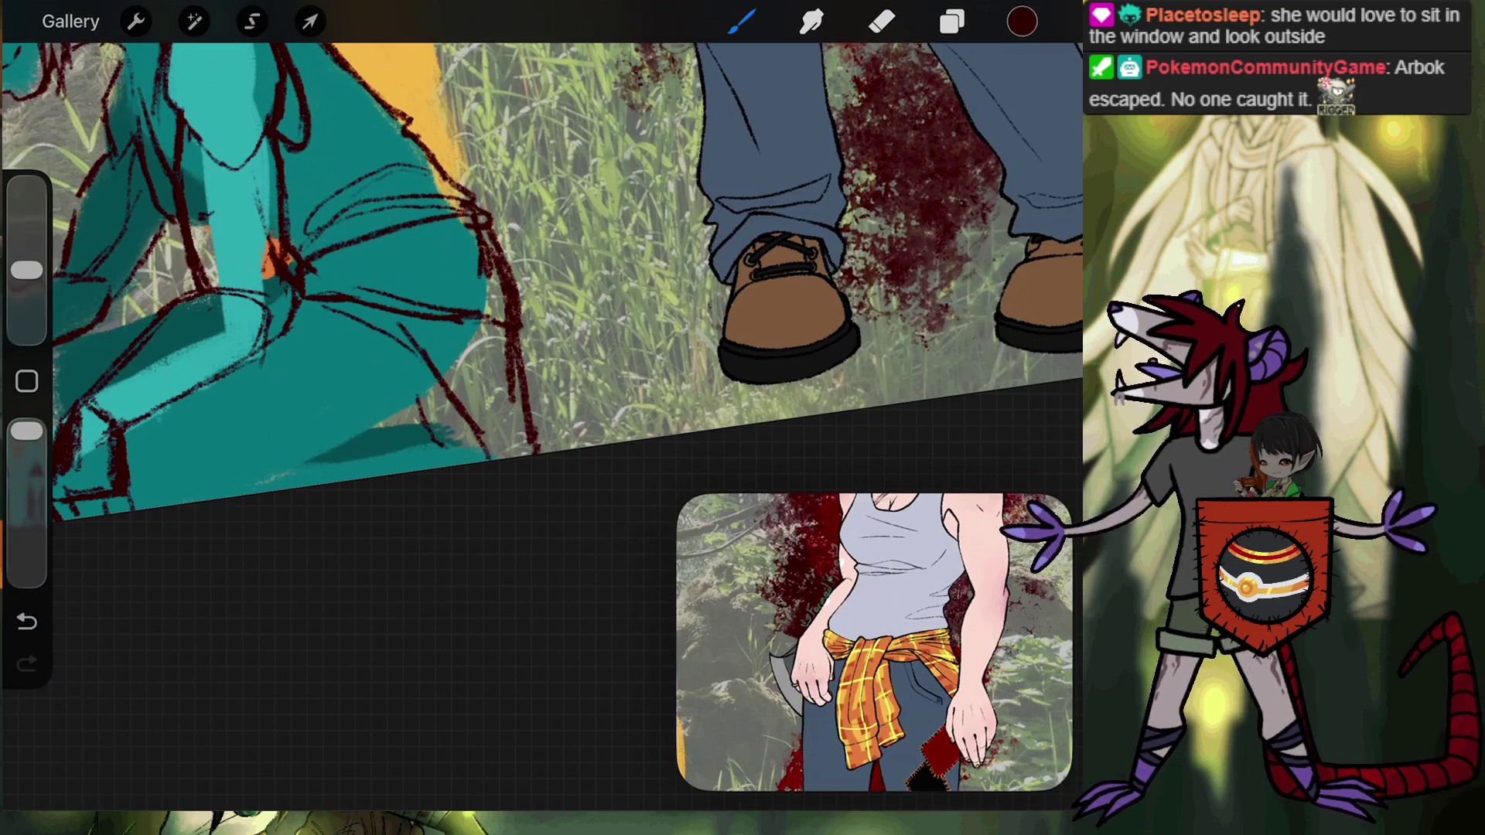
Sketch dark red strokes over the teal figure's lower body, undoing and redrawing a misplaced one.
scroll(541, 270, up, 3)
scroll(541, 270, up, 2)
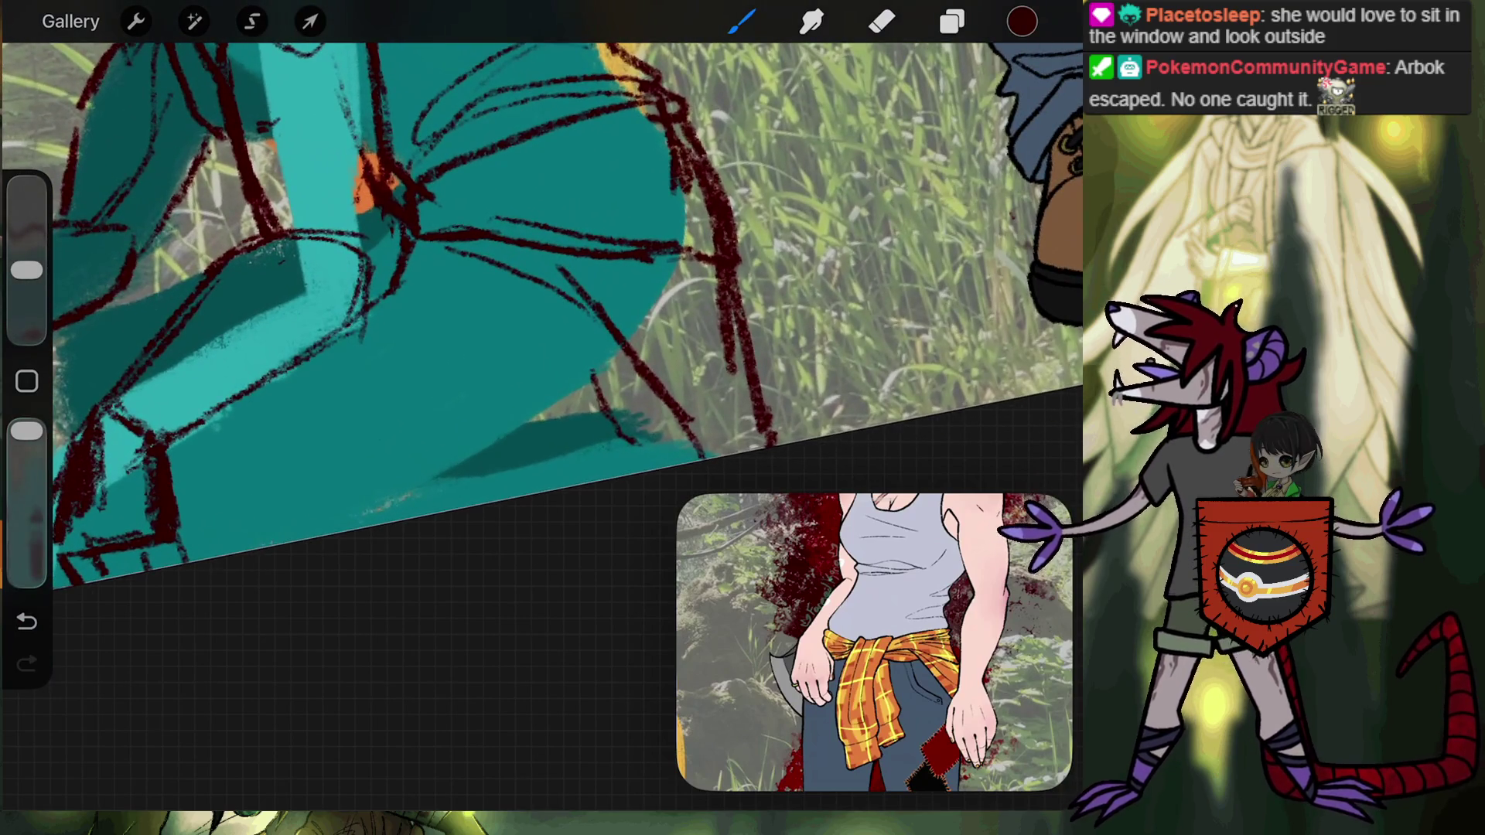
click(27, 621)
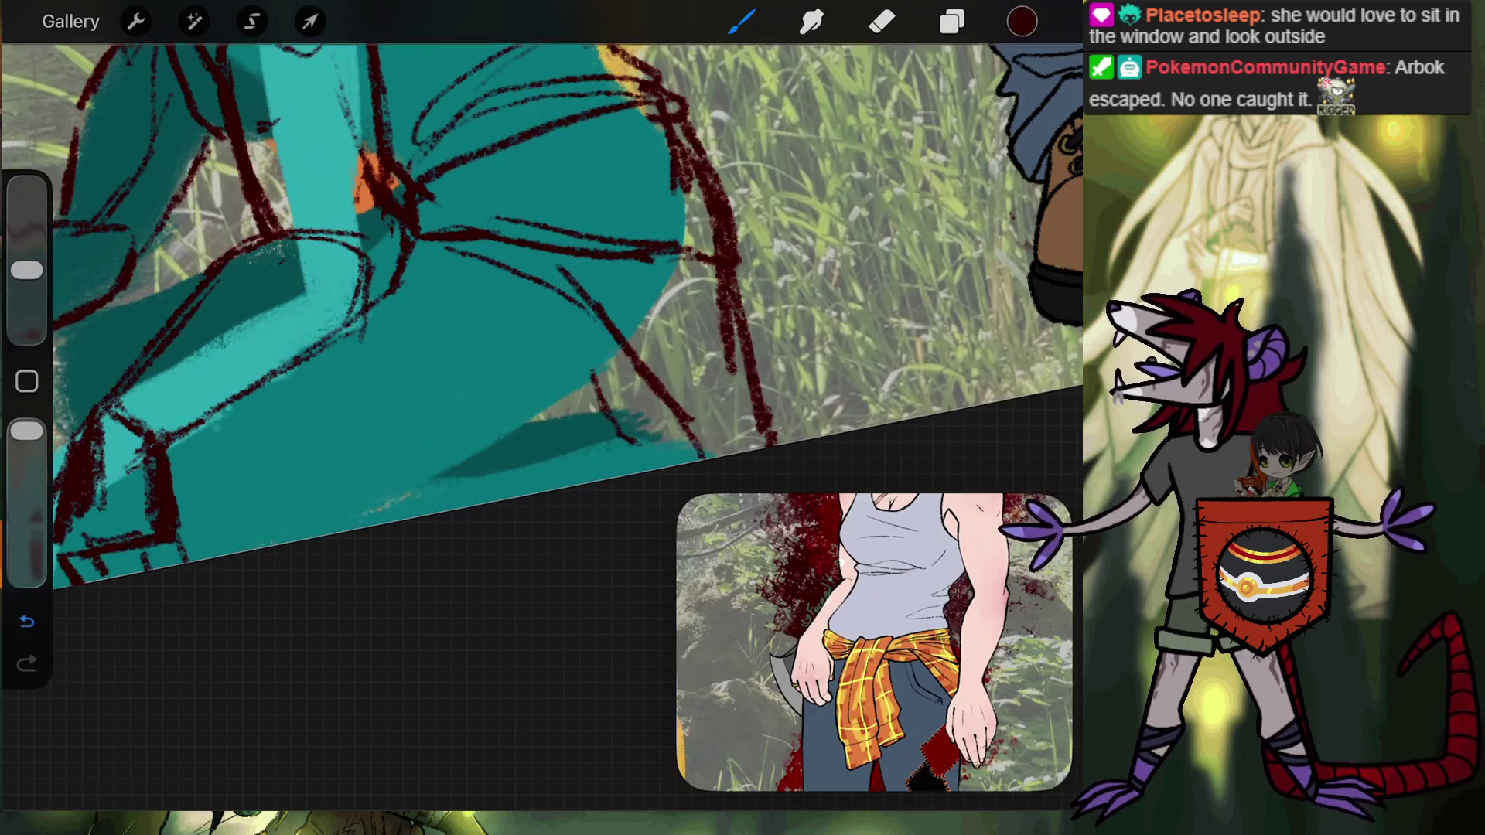
drag(541, 419, 371, 507)
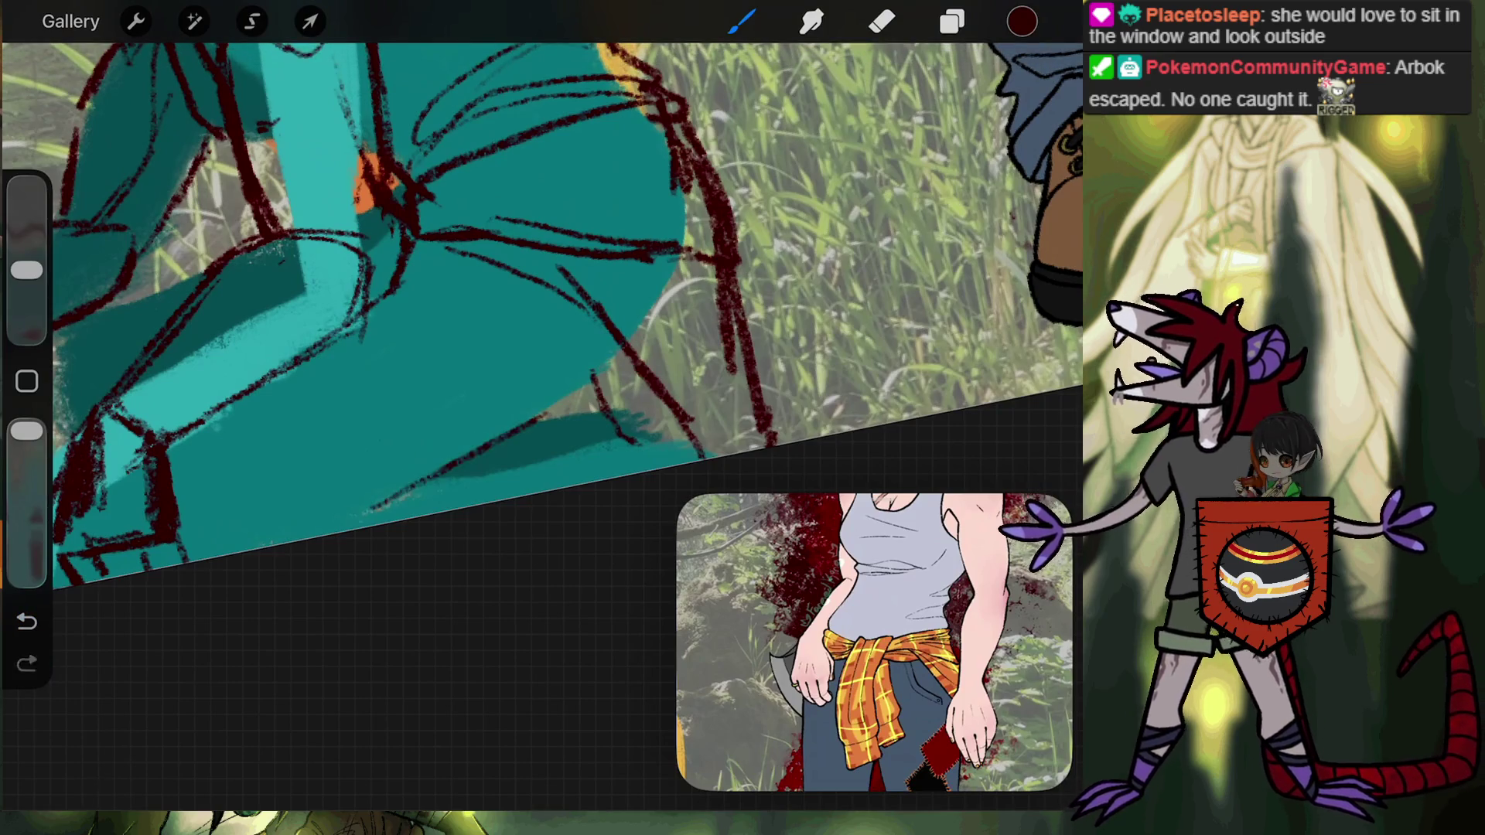
drag(608, 374, 625, 365)
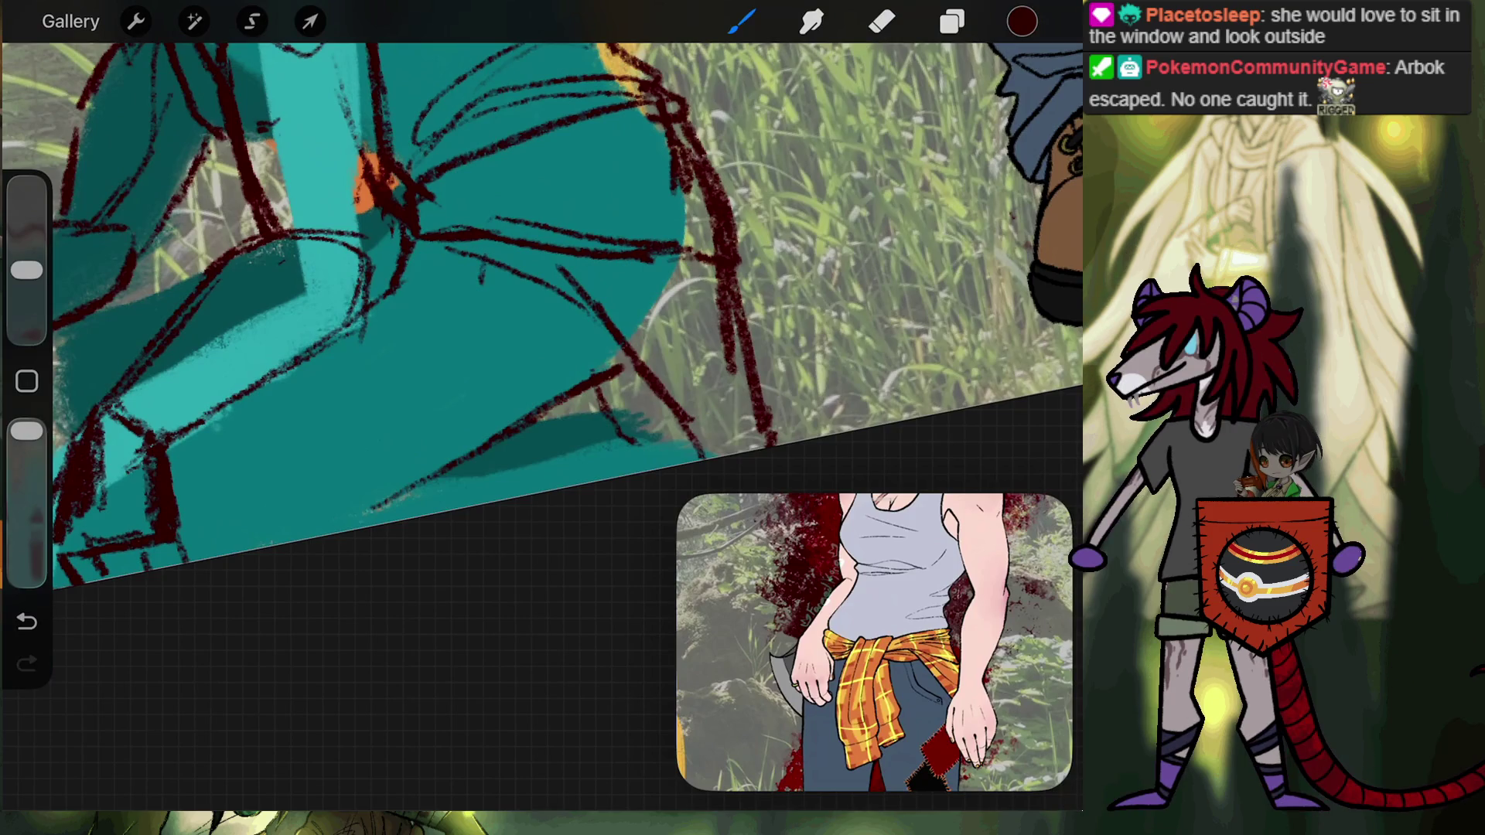
key(ctrl+z)
mouse_move(469, 248)
mouse_down()
mouse_move(471, 288)
mouse_move(522, 300)
mouse_up()
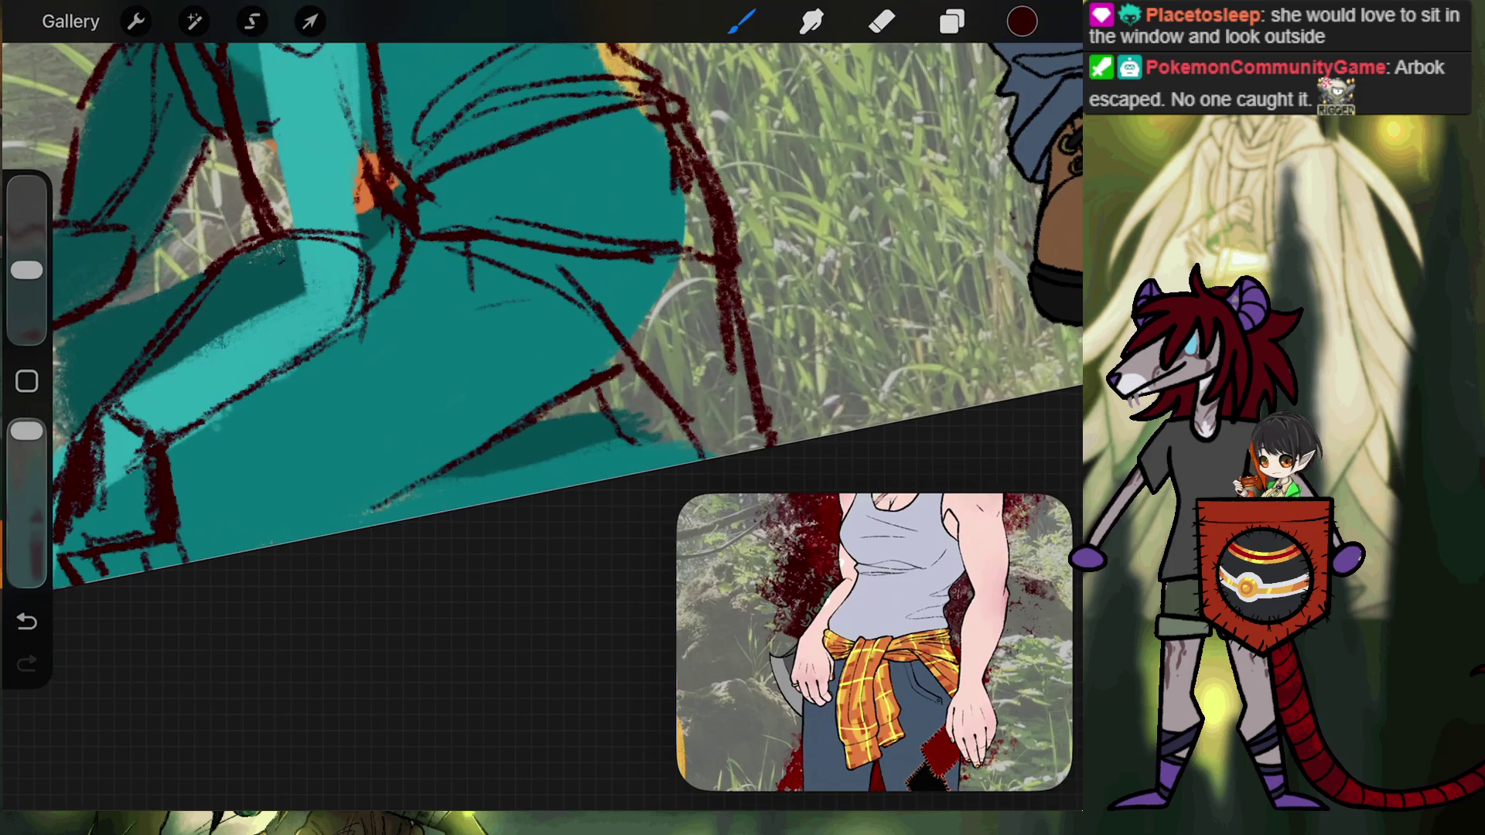
Zoom in and trace the lower edge of the teal shape with dark red lines.
drag(368, 174, 402, 85)
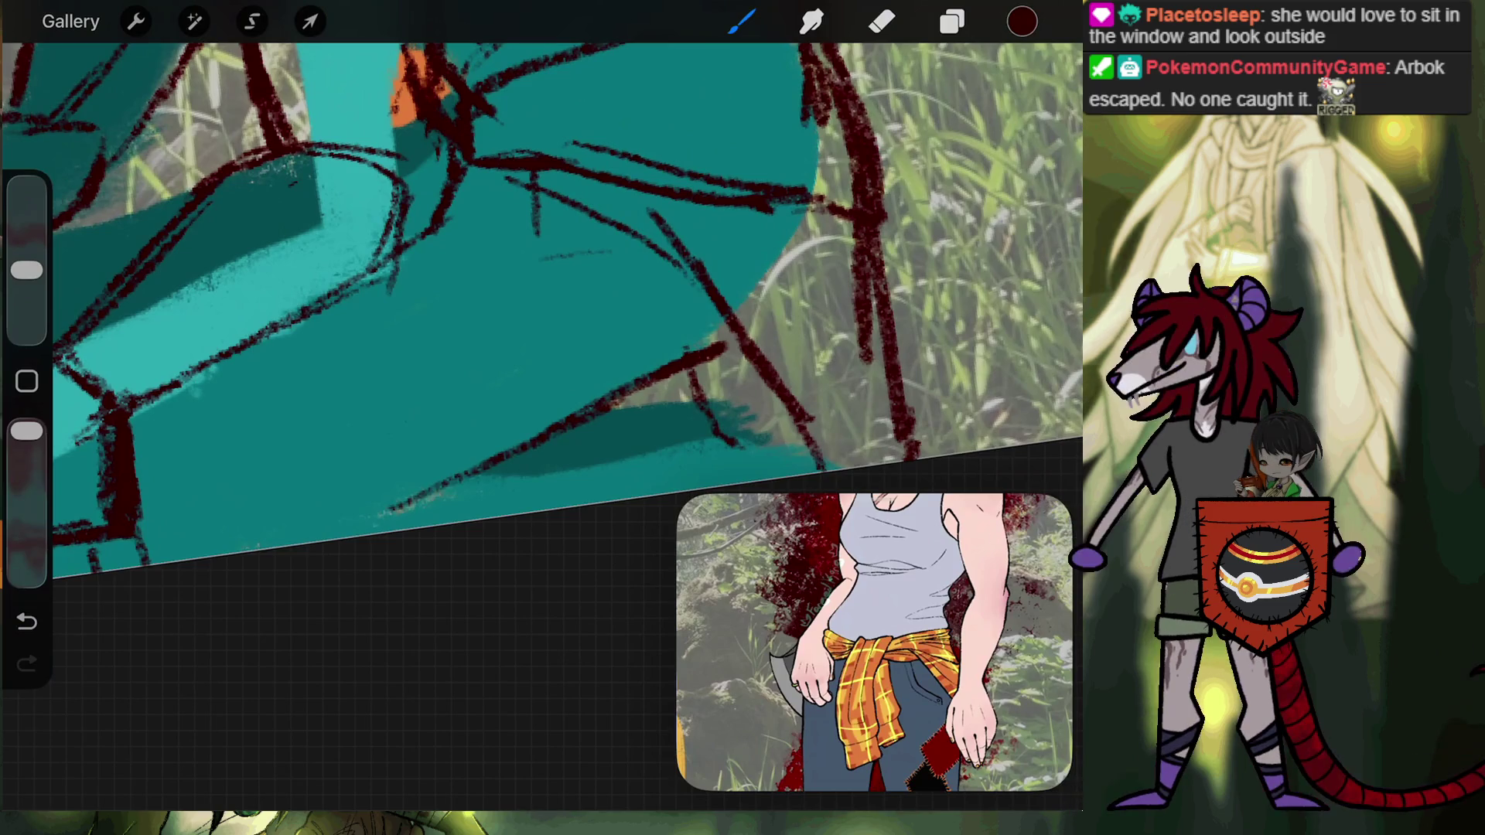
drag(340, 536, 410, 501)
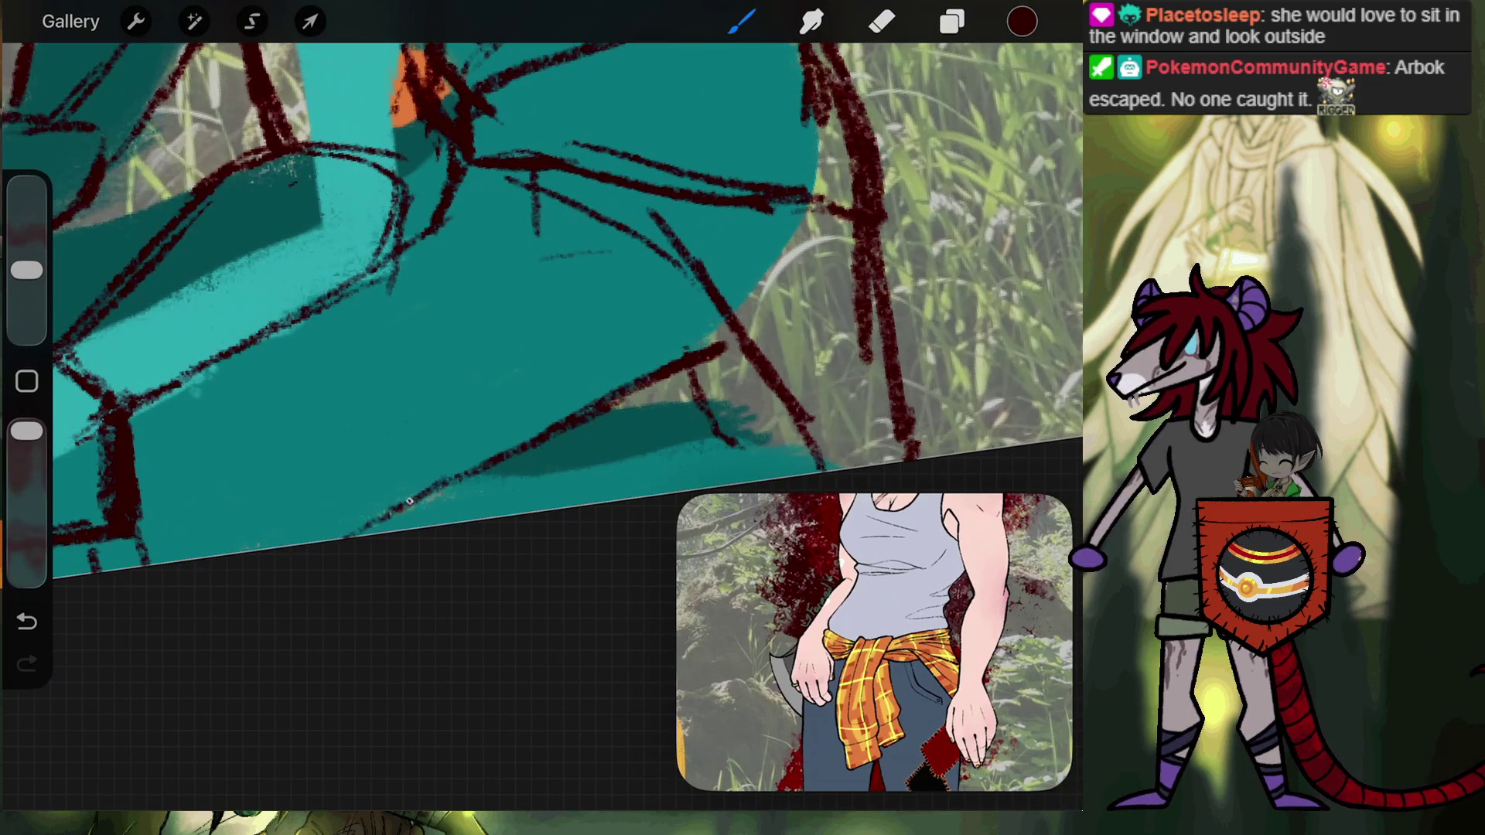
drag(532, 479, 718, 462)
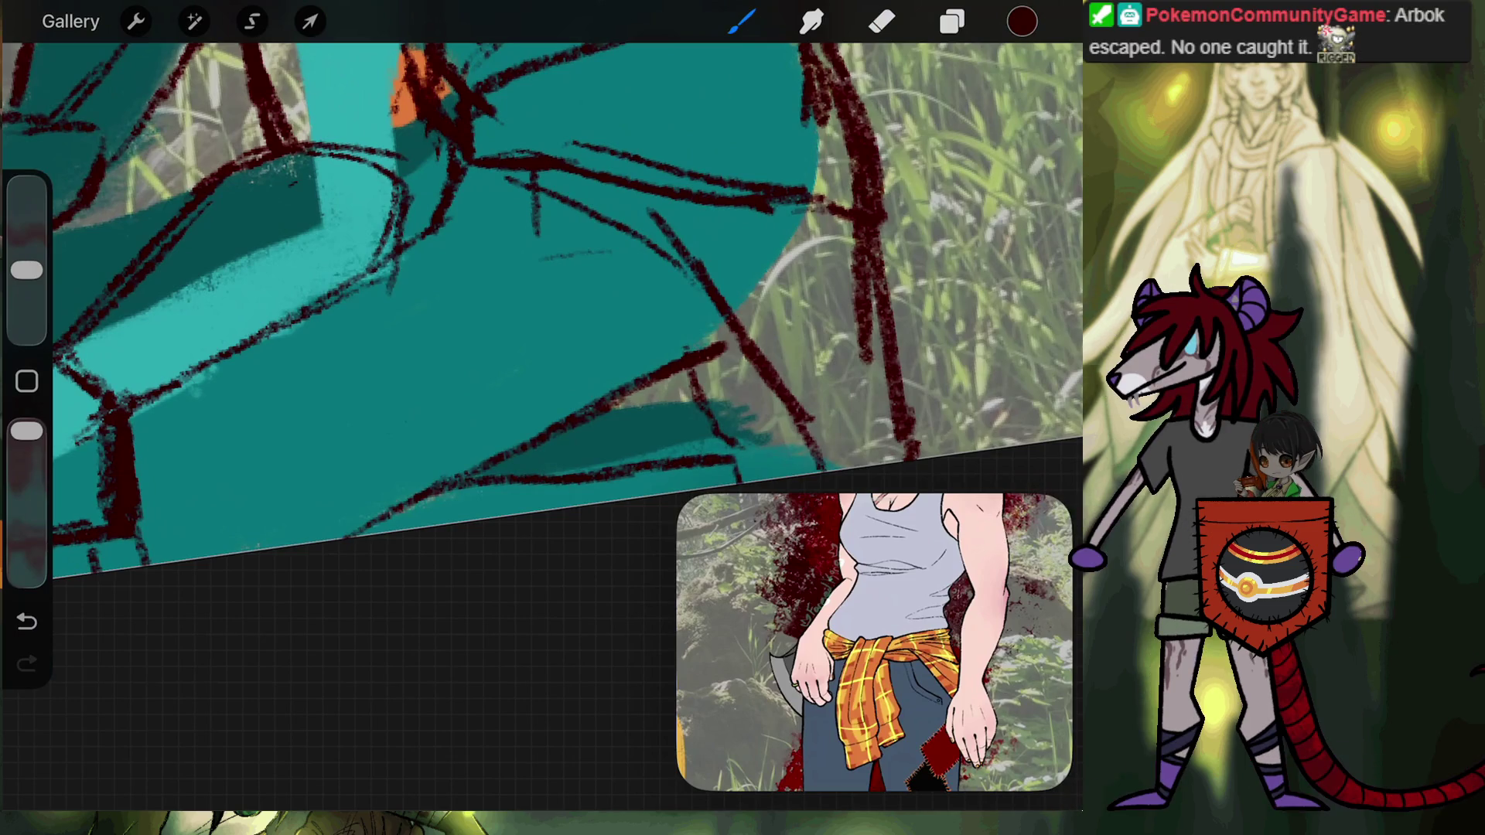
scroll(542, 271, down, 3)
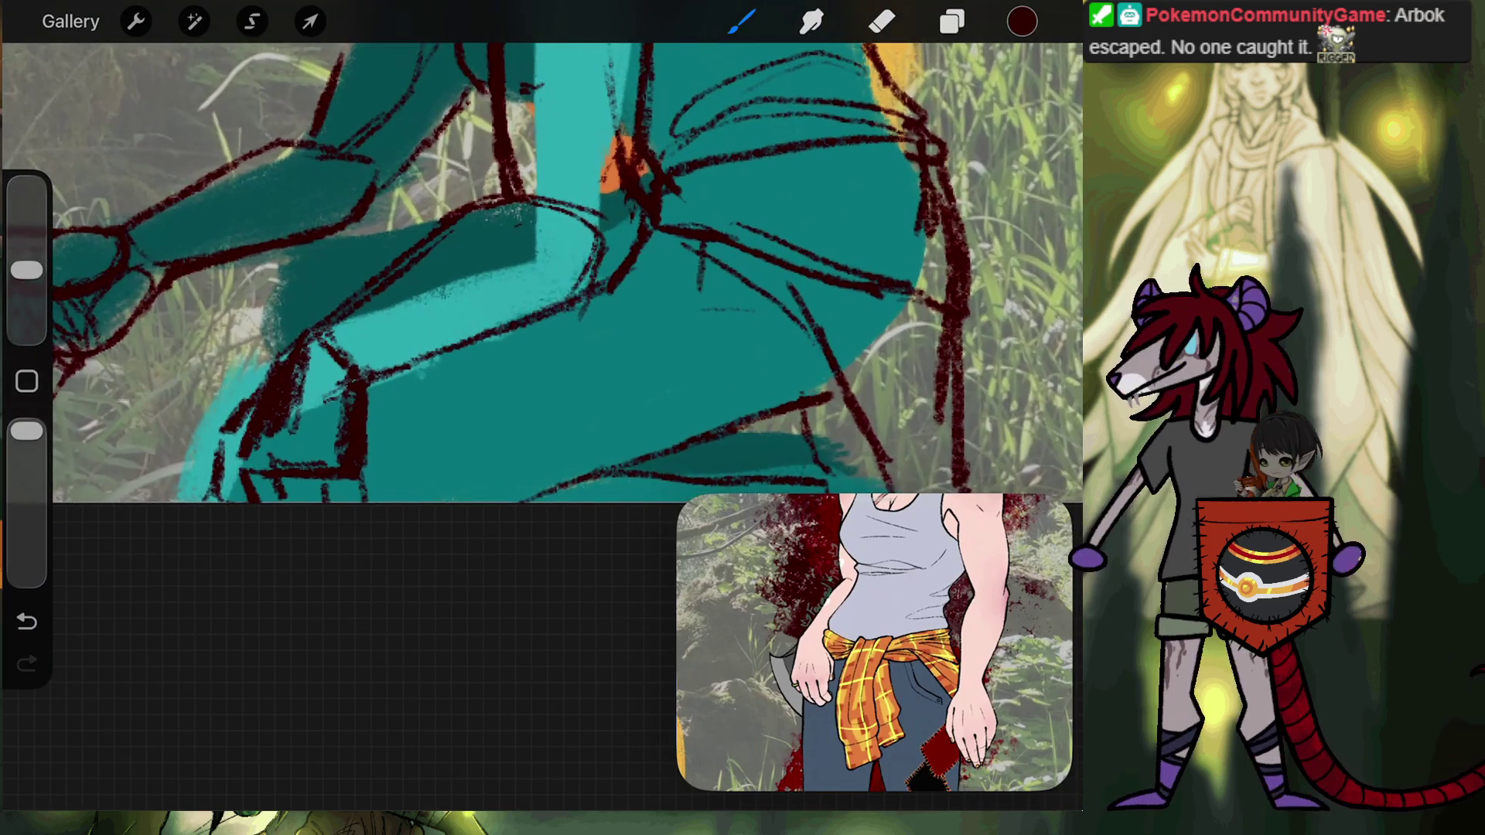
Redraw the leg line and add a dark red stroke across the thigh, panning toward the boot.
drag(367, 385, 594, 300)
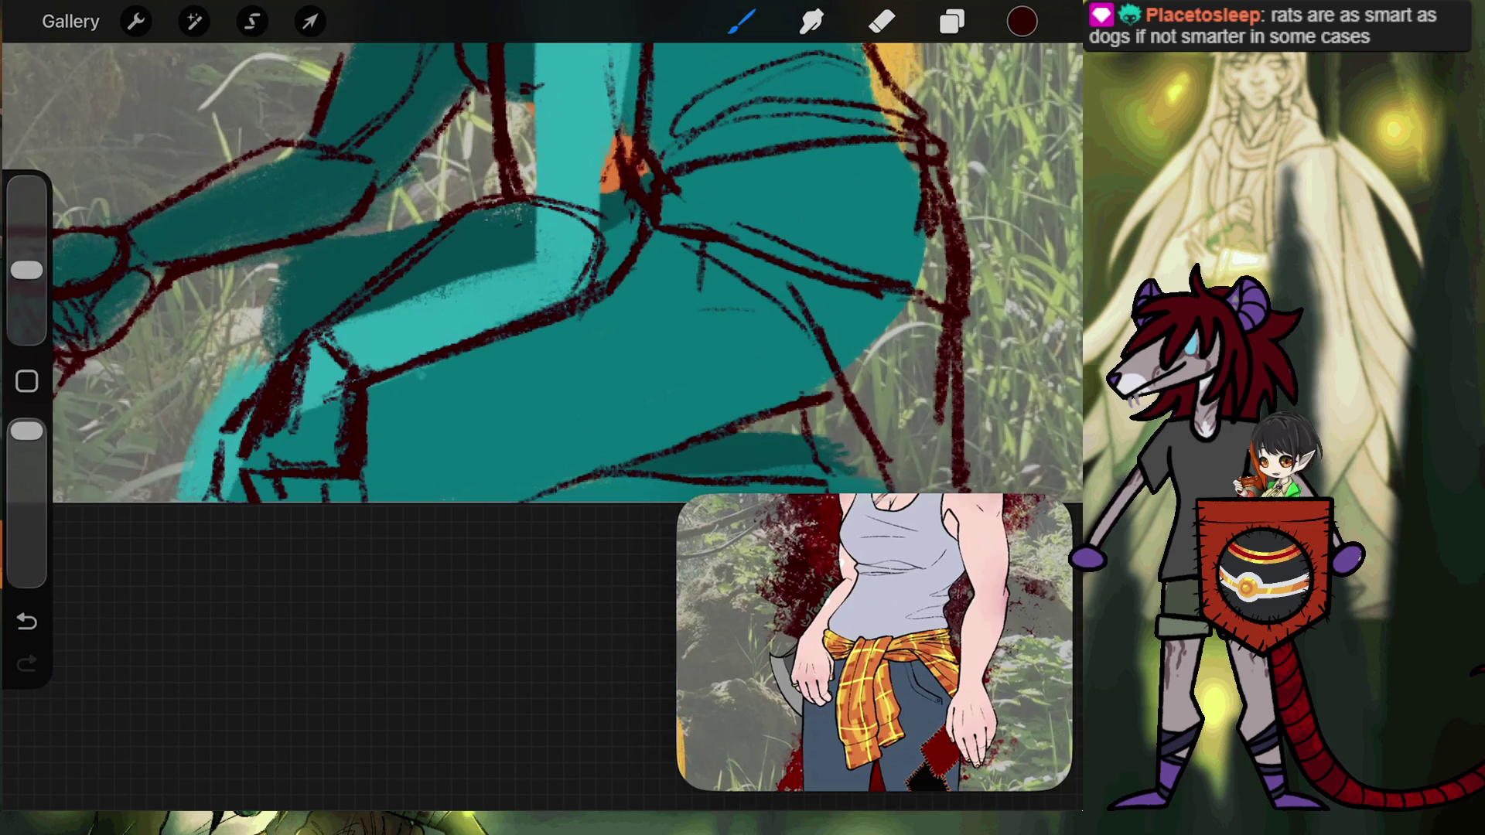
drag(394, 236, 302, 257)
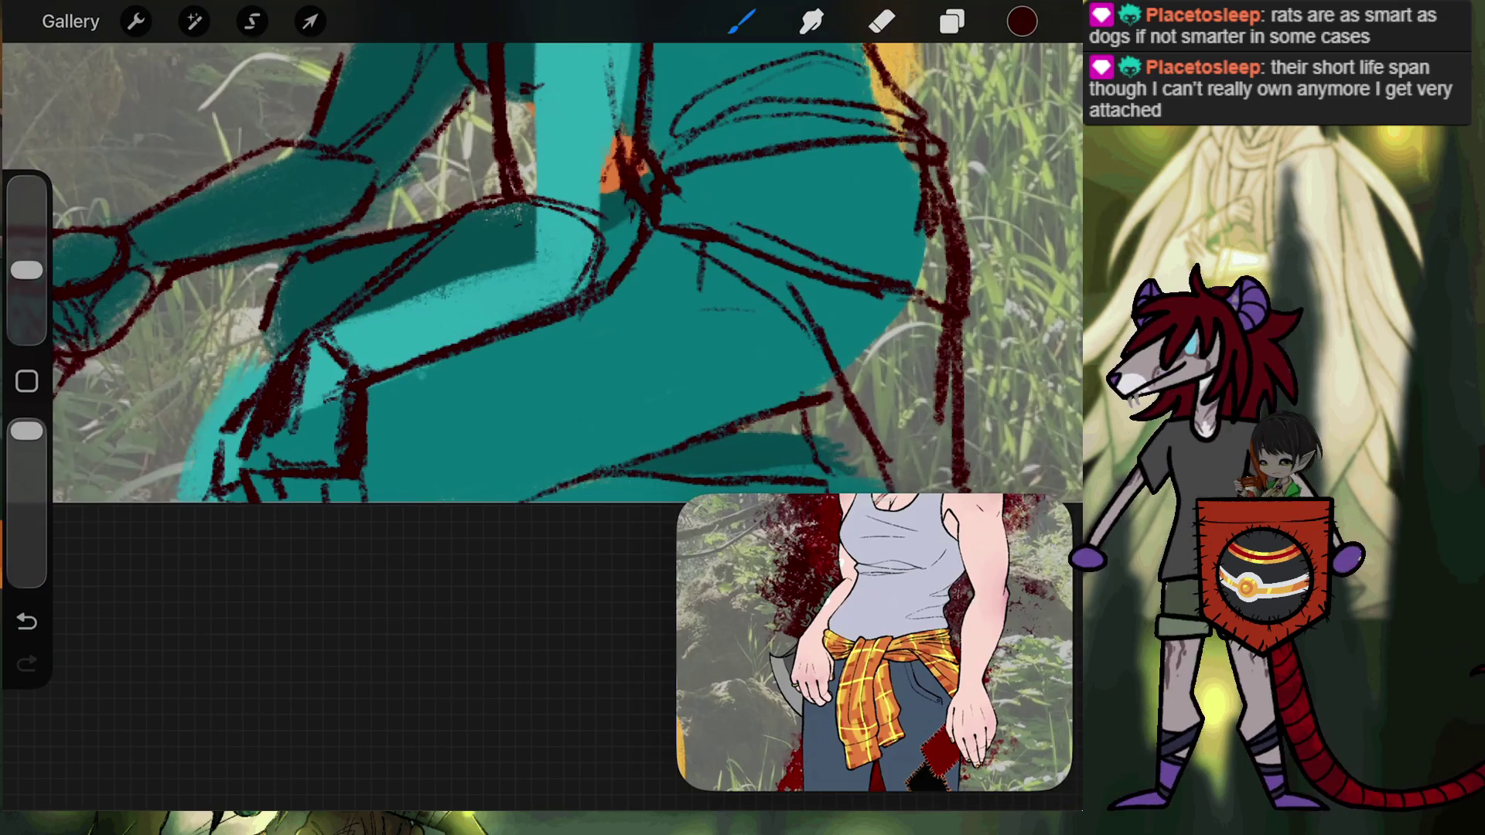
mouse_move(618, 232)
mouse_down()
mouse_move(286, 317)
mouse_move(541, 248)
mouse_up()
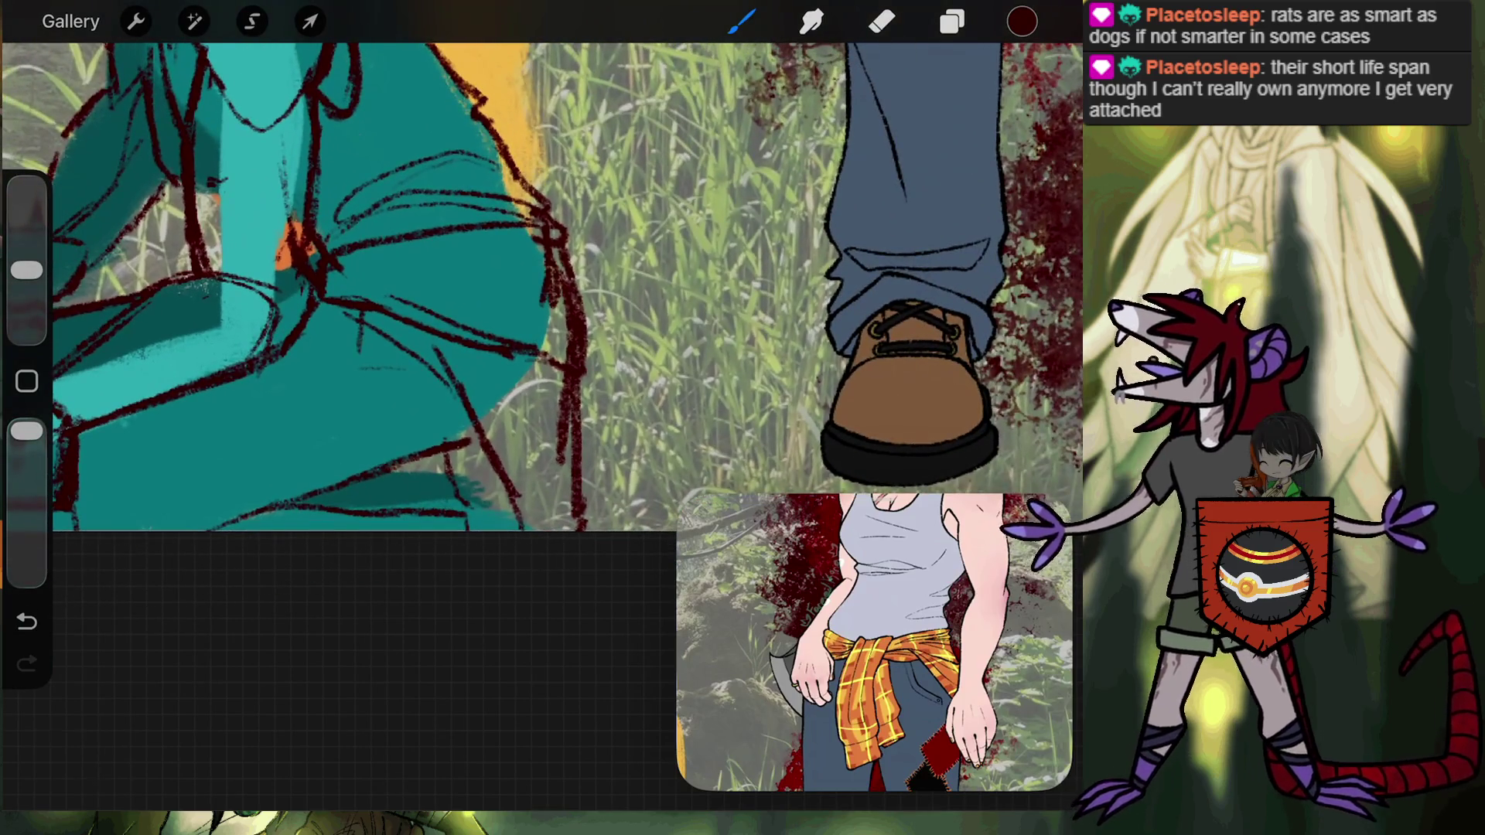
Add a dark red stroke along the teal shape's lower line, then undo it.
scroll(541, 294, up, 3)
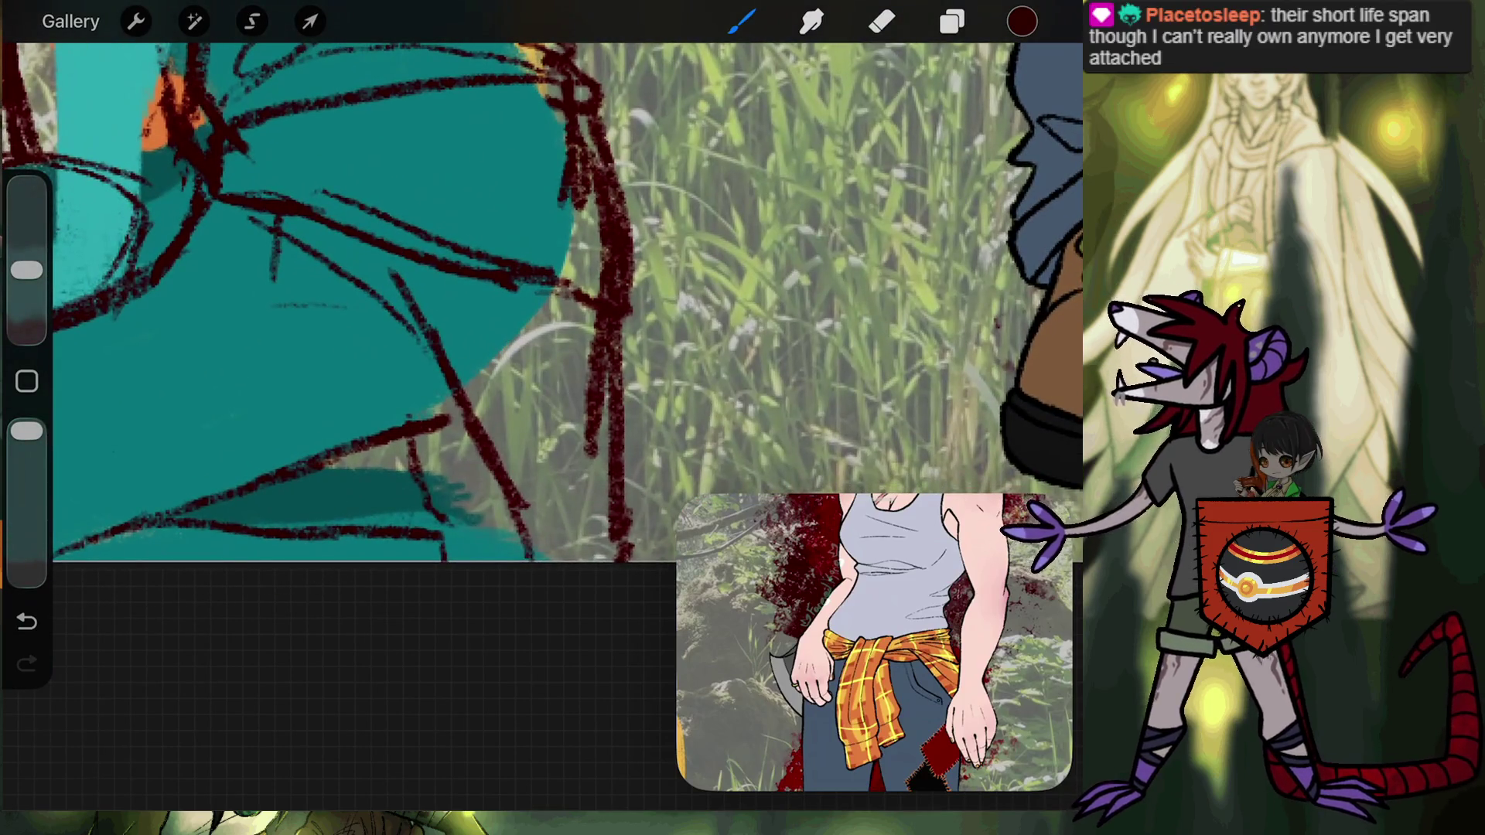
mouse_move(333, 533)
mouse_down()
mouse_move(461, 519)
mouse_move(479, 561)
mouse_up()
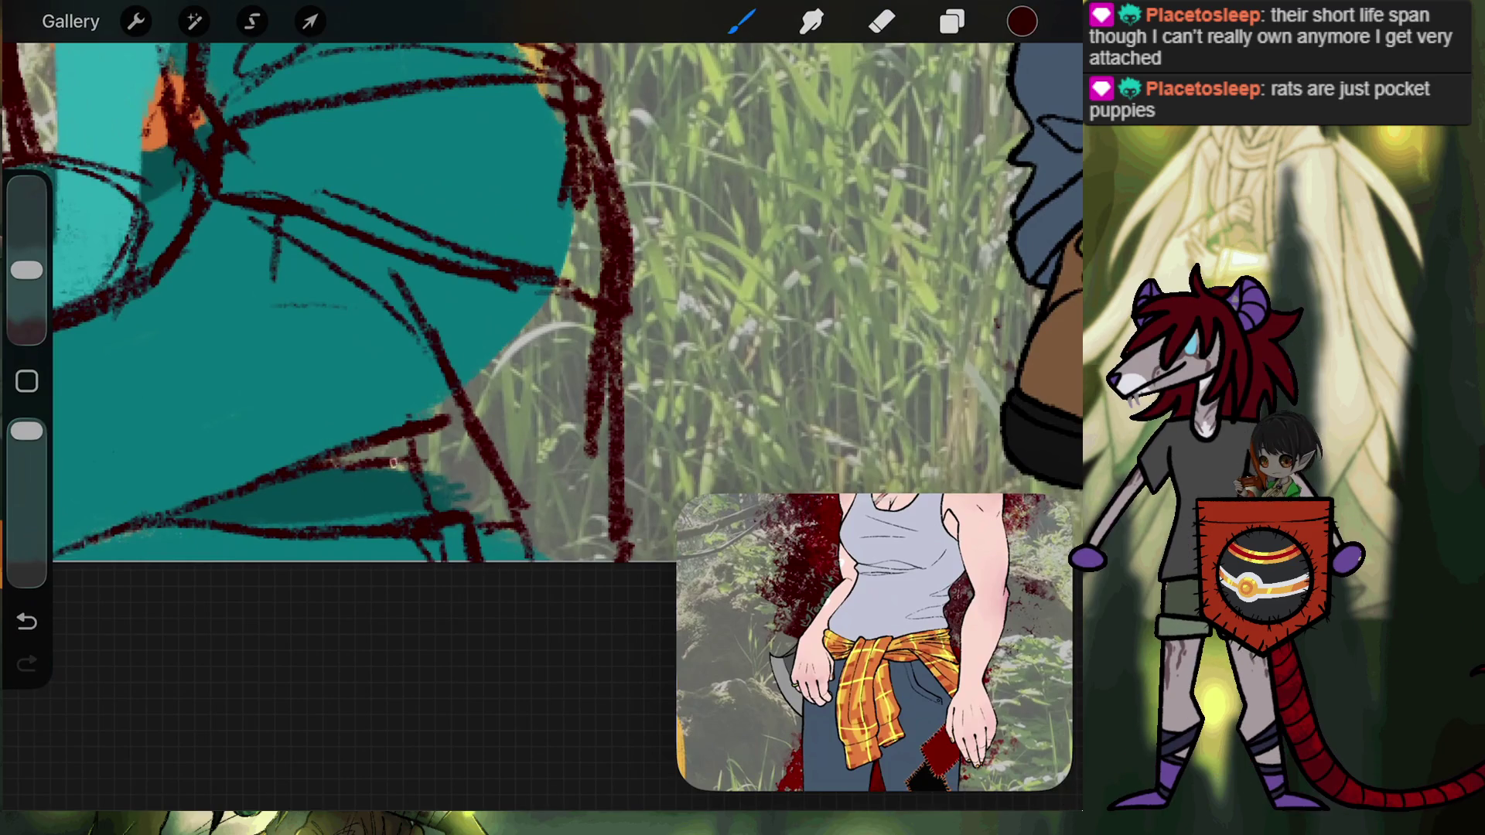
drag(394, 462, 433, 479)
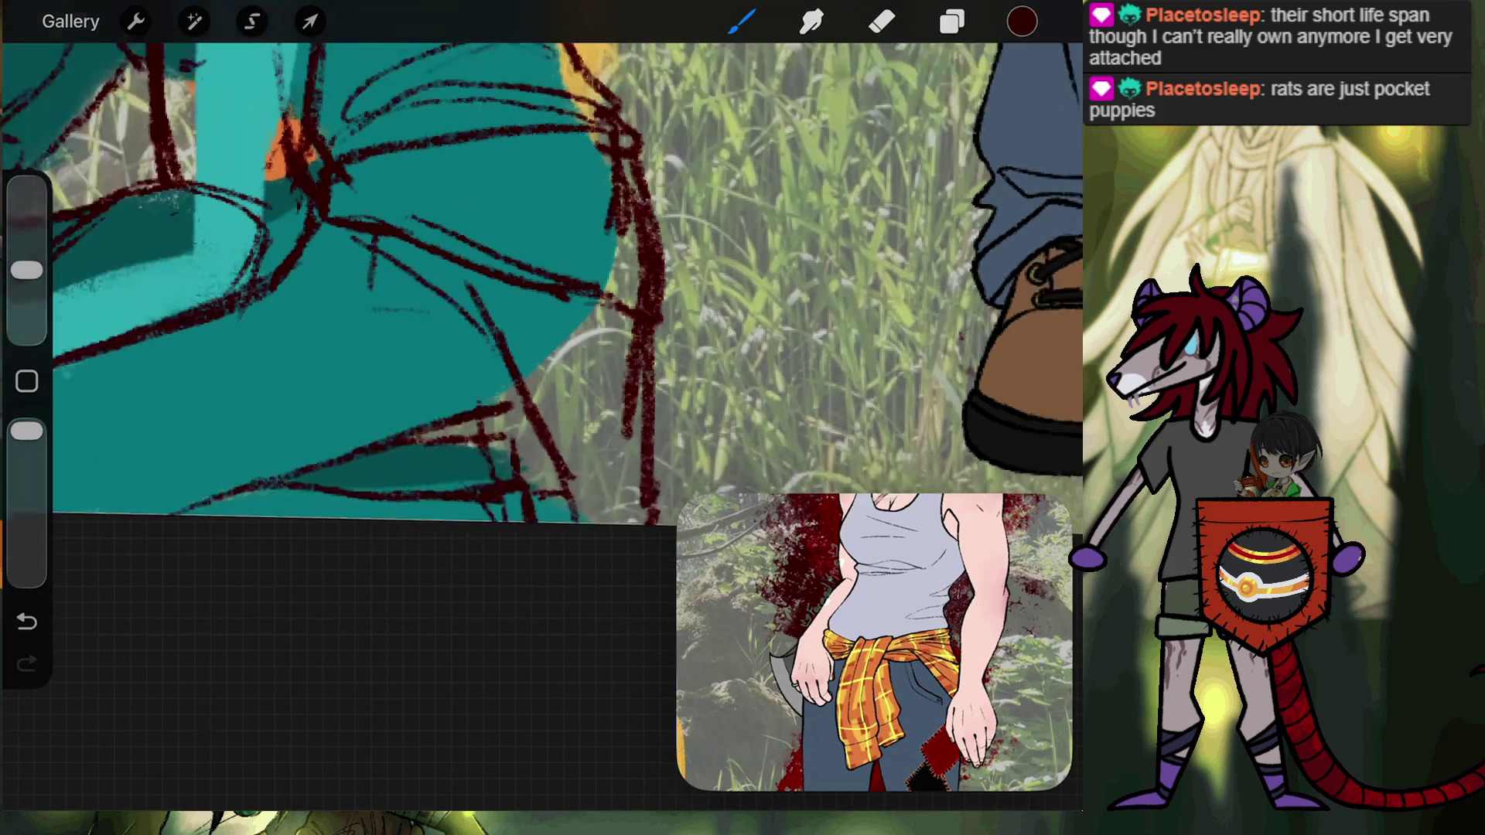
scroll(542, 263, down, 5)
scroll(542, 263, up, 3)
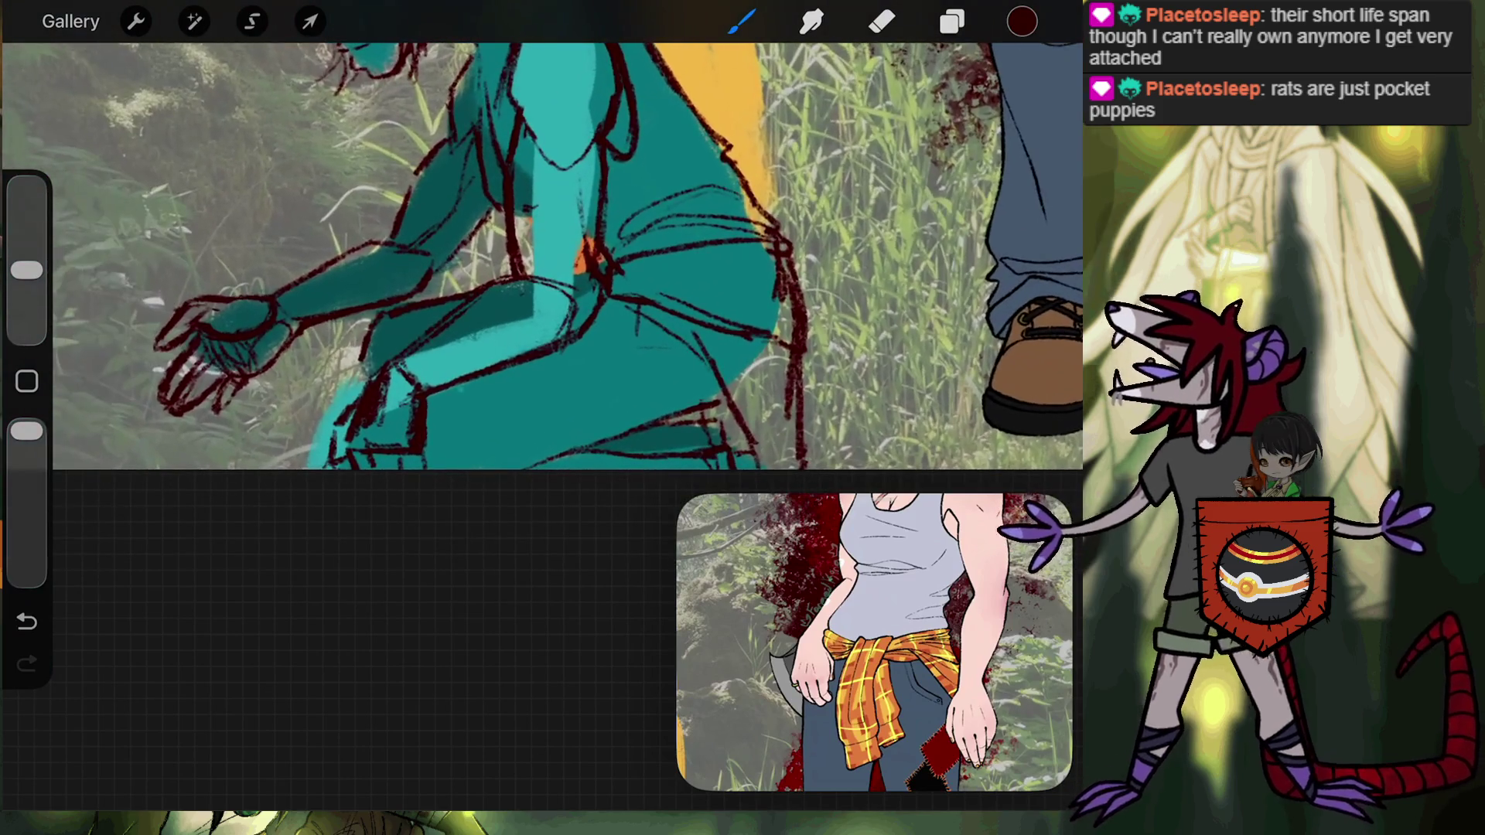
key(ctrl+z)
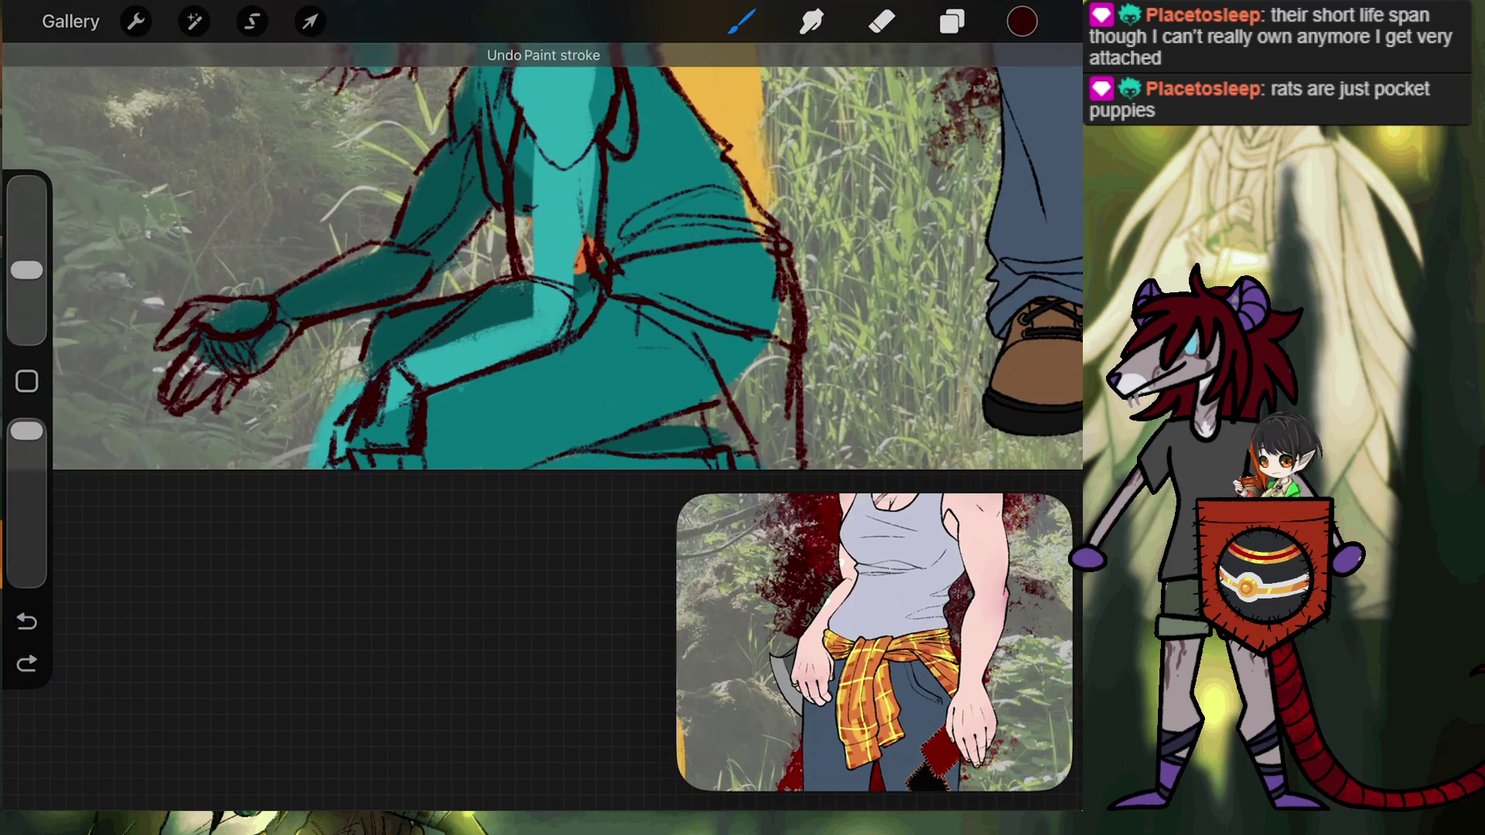
scroll(542, 256, up, 5)
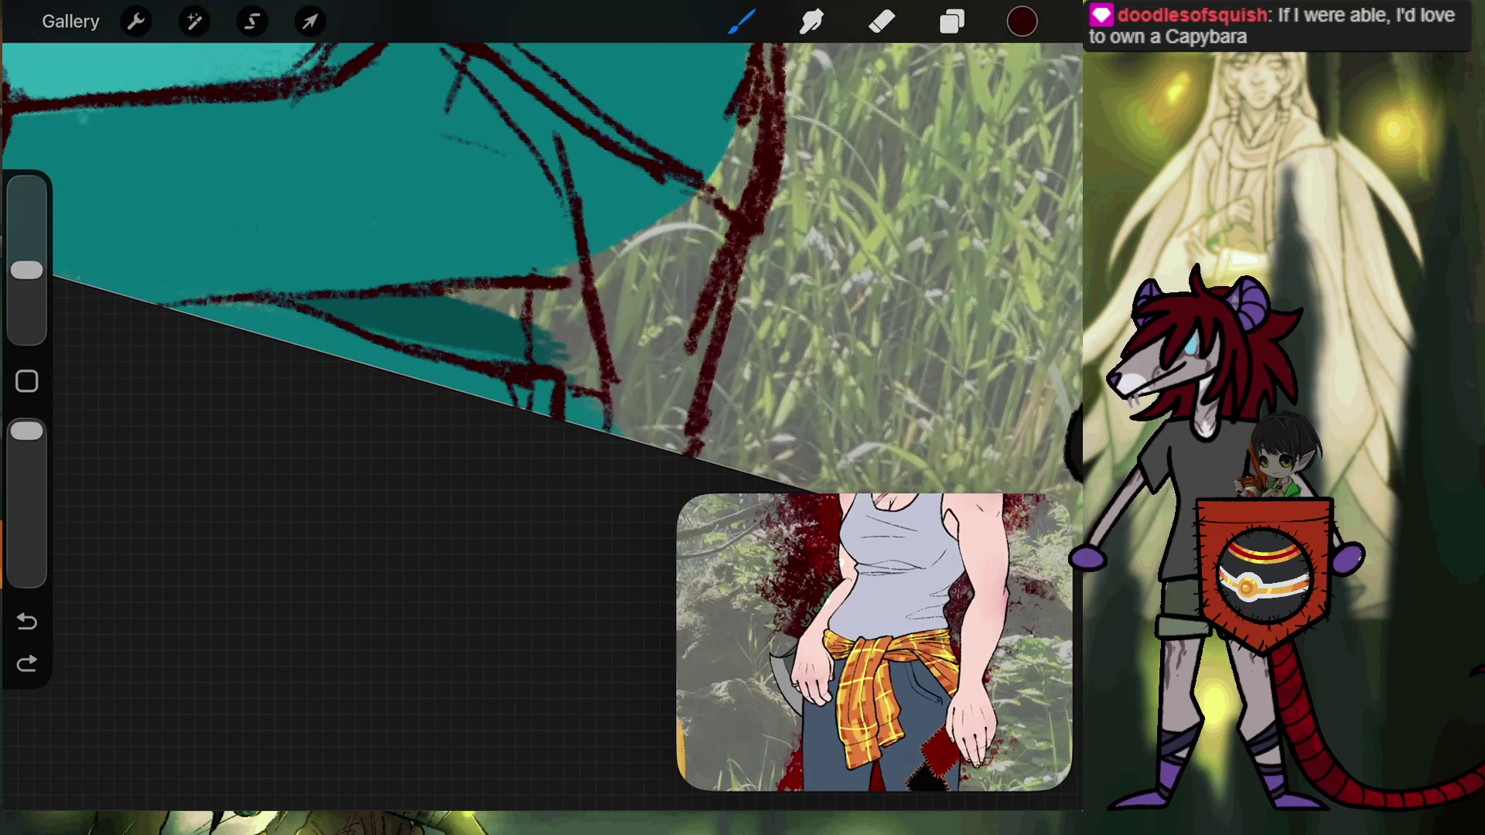
scroll(541, 270, down, 5)
scroll(541, 271, up, 3)
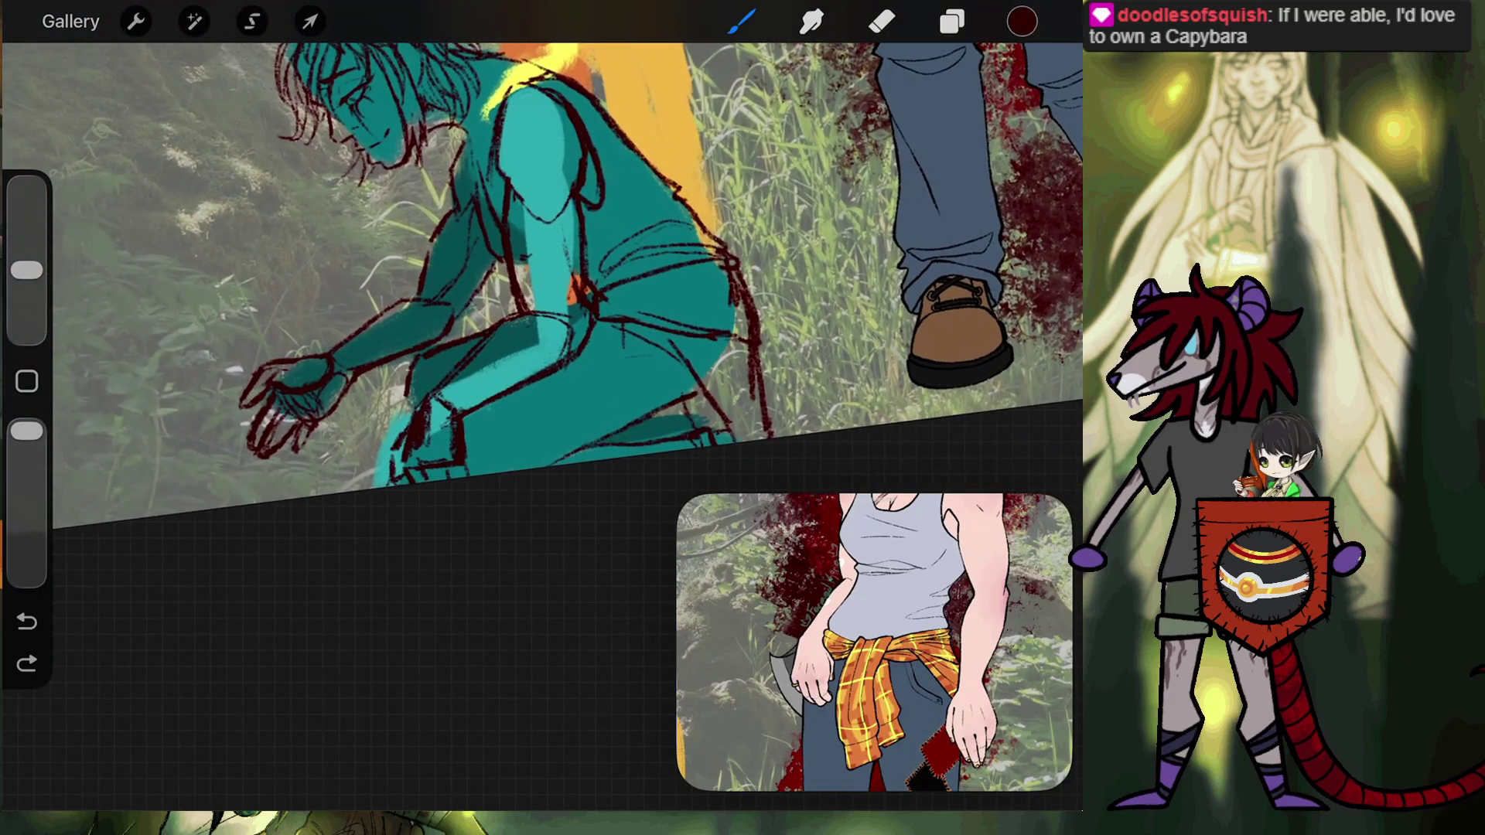
scroll(542, 270, up, 2)
scroll(542, 270, up, 3)
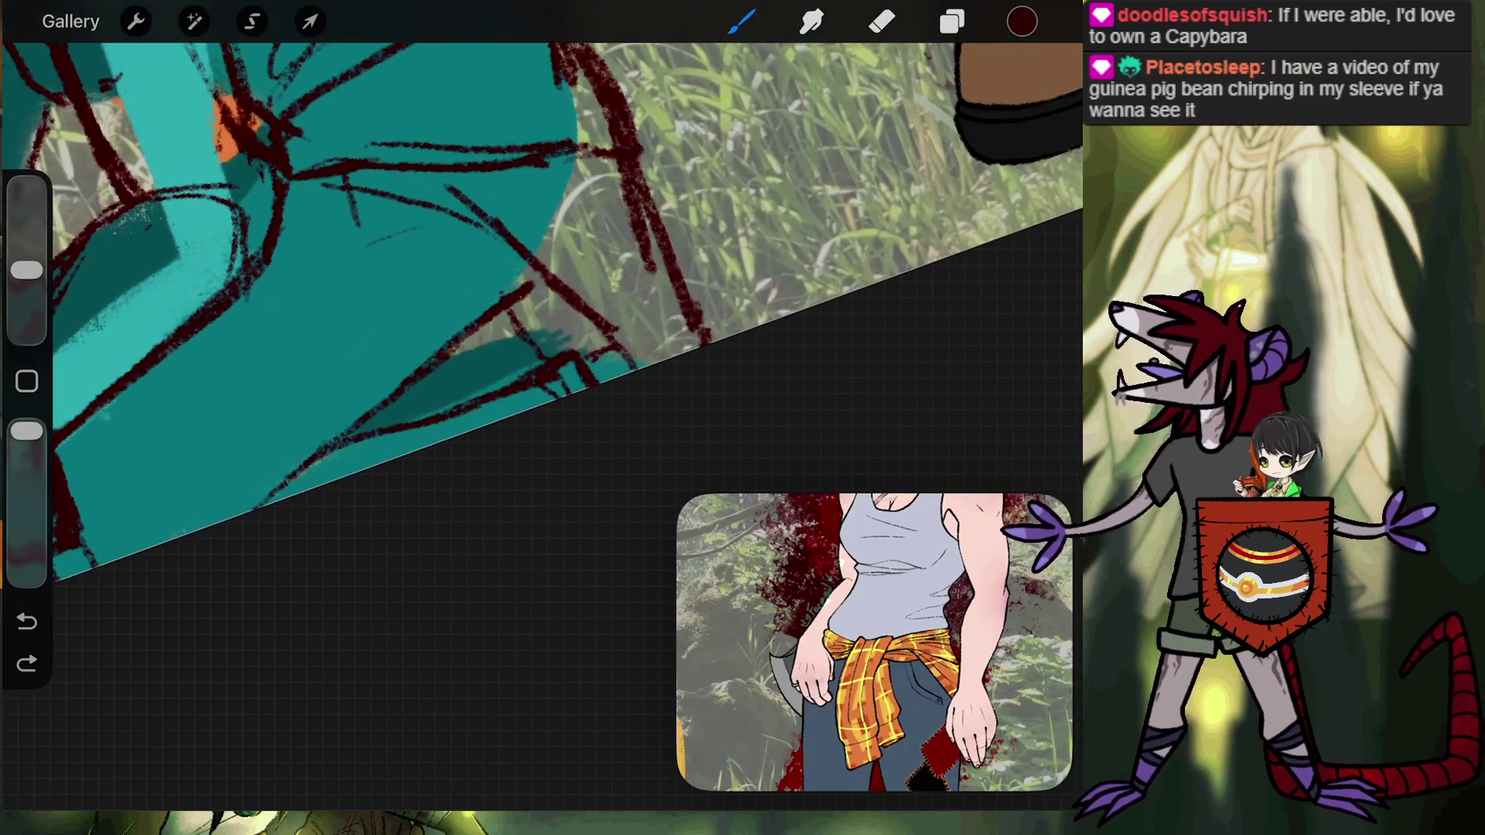
Retrace the teal figure's lower edge in dark red with the boot and legs in view.
drag(433, 377, 521, 374)
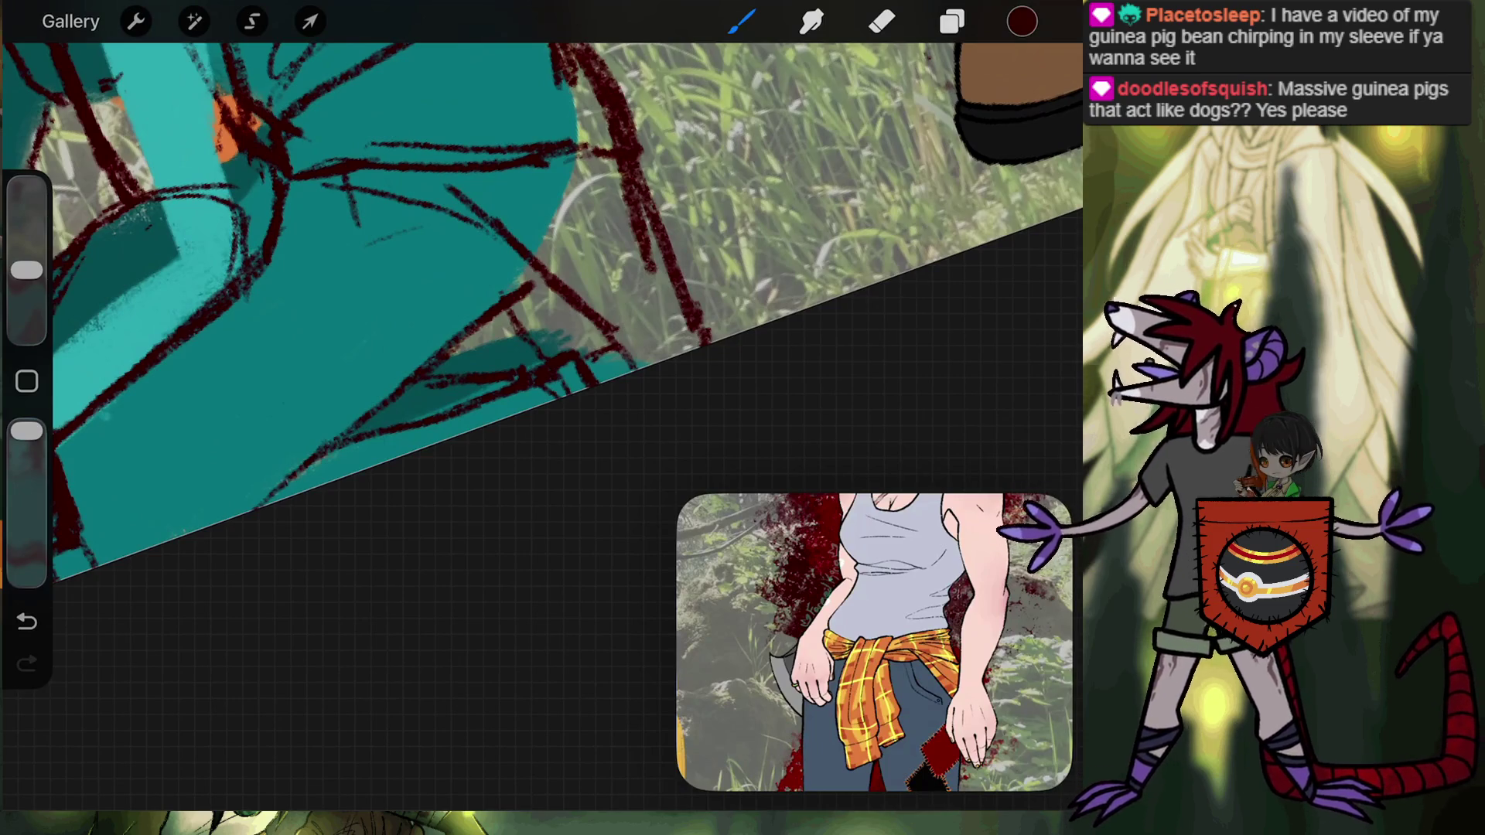
drag(696, 193, 596, 464)
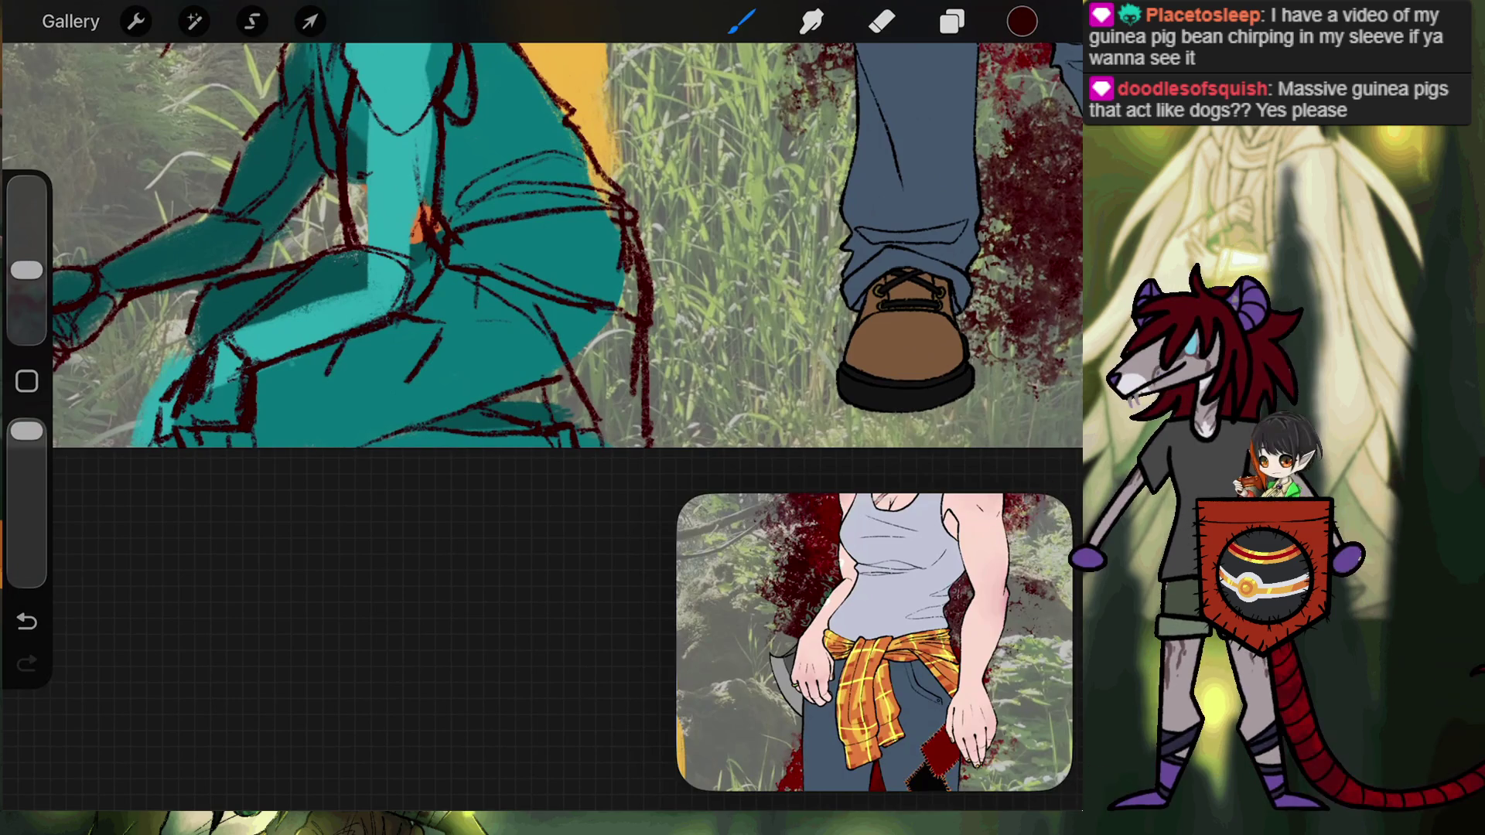
key(ctrl+z)
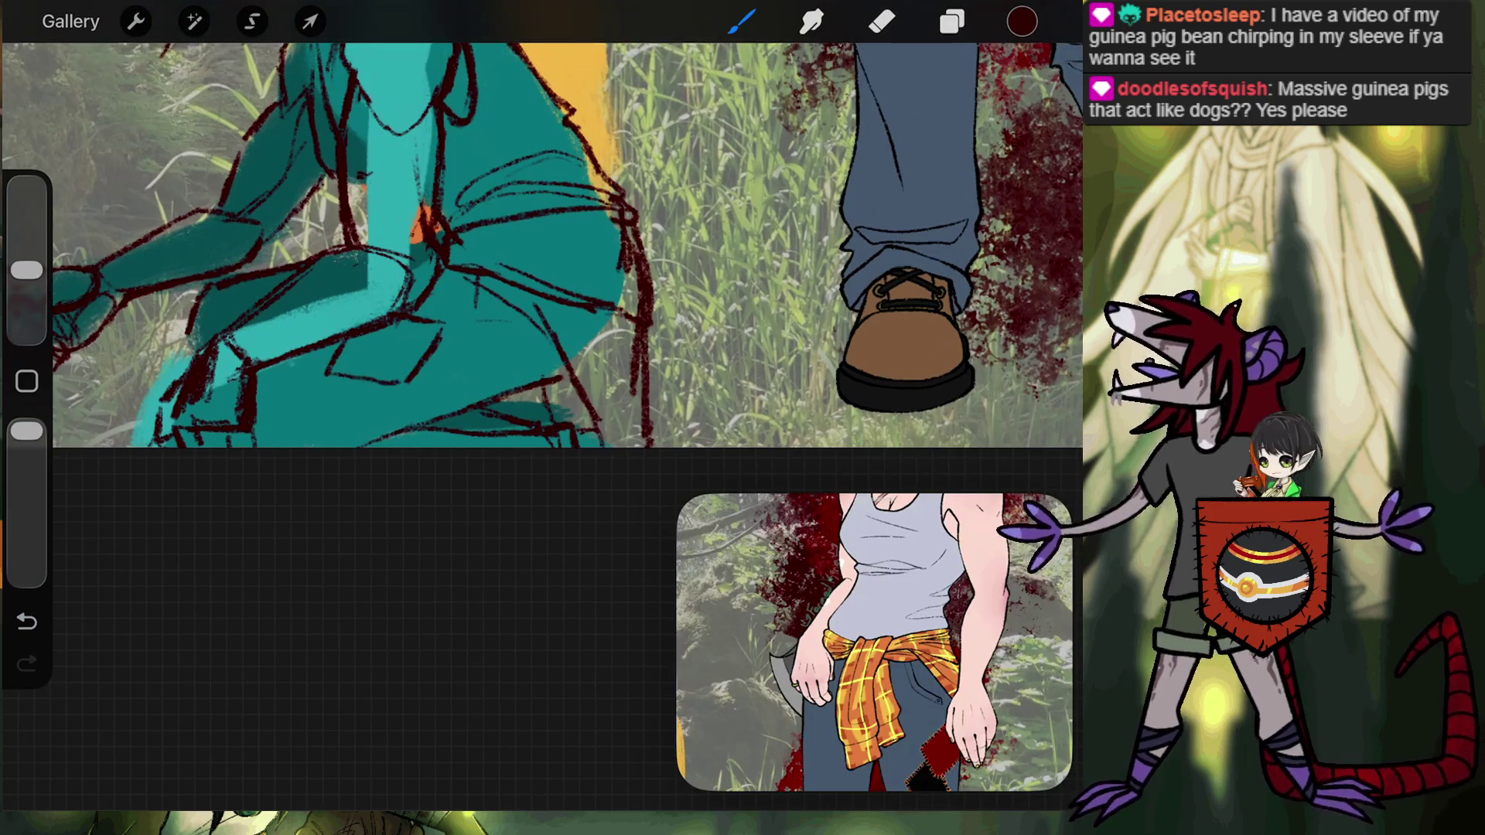
scroll(874, 642, down, 3)
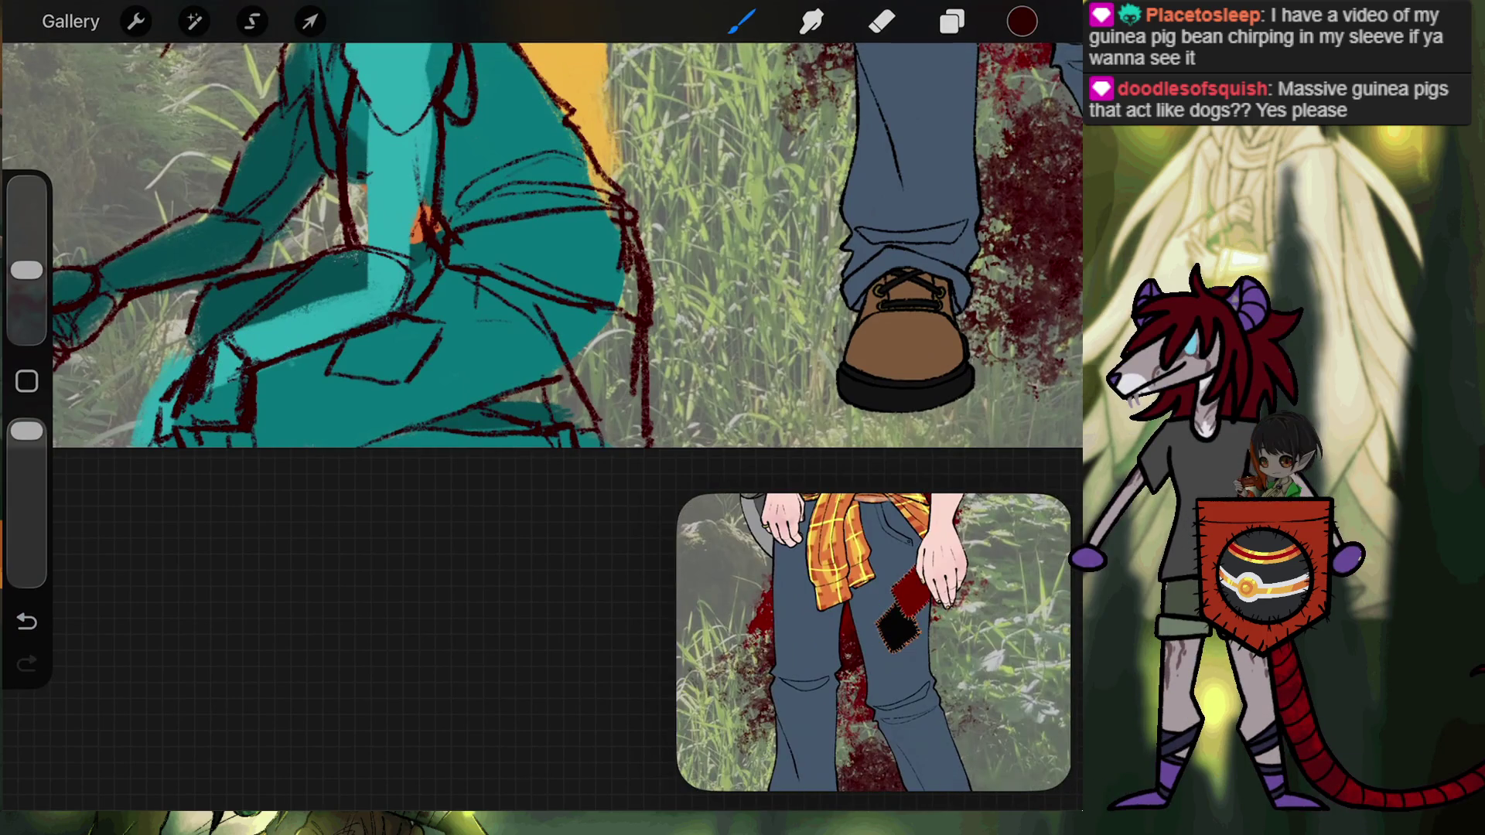
mouse_move(329, 361)
mouse_down()
mouse_move(406, 381)
mouse_move(331, 395)
mouse_move(333, 408)
mouse_up()
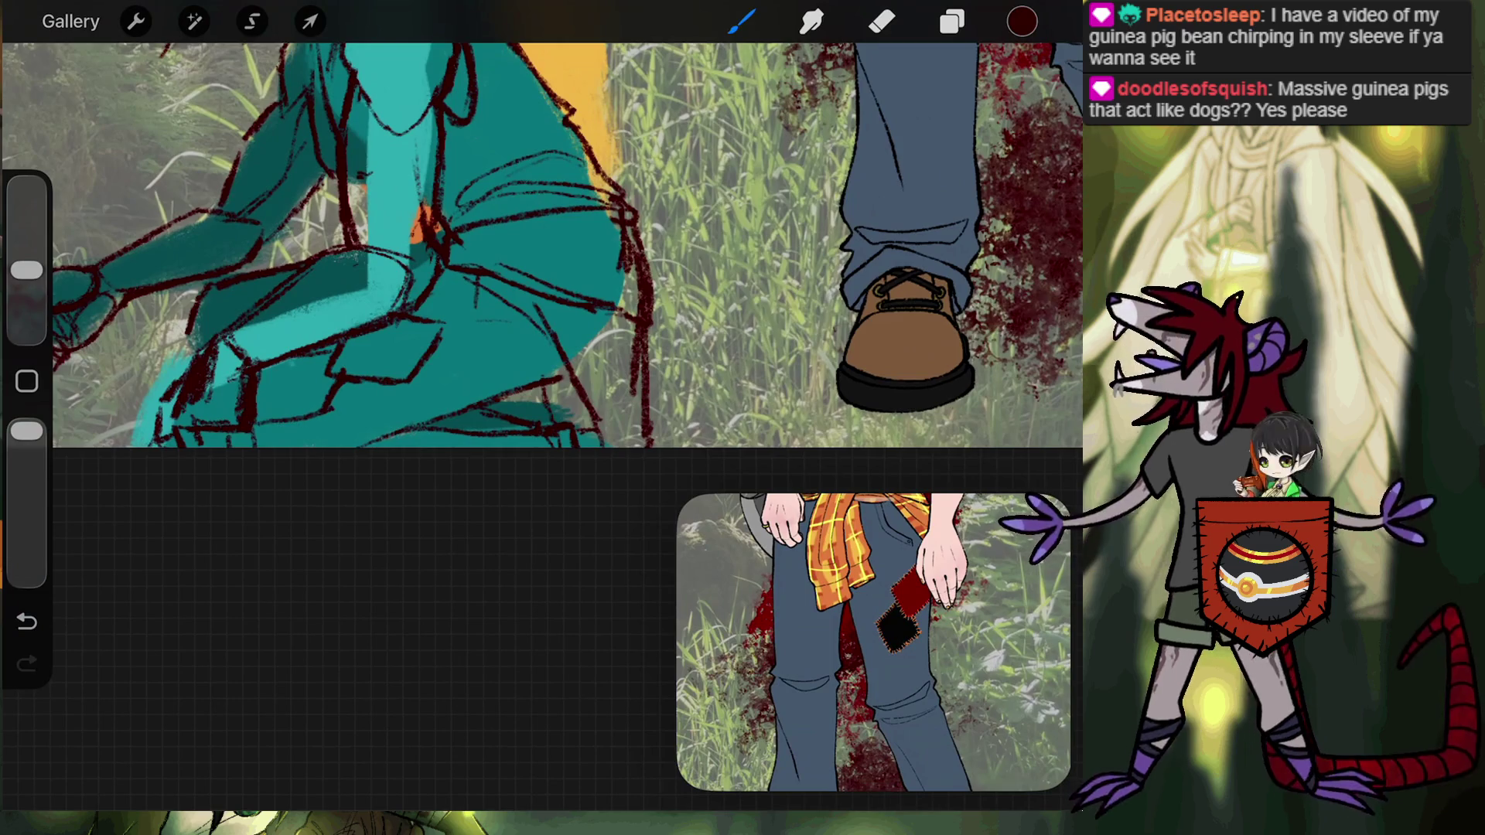
scroll(542, 325, down, 2)
scroll(542, 325, down, 2)
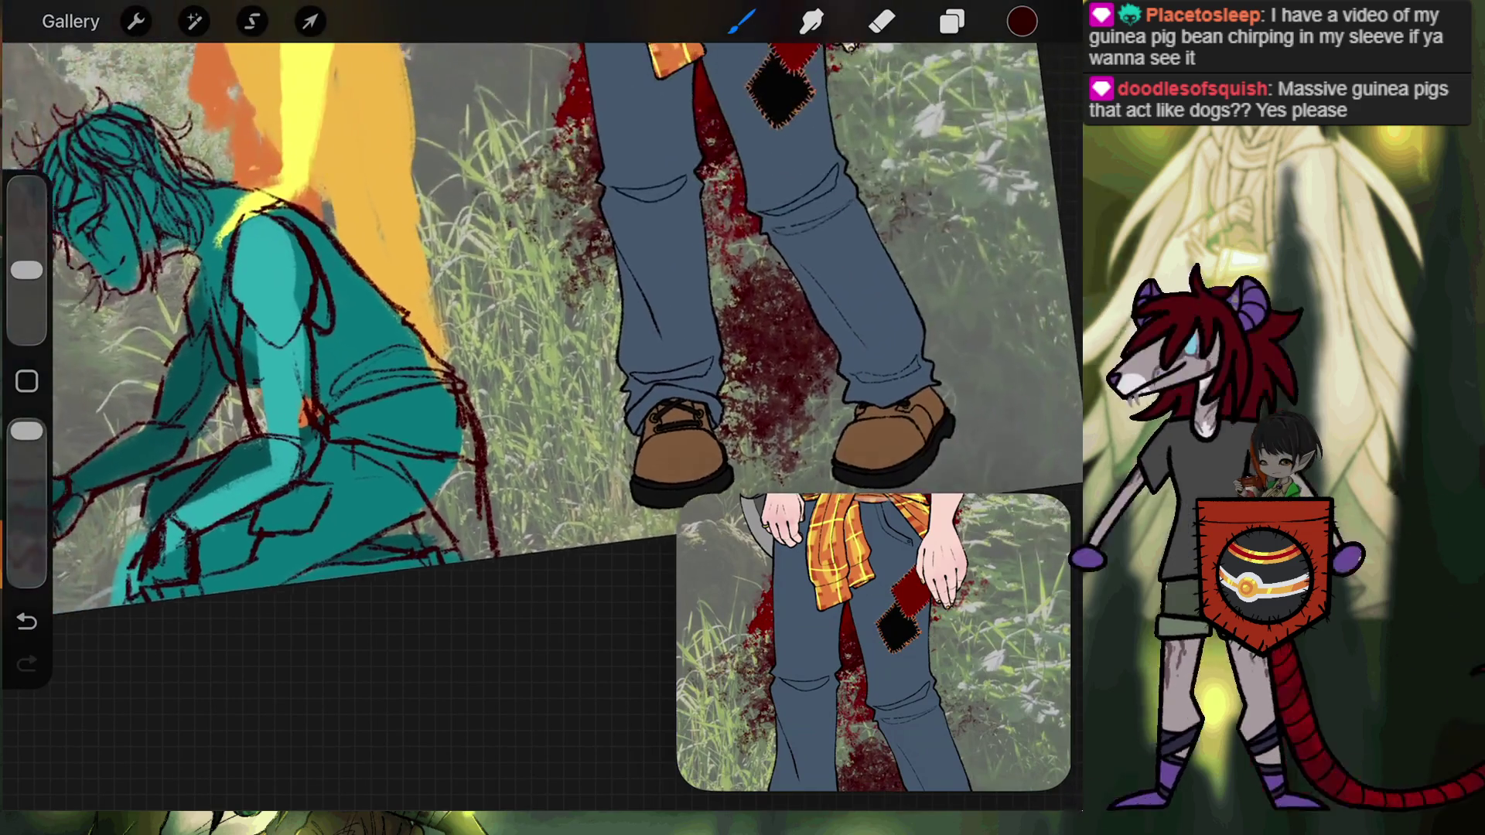
Add a new empty Layer 11 at the top of the layer stack.
scroll(542, 325, down, 2)
scroll(541, 325, down, 1)
scroll(542, 325, down, 2)
scroll(542, 324, down, 1)
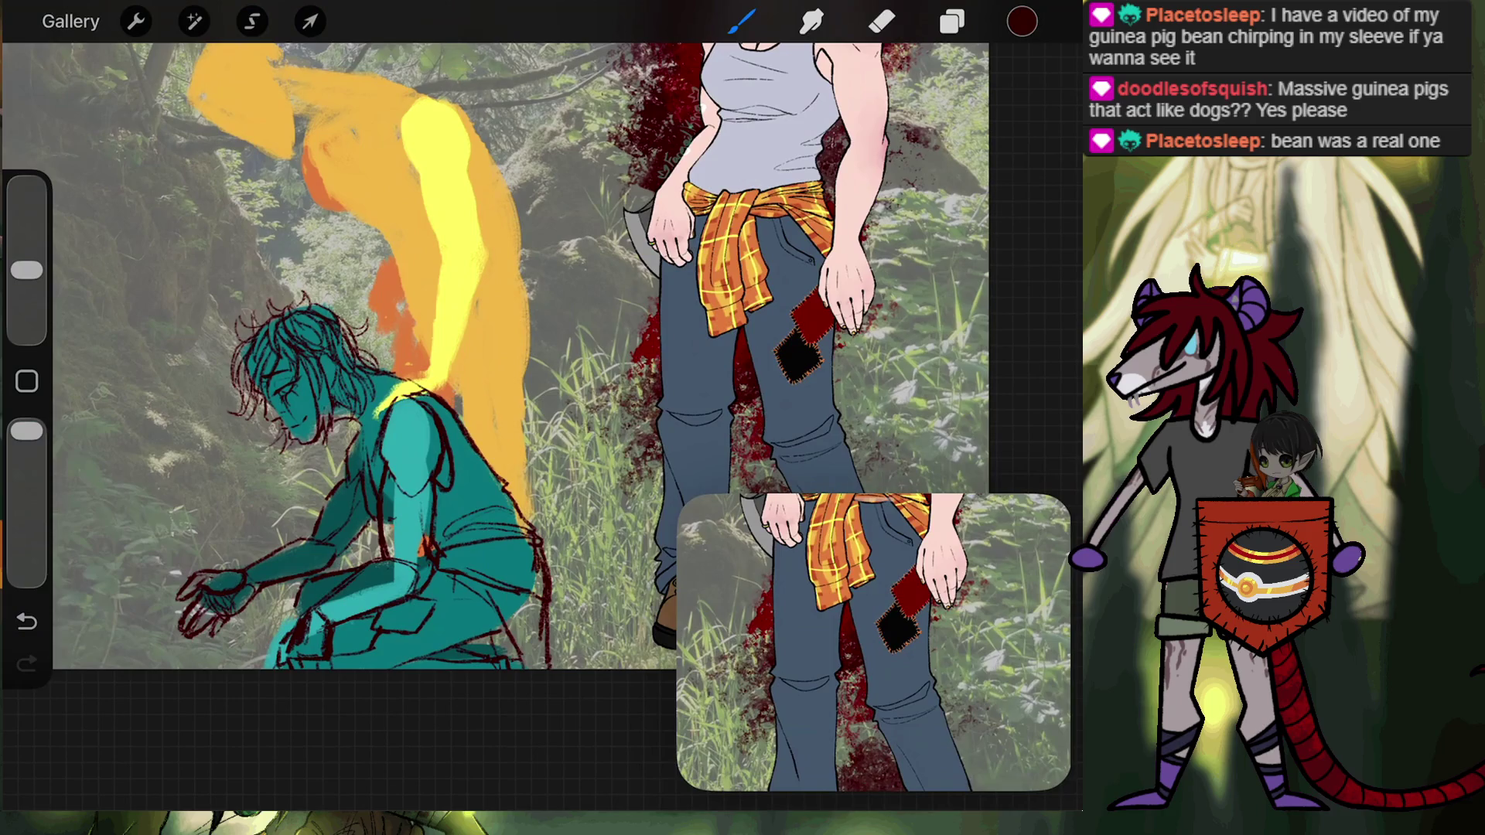
click(952, 21)
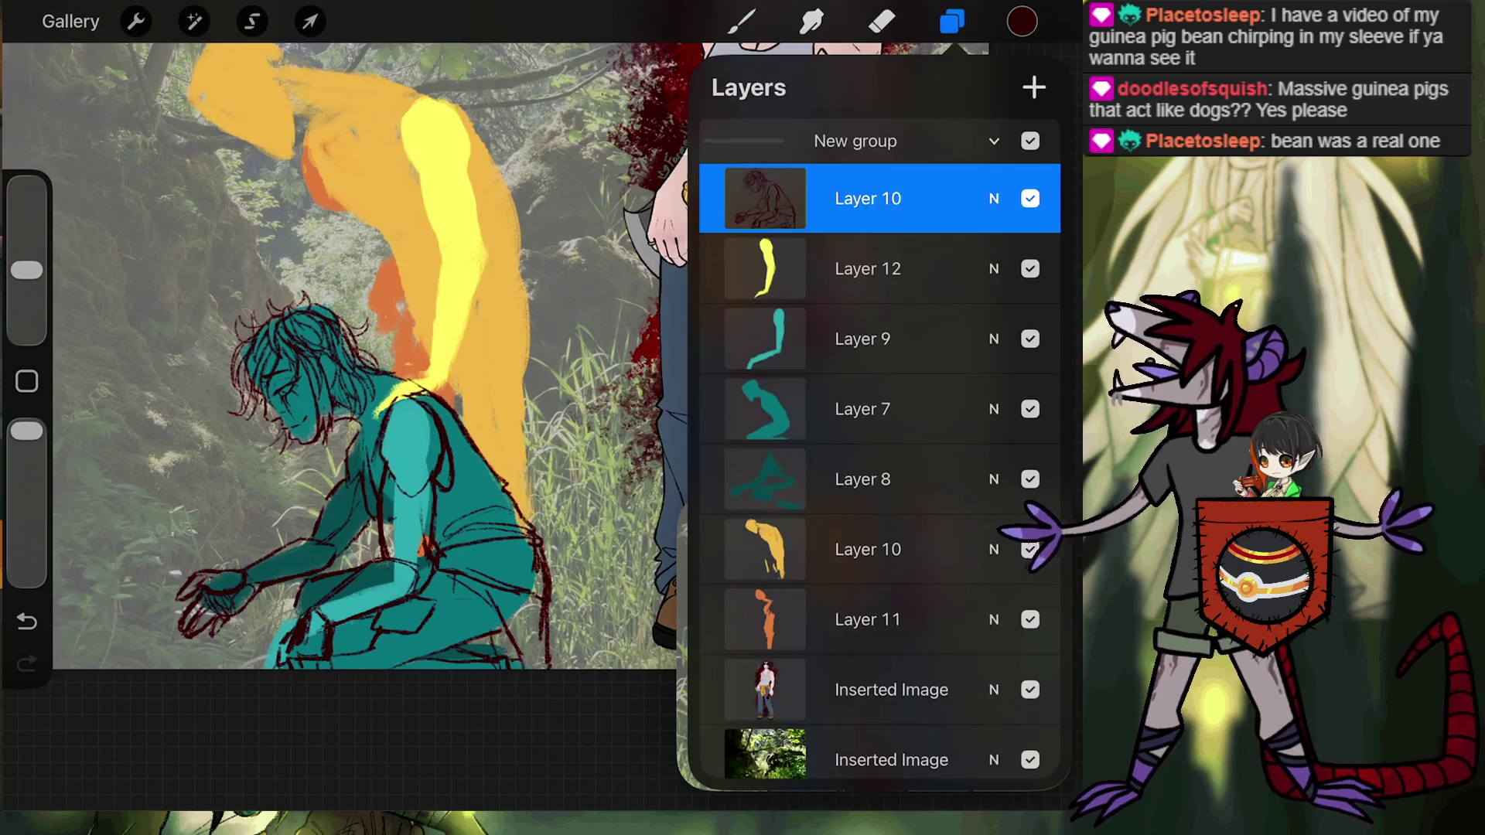
click(1035, 87)
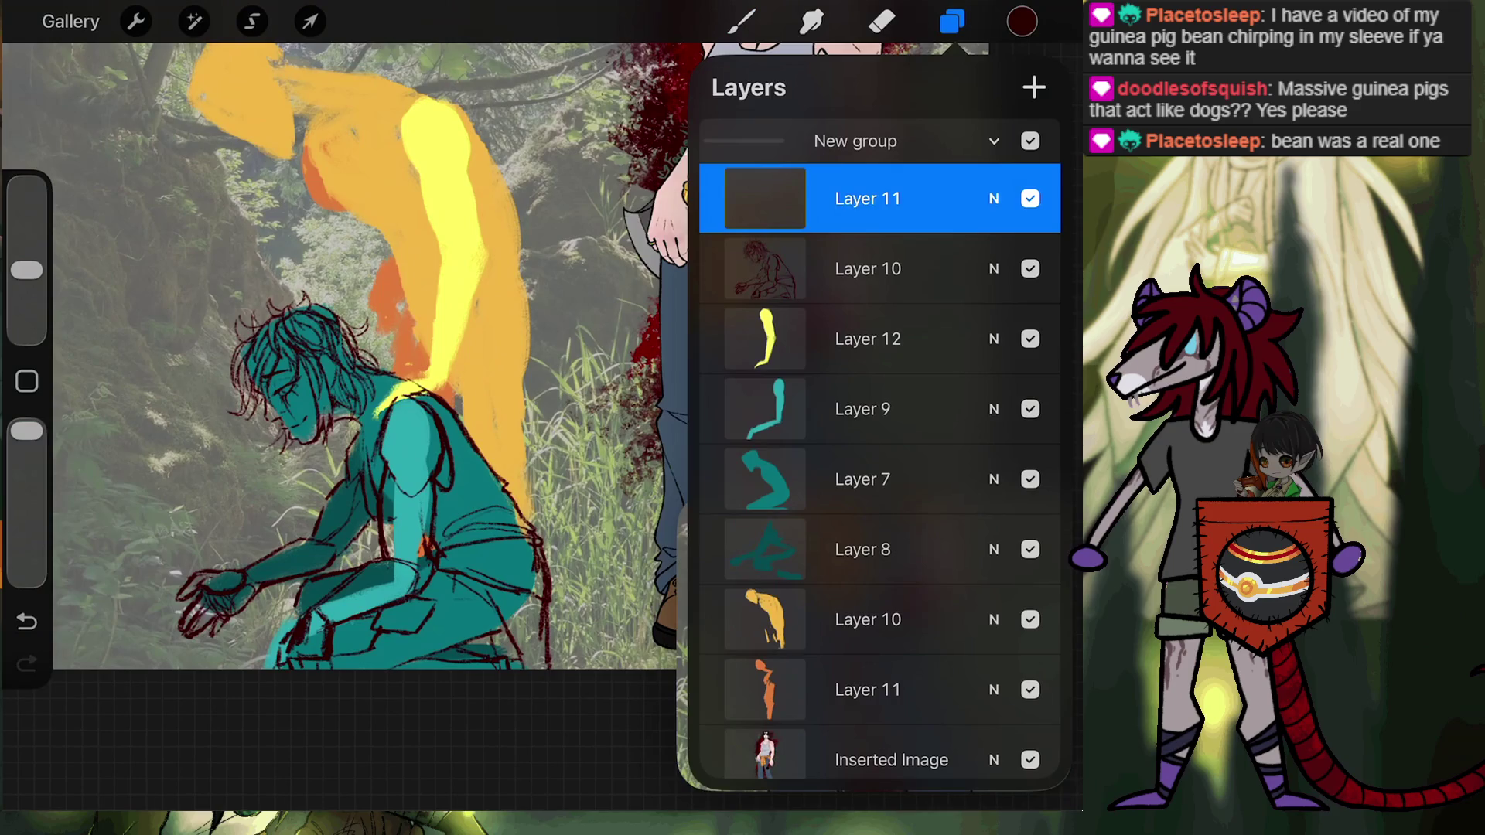
Change the painting colour from red to dark blue and confirm the 6B Pencil brush.
click(1022, 21)
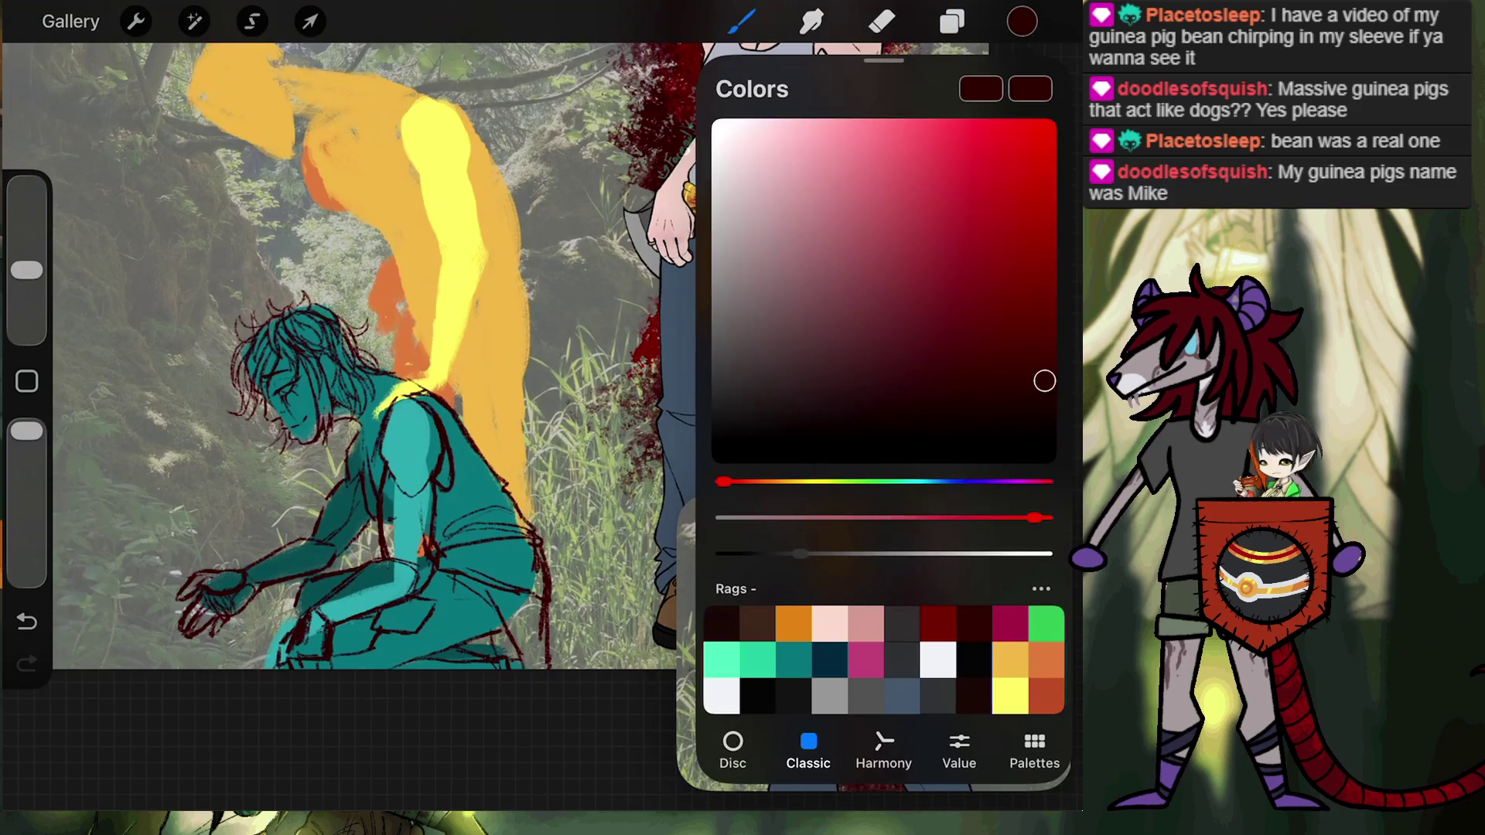
drag(724, 482, 988, 481)
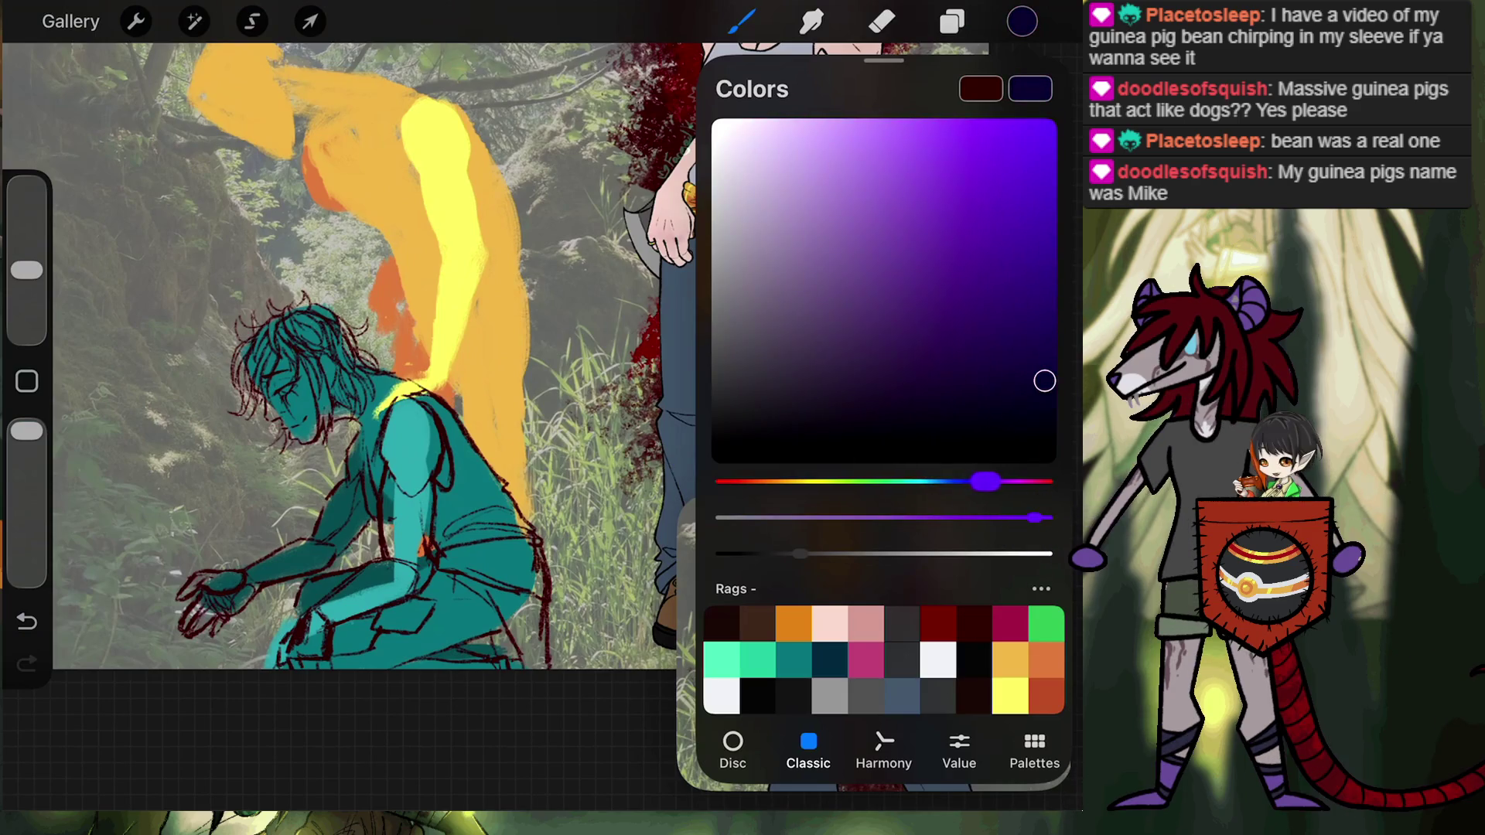
click(741, 21)
click(822, 431)
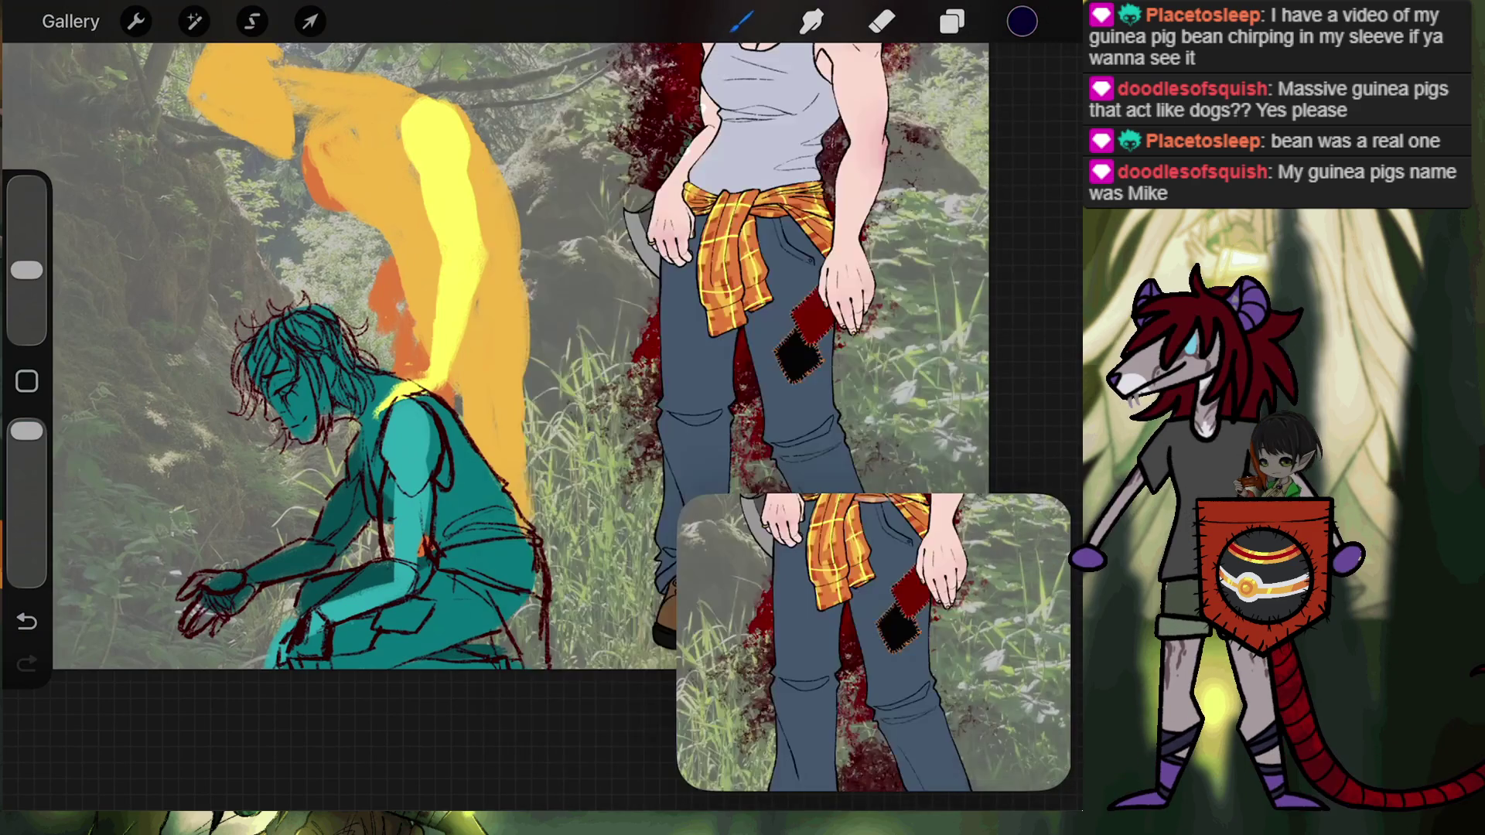
scroll(495, 348, up, 5)
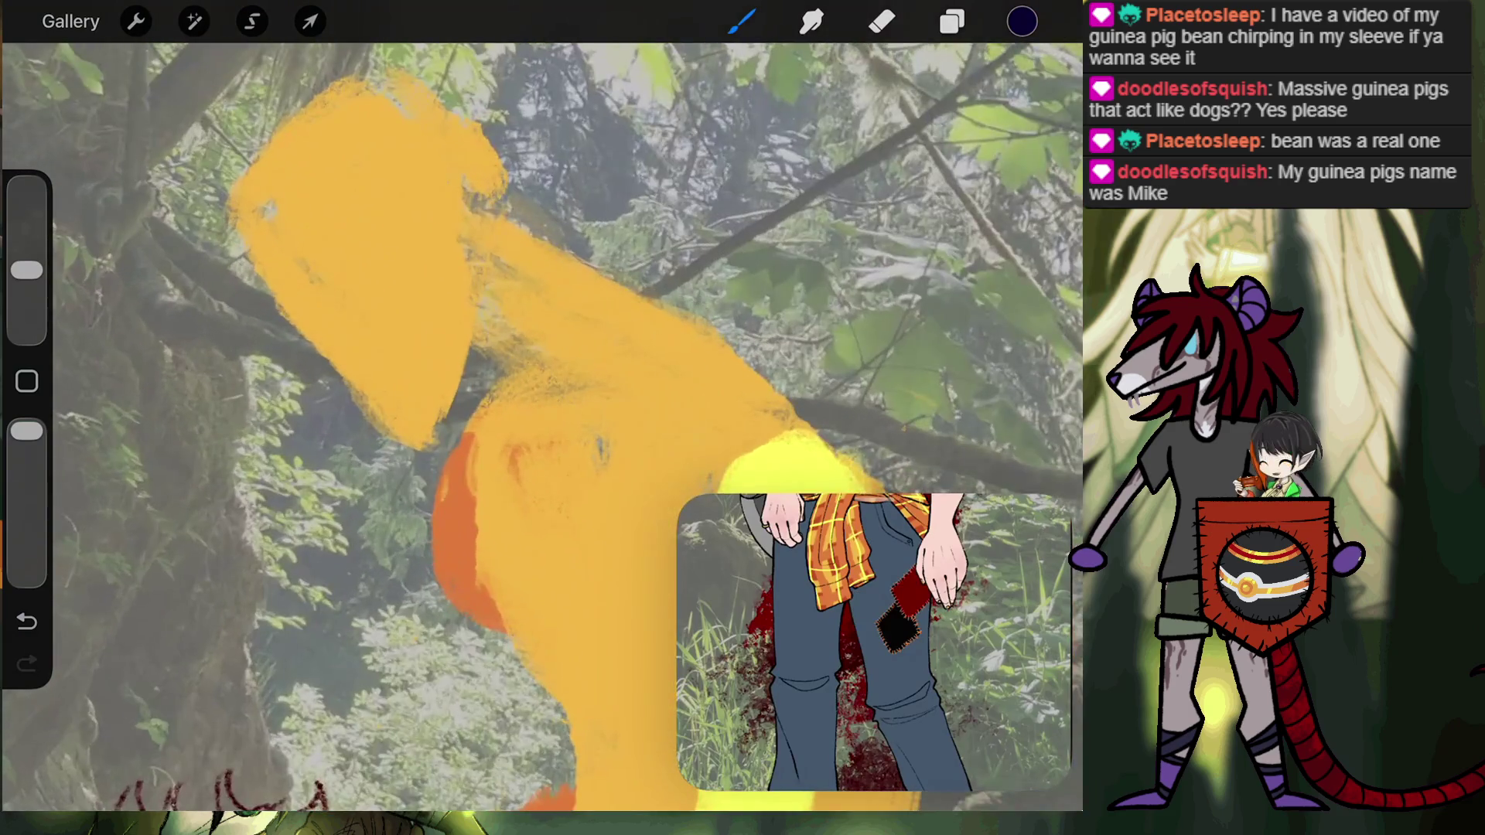
Try outlining the orange head's left edge down to the chin in dark blue, then undo it.
scroll(542, 387, up, 3)
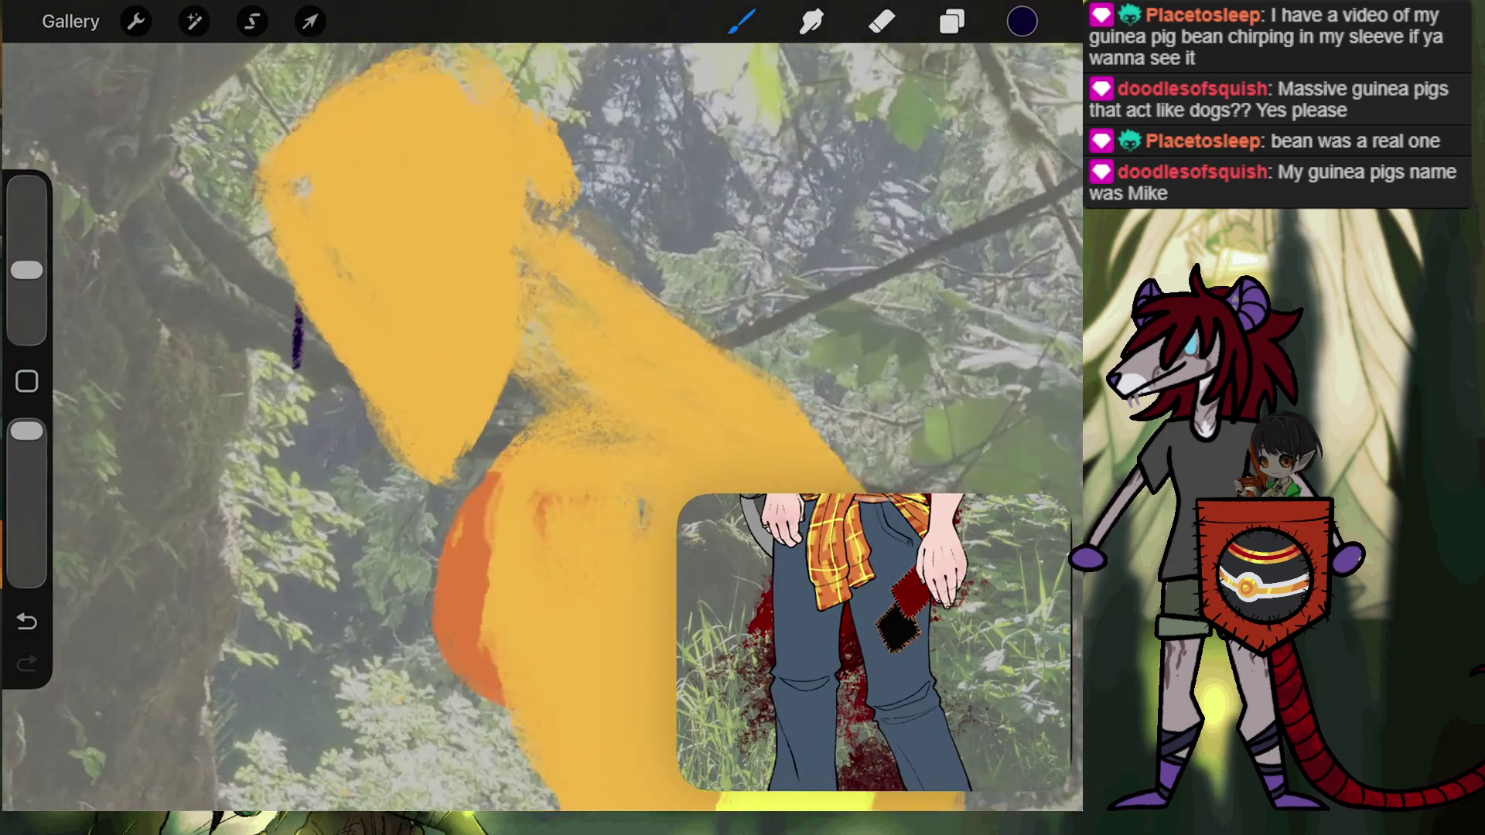
key(ctrl+z)
mouse_move(302, 283)
mouse_down()
mouse_move(251, 390)
mouse_move(331, 420)
mouse_up()
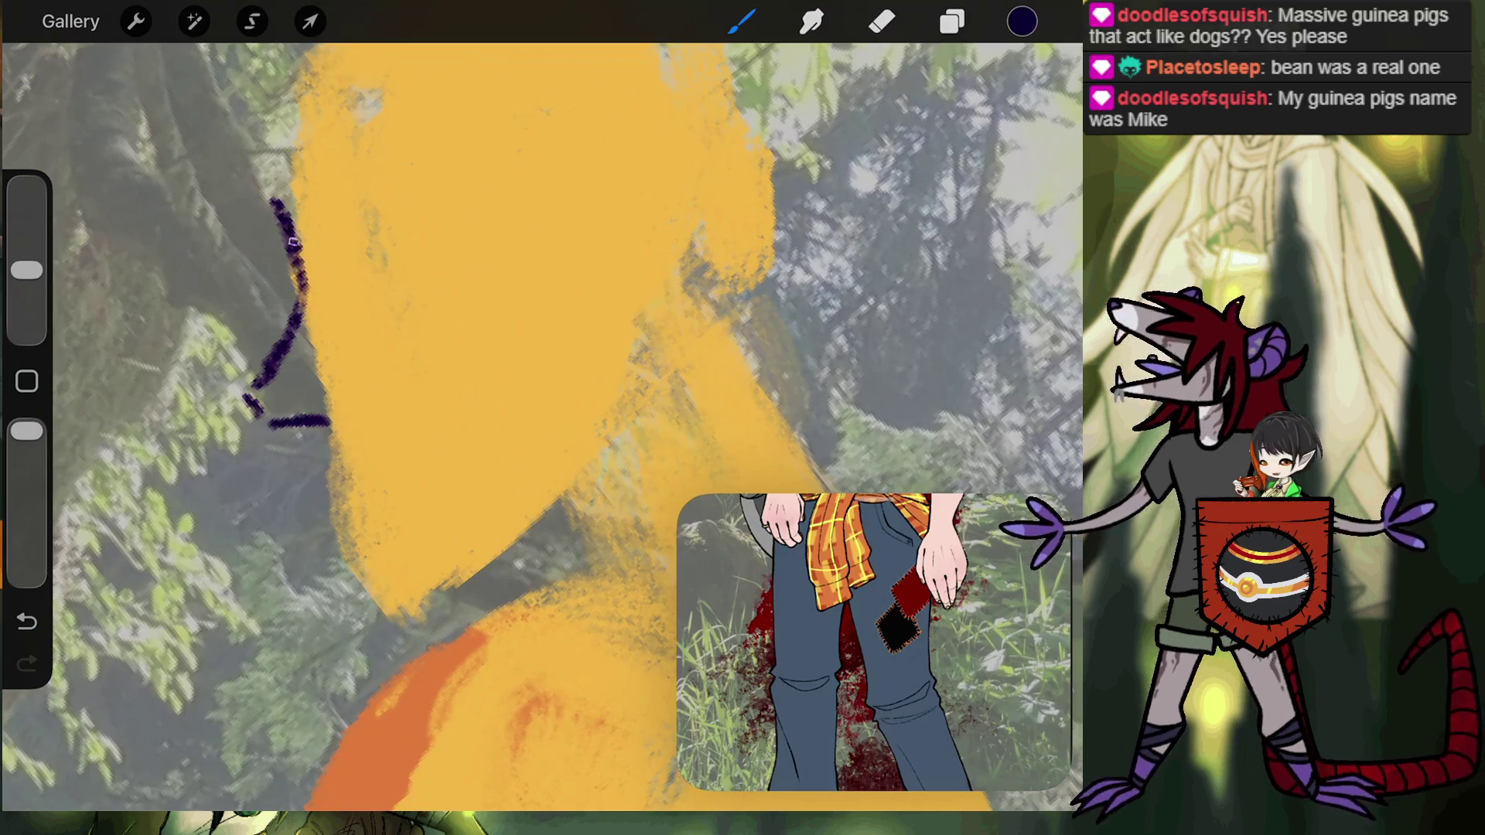
scroll(340, 425, up, 2)
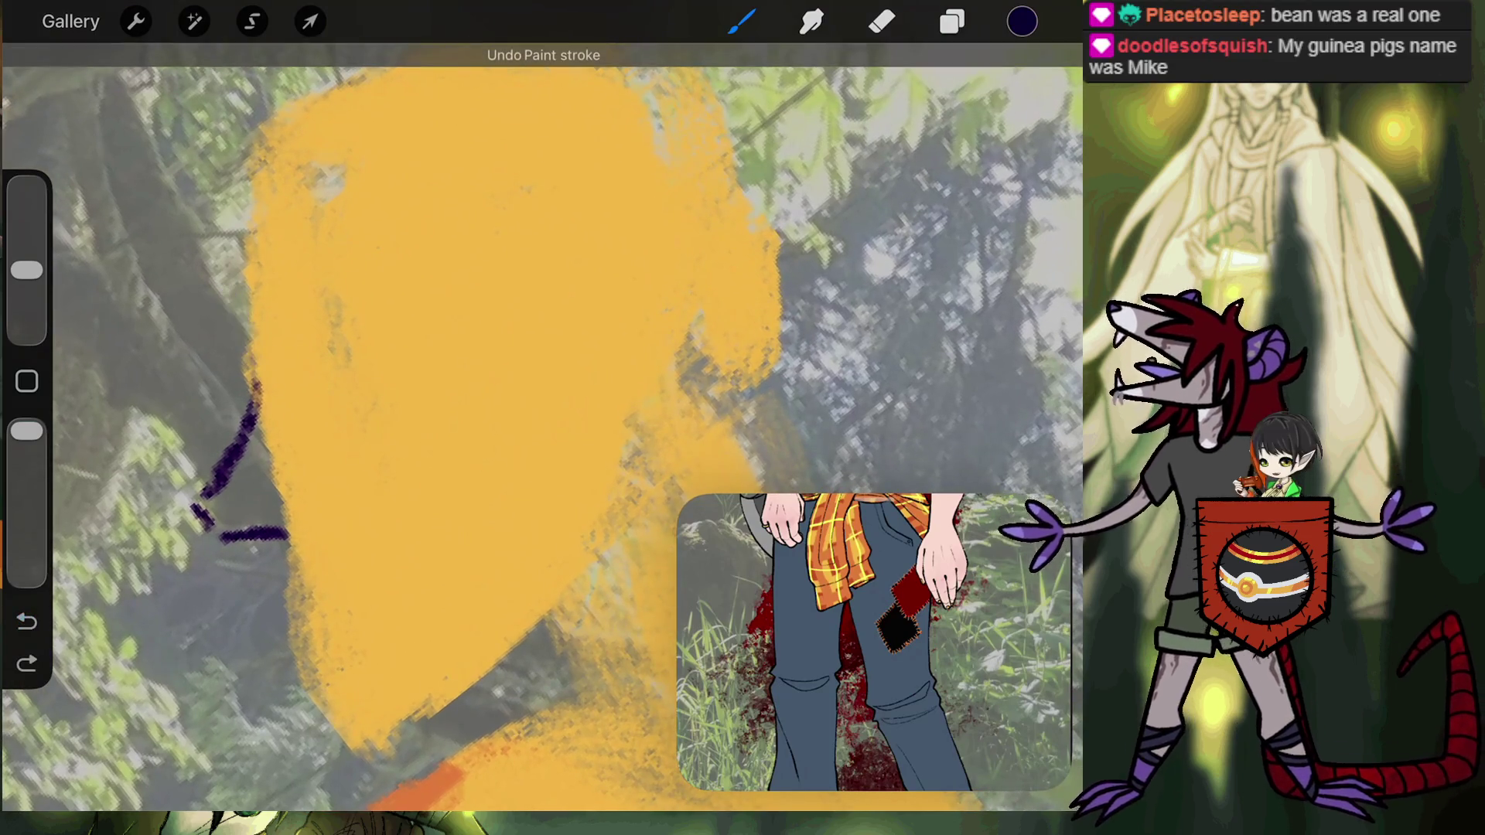
drag(255, 158, 225, 298)
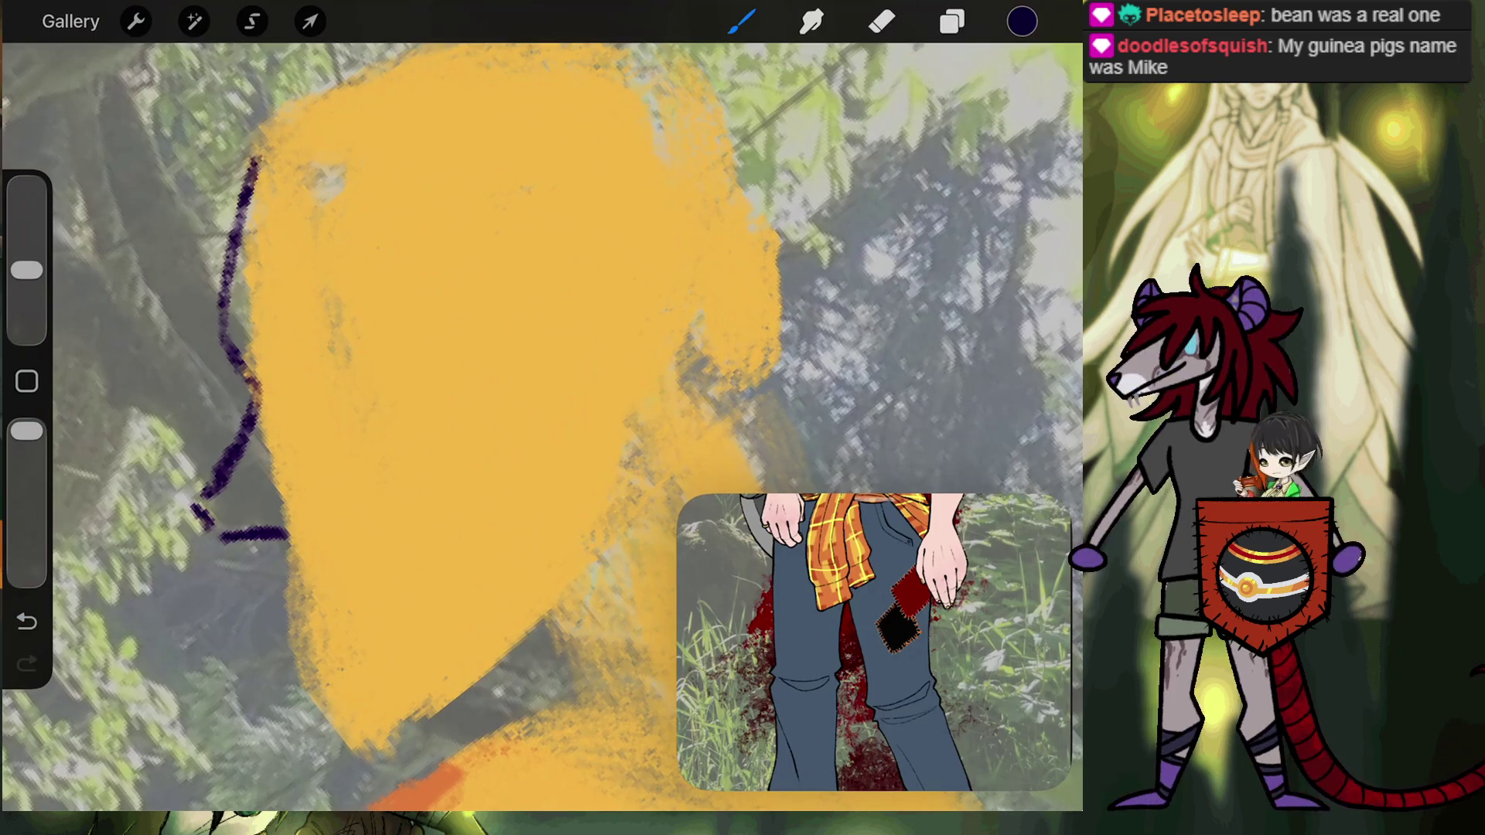
key(ctrl+z)
key(ctrl+shift+z)
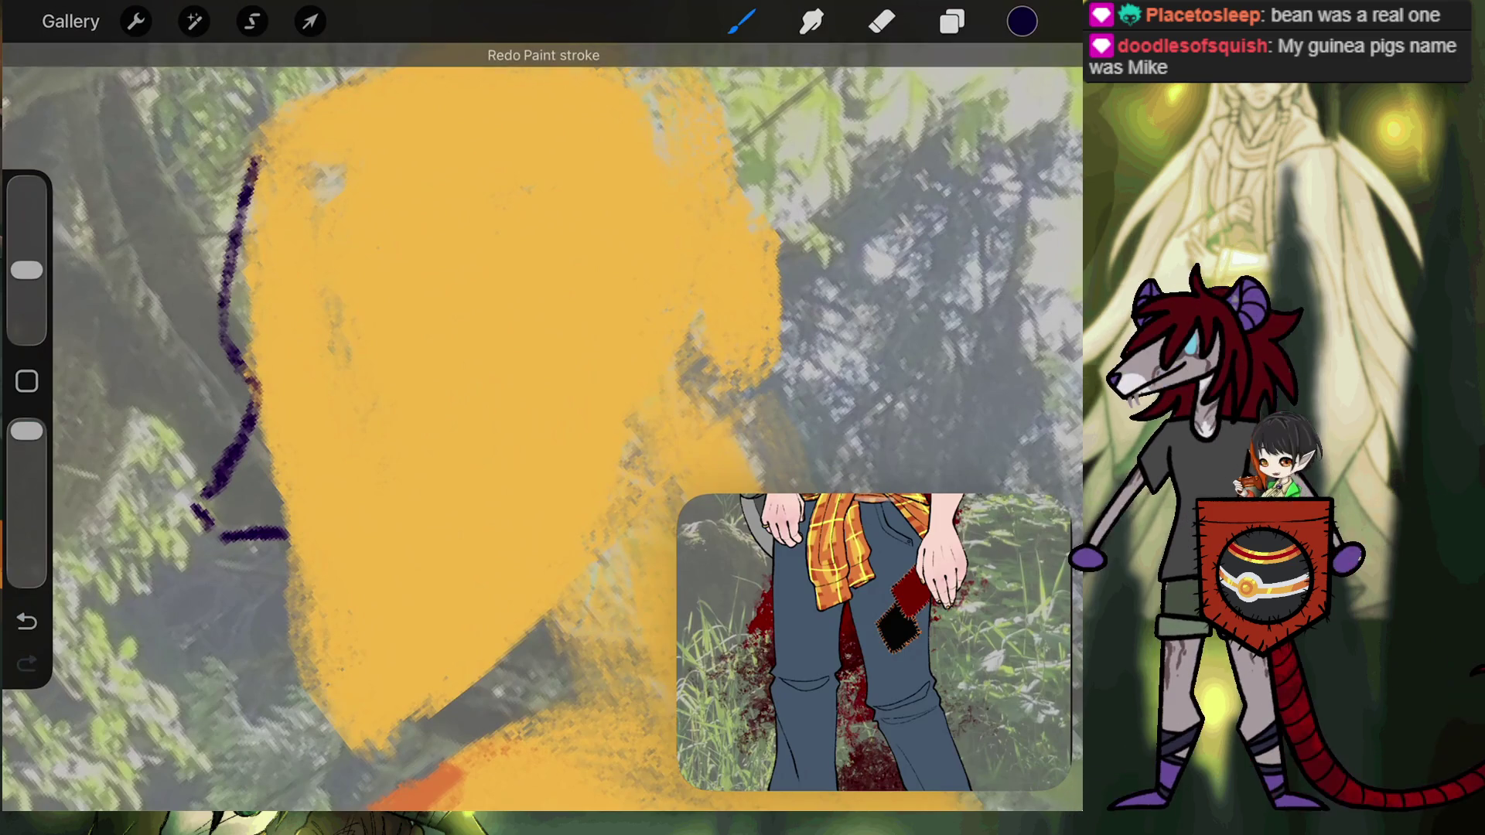
mouse_move(277, 570)
mouse_down()
mouse_move(298, 595)
mouse_move(284, 639)
mouse_up()
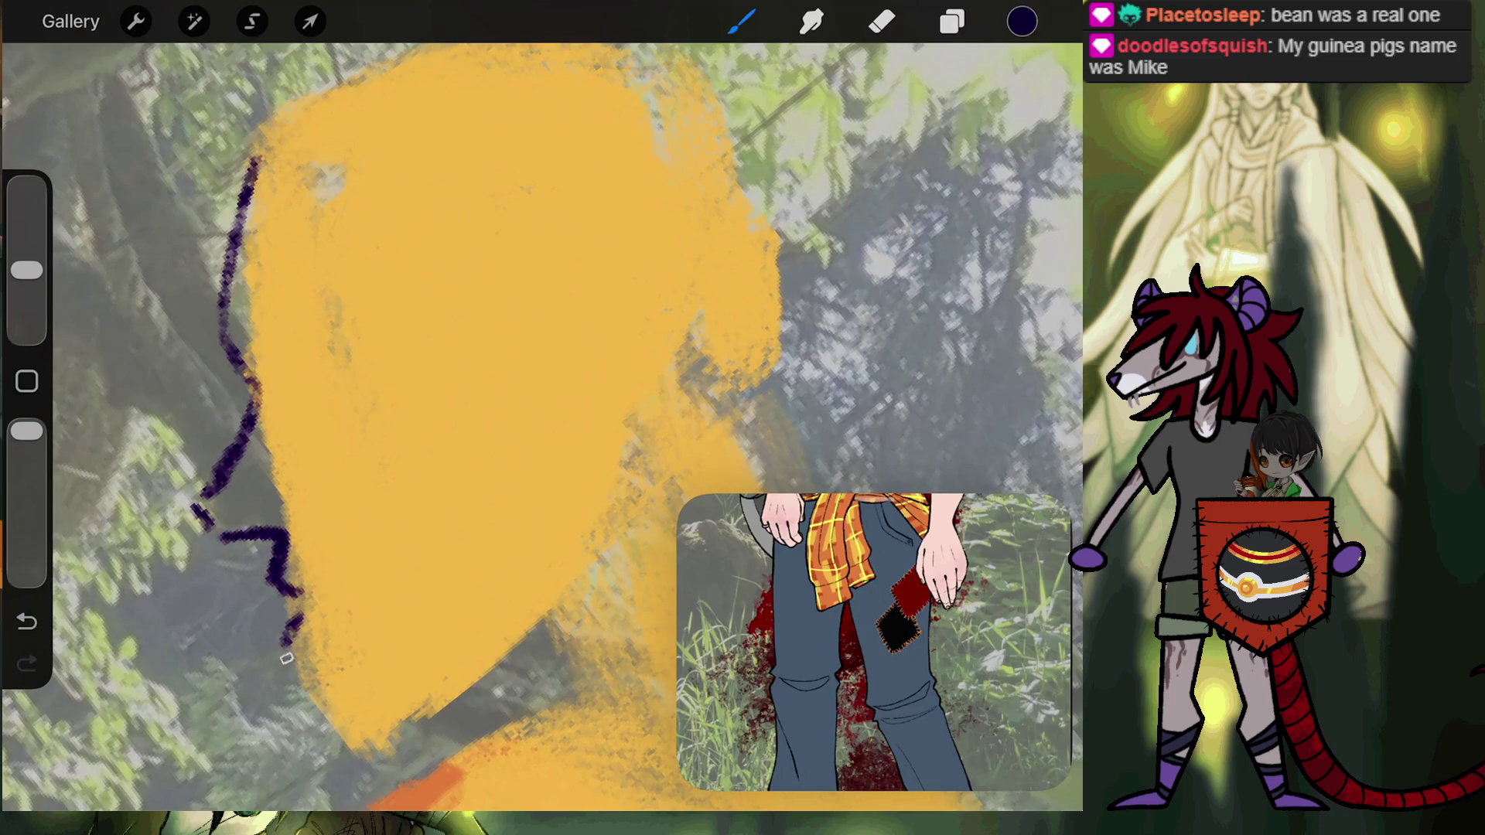
scroll(286, 659, up, 3)
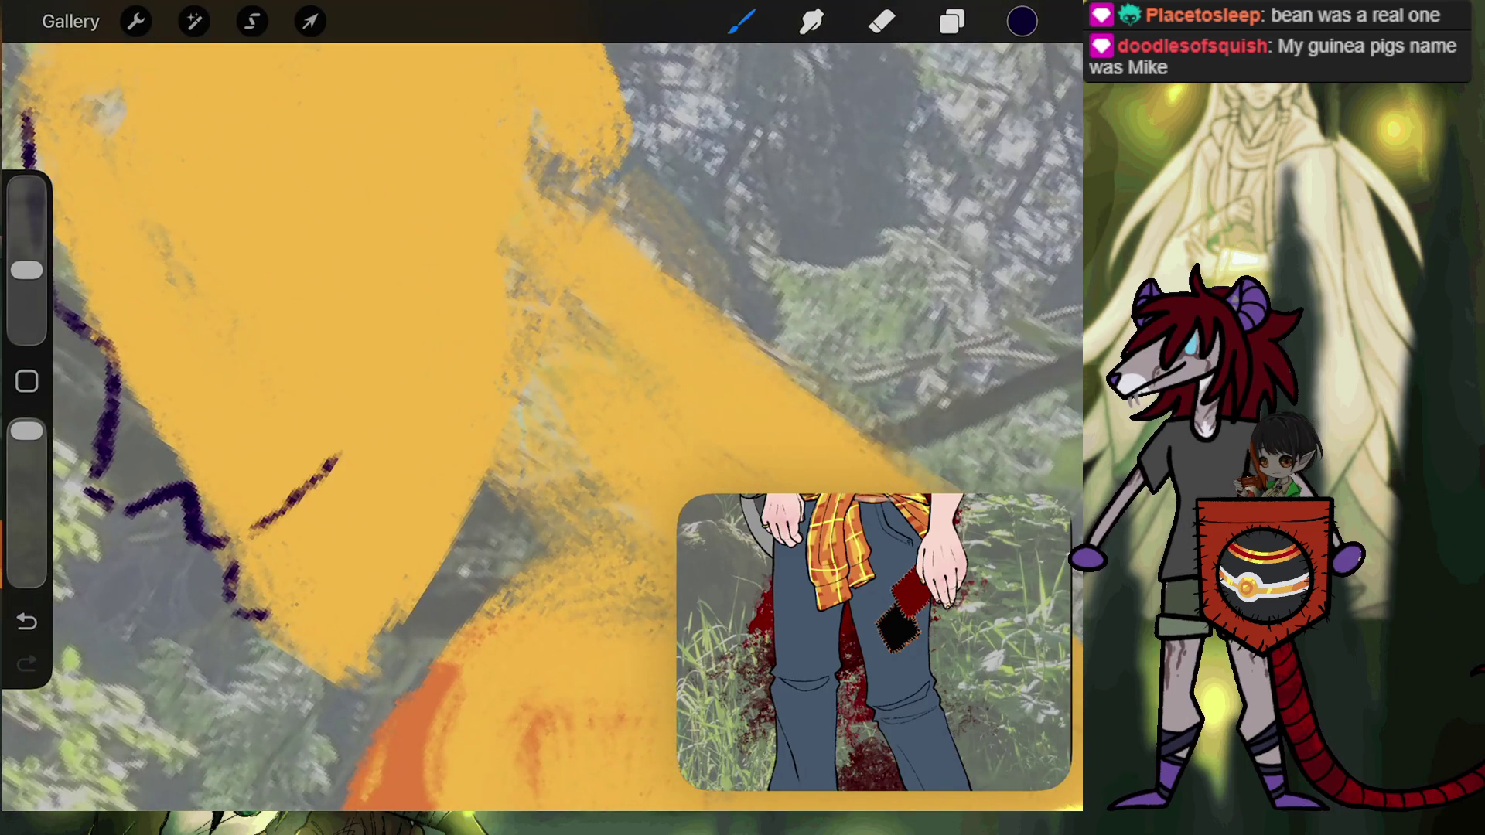
scroll(530, 410, down, 3)
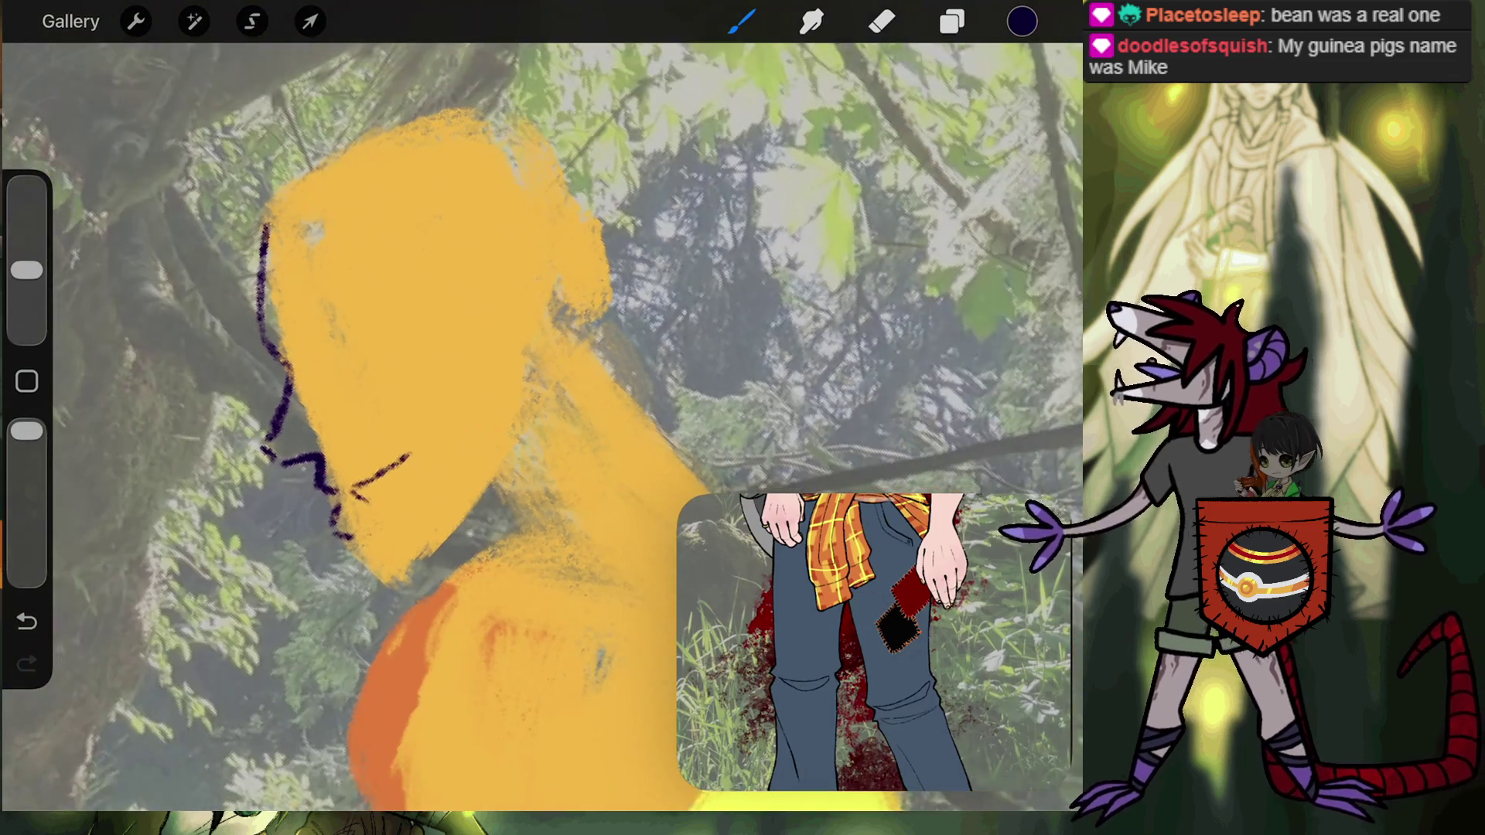
key(ctrl+z)
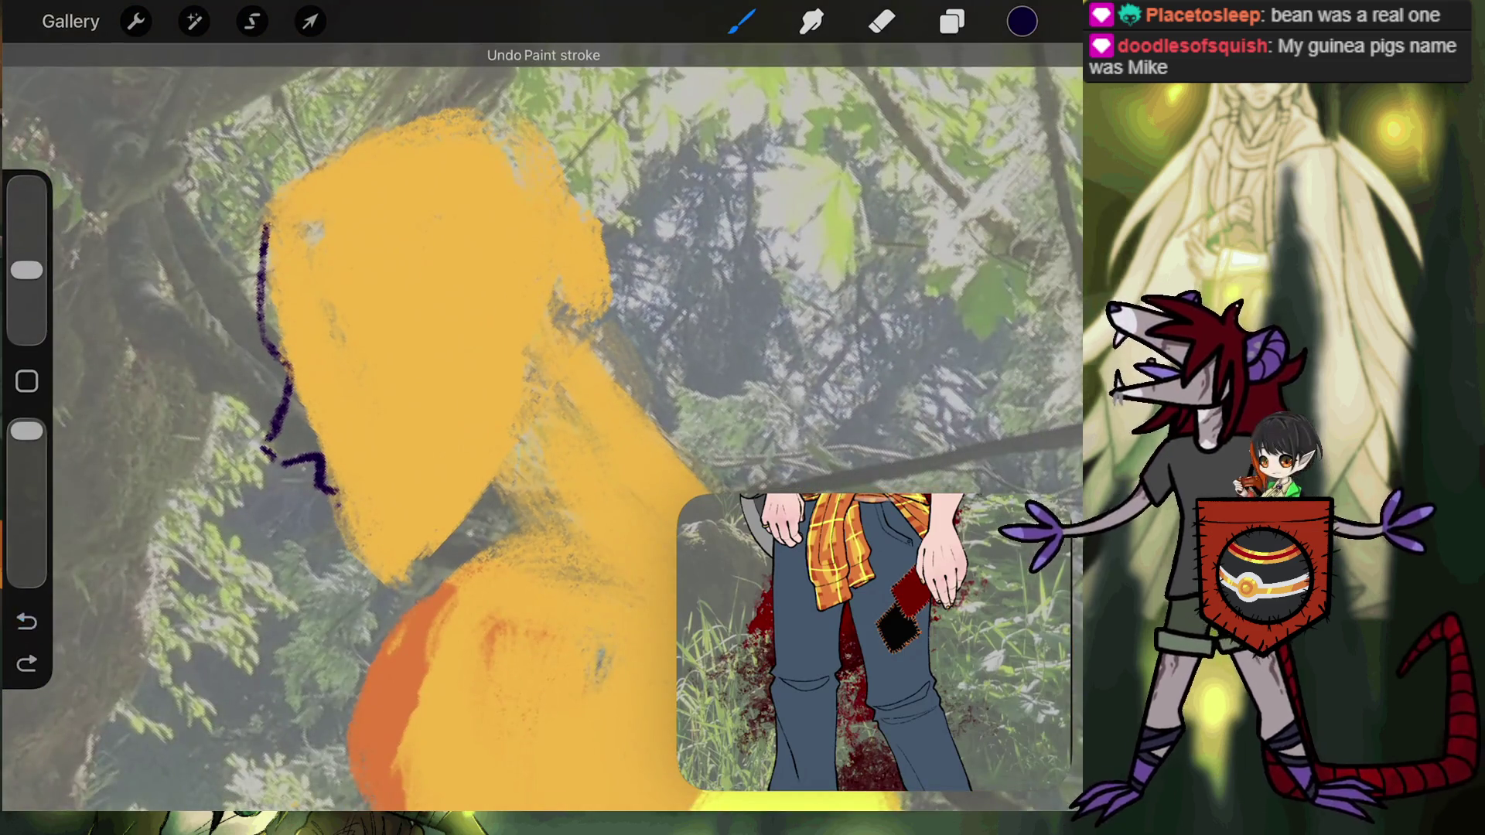
key(ctrl+z)
key(ctrl+z)
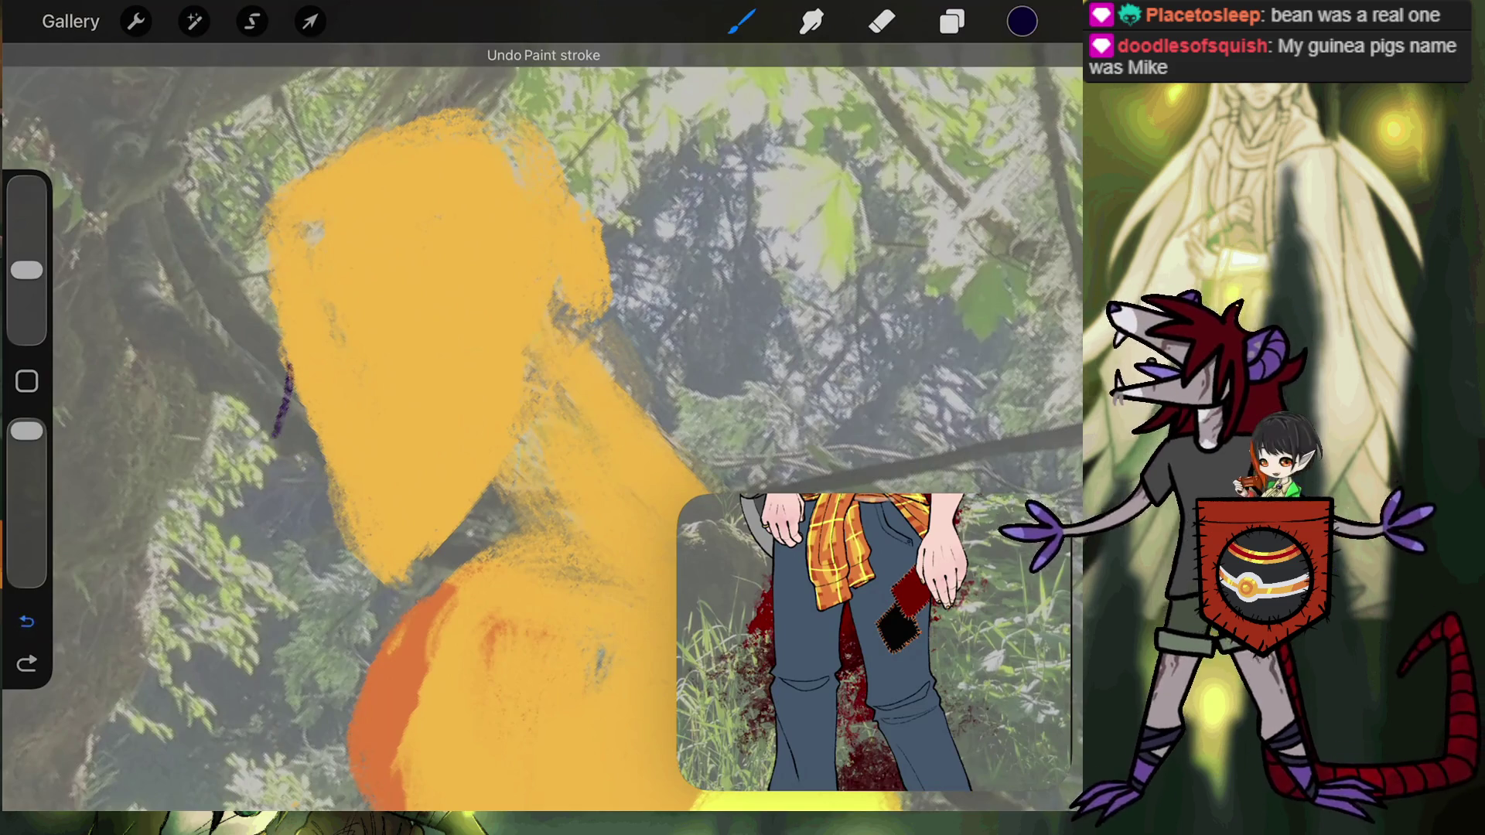
Draw a vertical and horizontal guideline cross over the face and a short jaw line.
drag(318, 232, 384, 481)
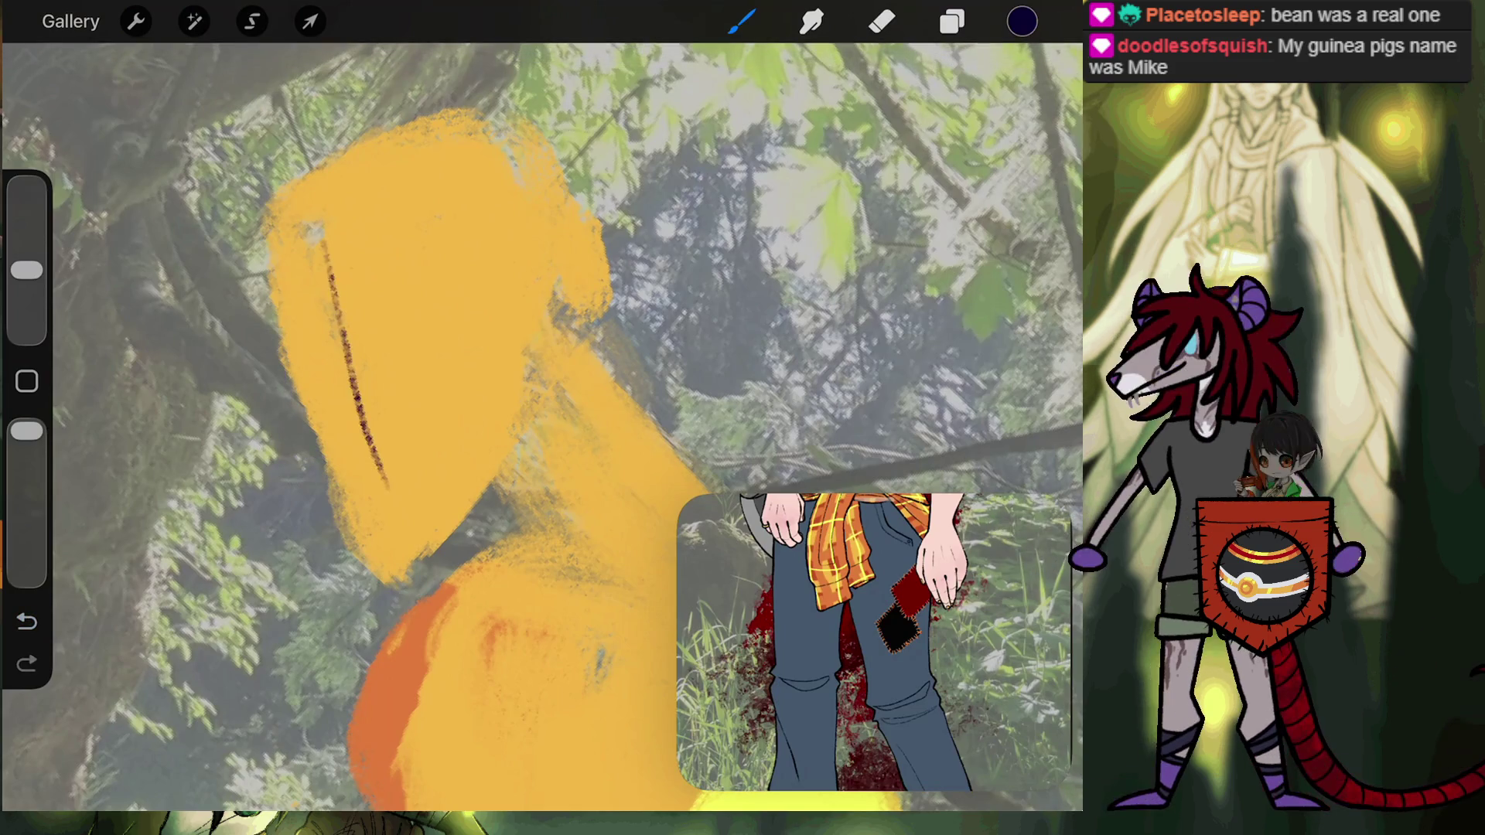
drag(296, 369, 445, 315)
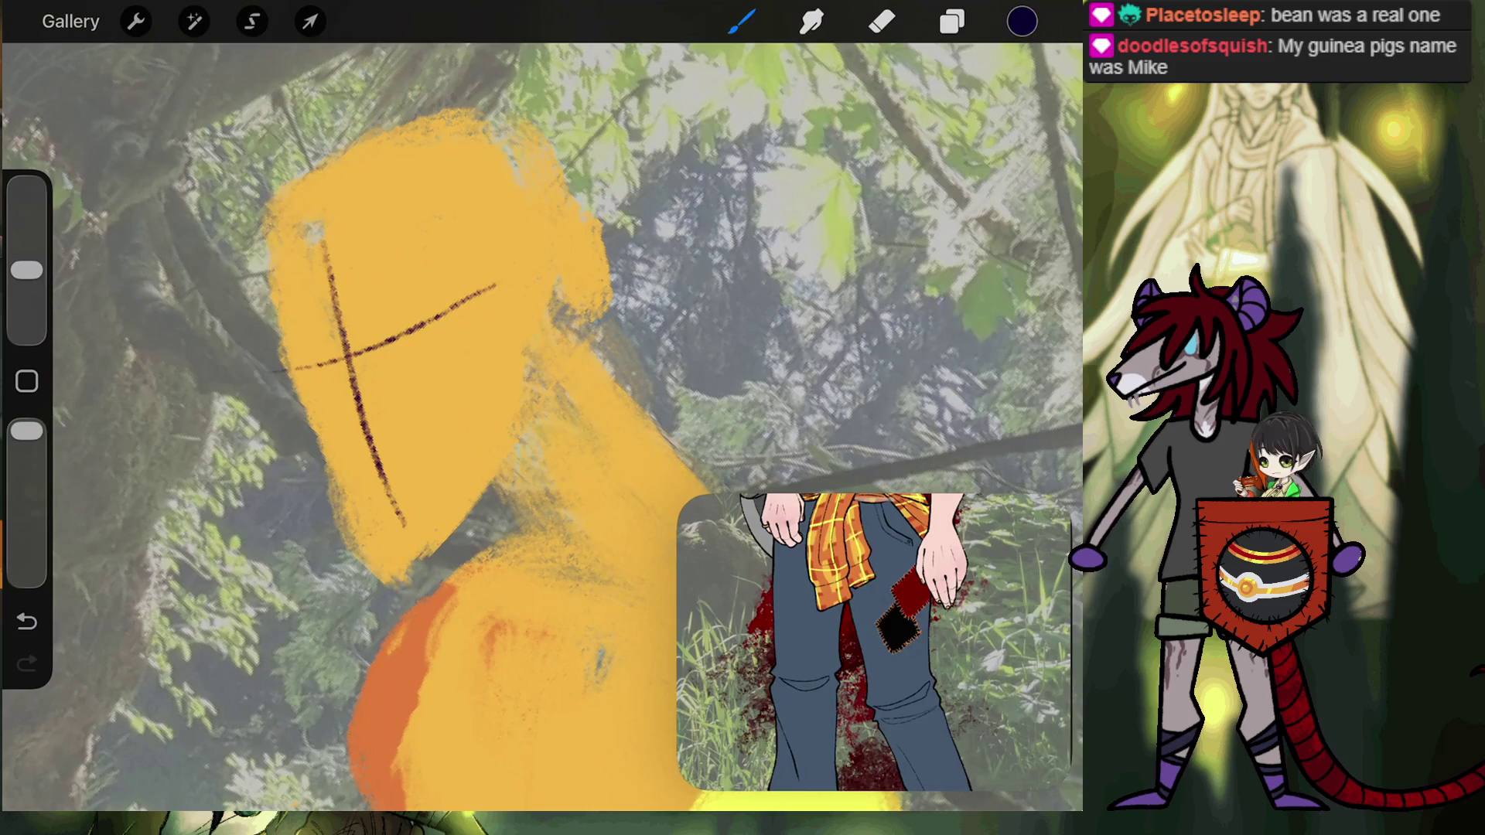
drag(318, 446, 285, 382)
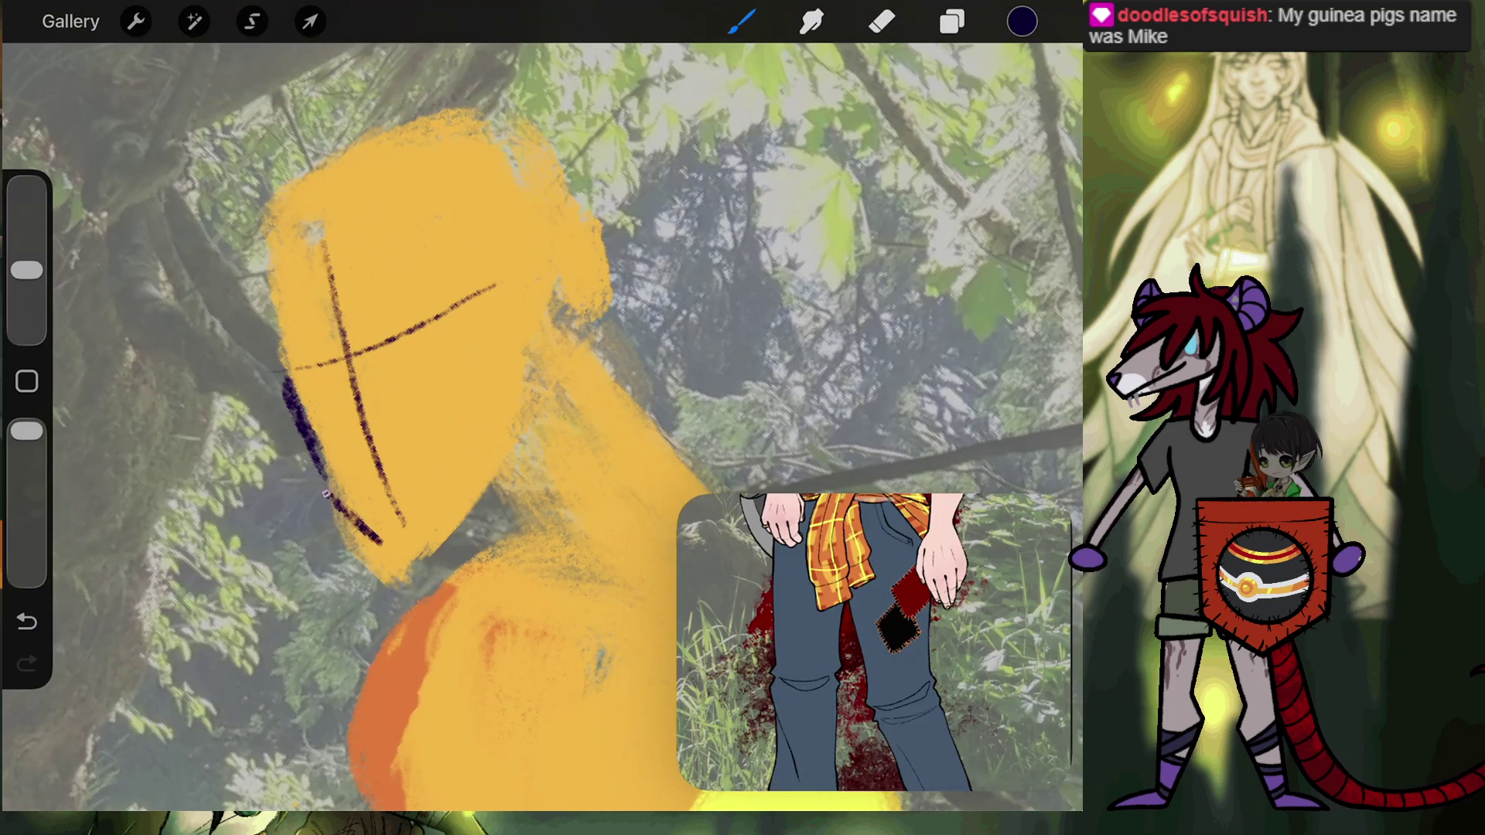
scroll(541, 425, down, 5)
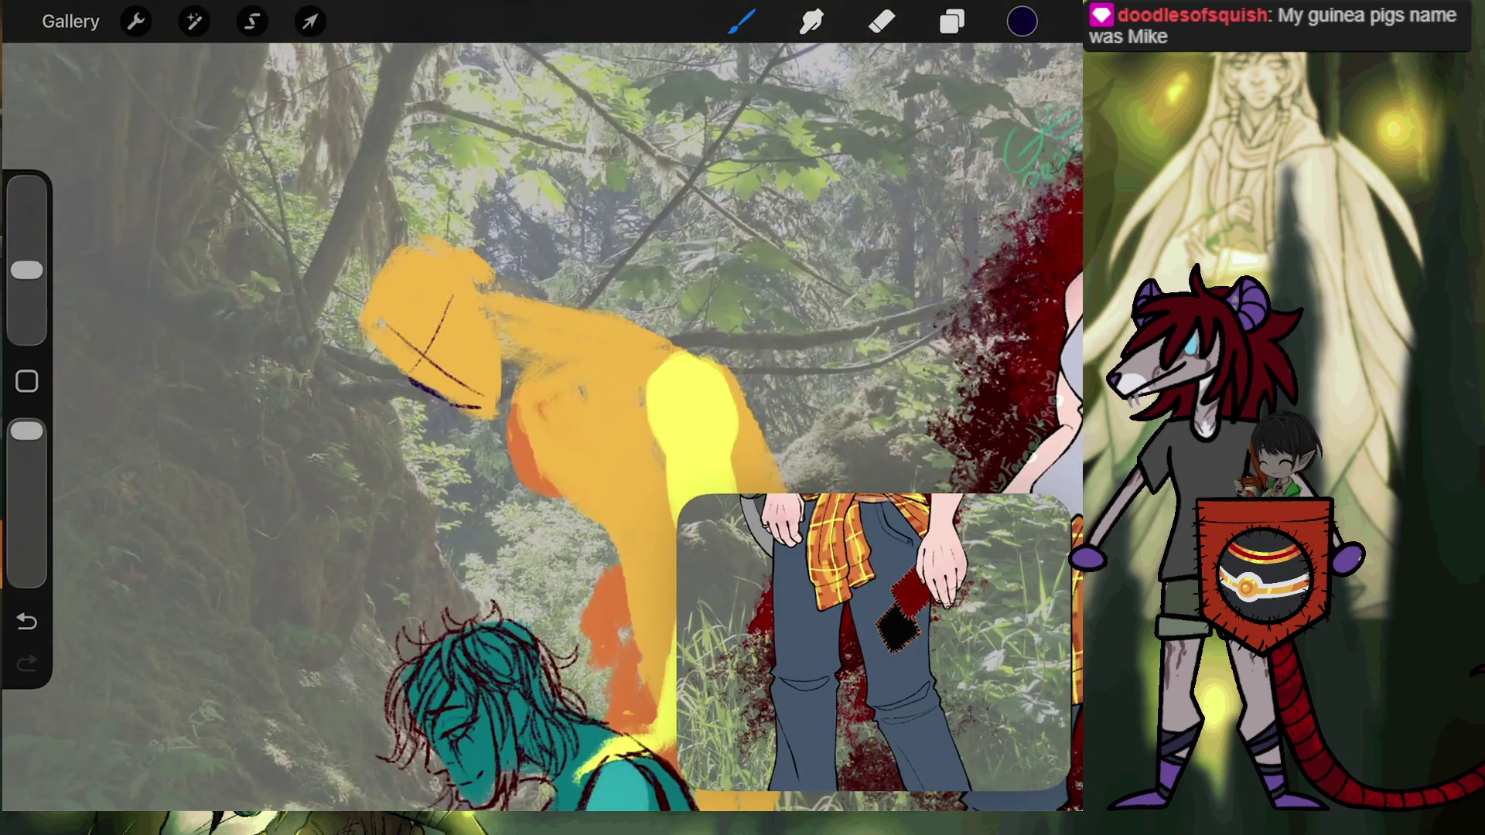
scroll(542, 425, up, 5)
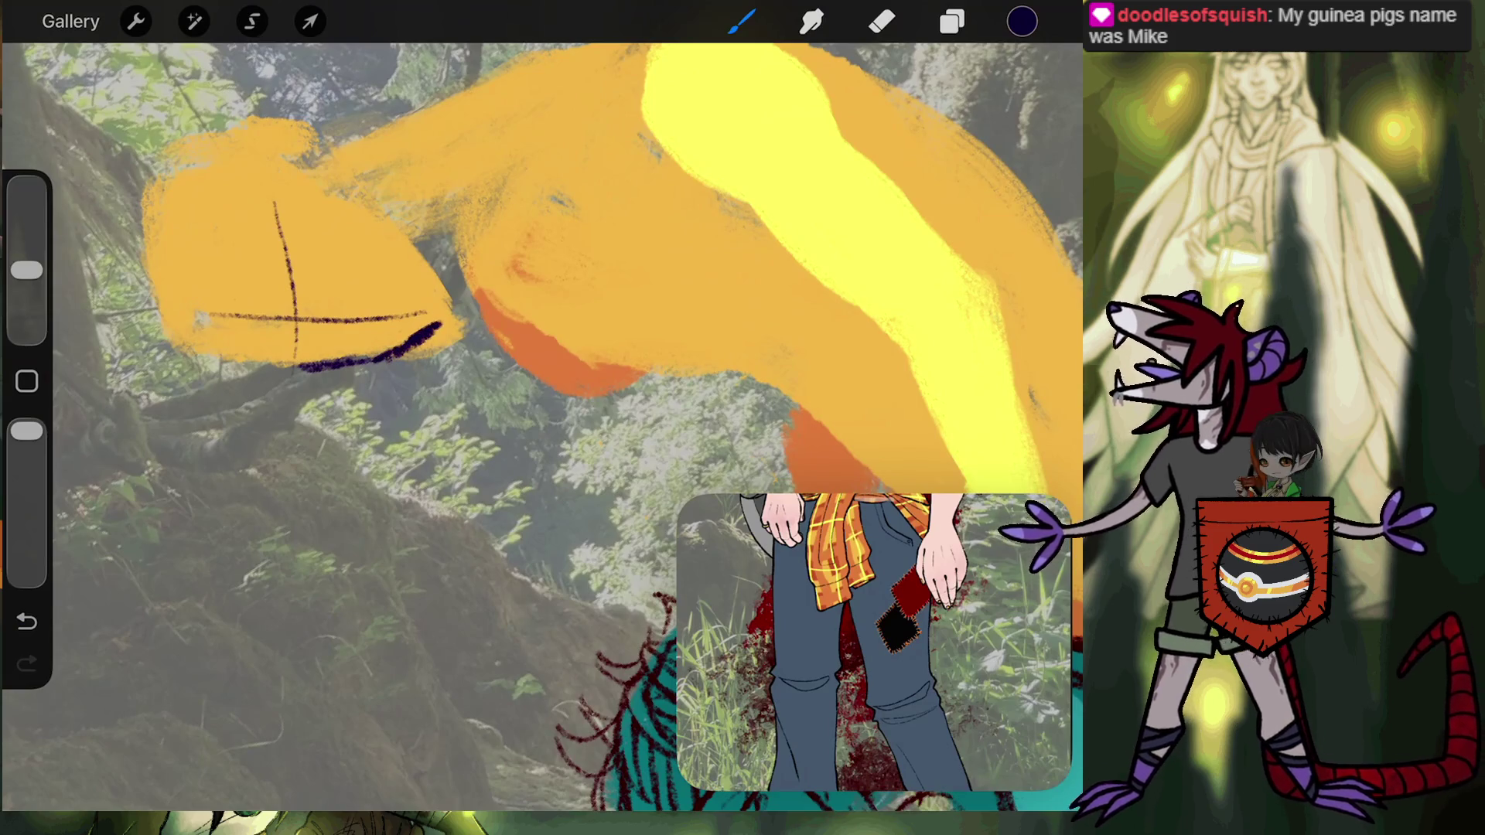
Rotate the canvas so the orange figure's head stands upright.
click(882, 22)
click(952, 22)
click(951, 22)
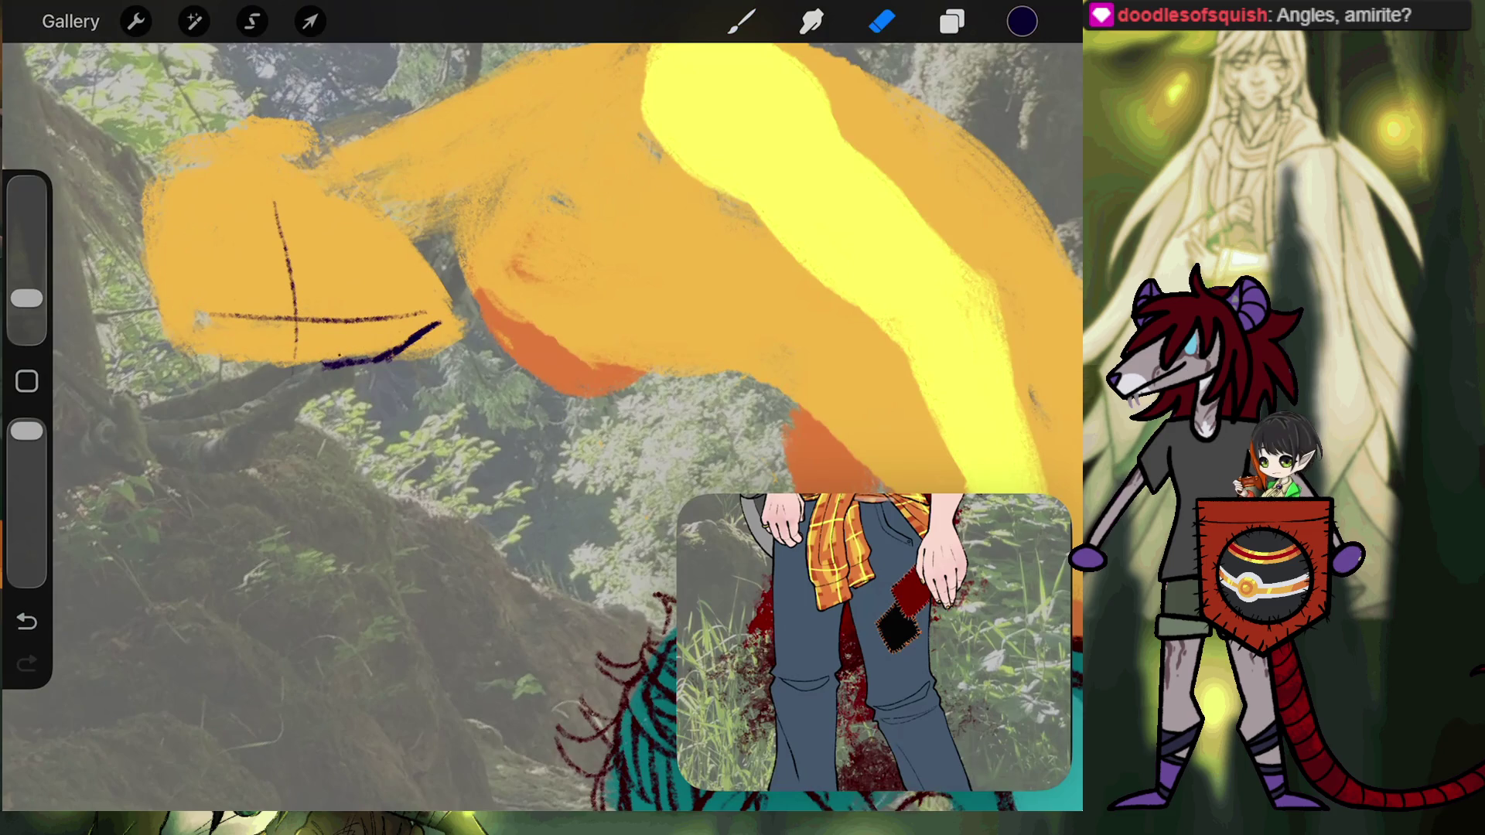
drag(294, 279, 418, 294)
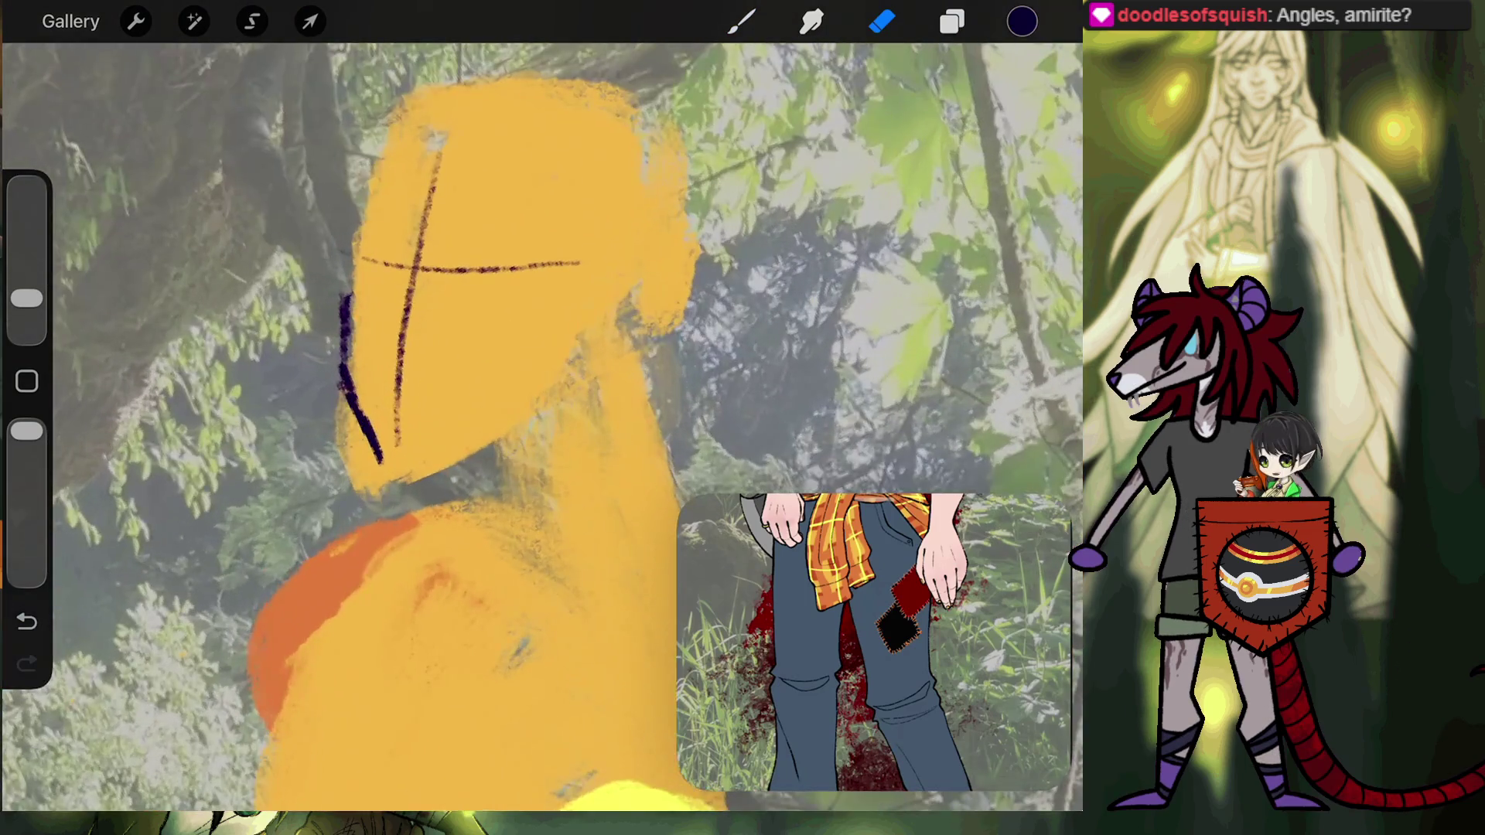
click(742, 22)
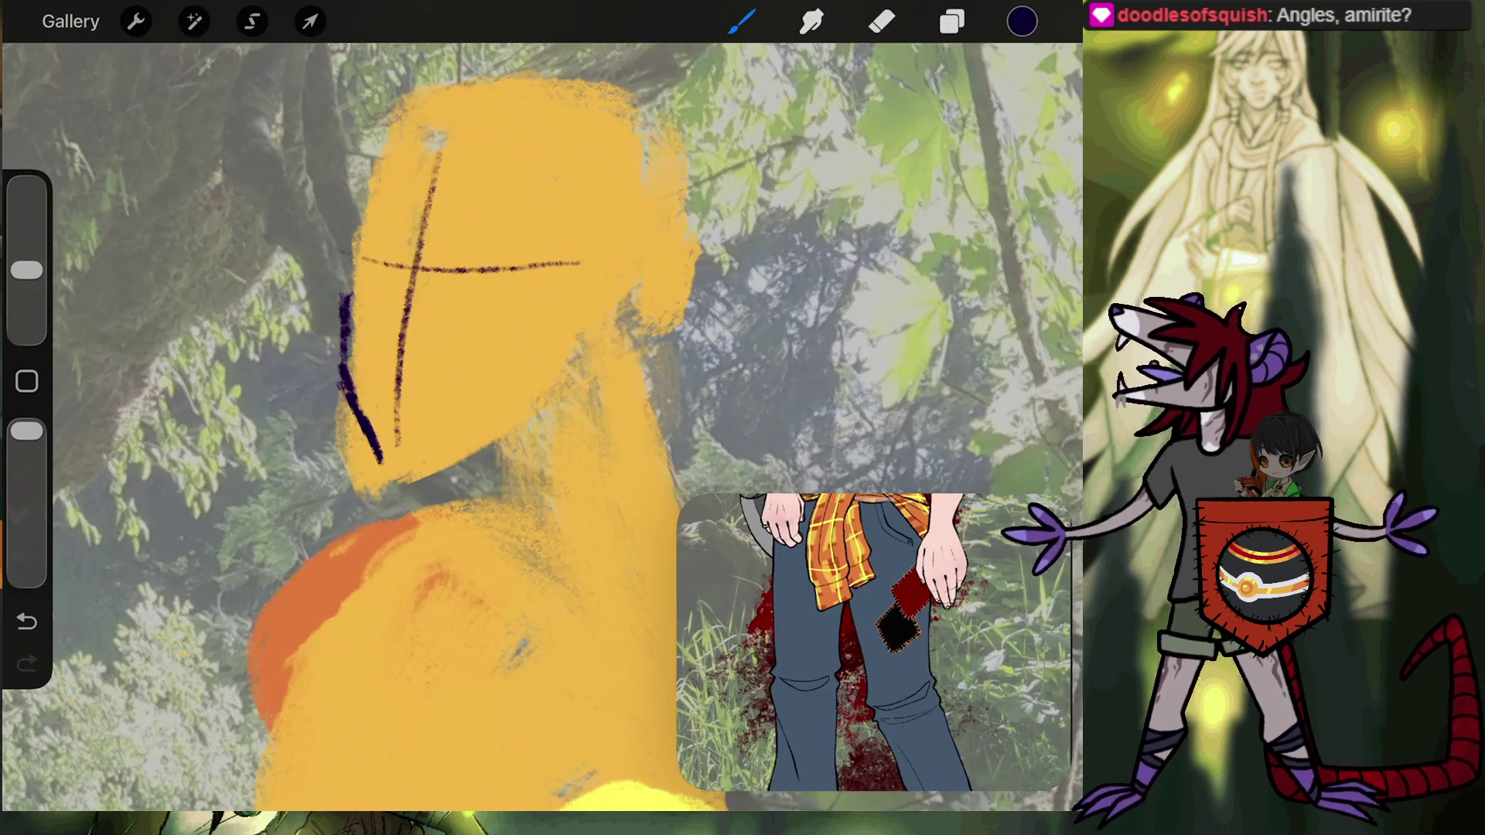
Redraw the face's left edge from brow to jaw in dark blue, erasing its lower part thinner.
drag(342, 298, 344, 365)
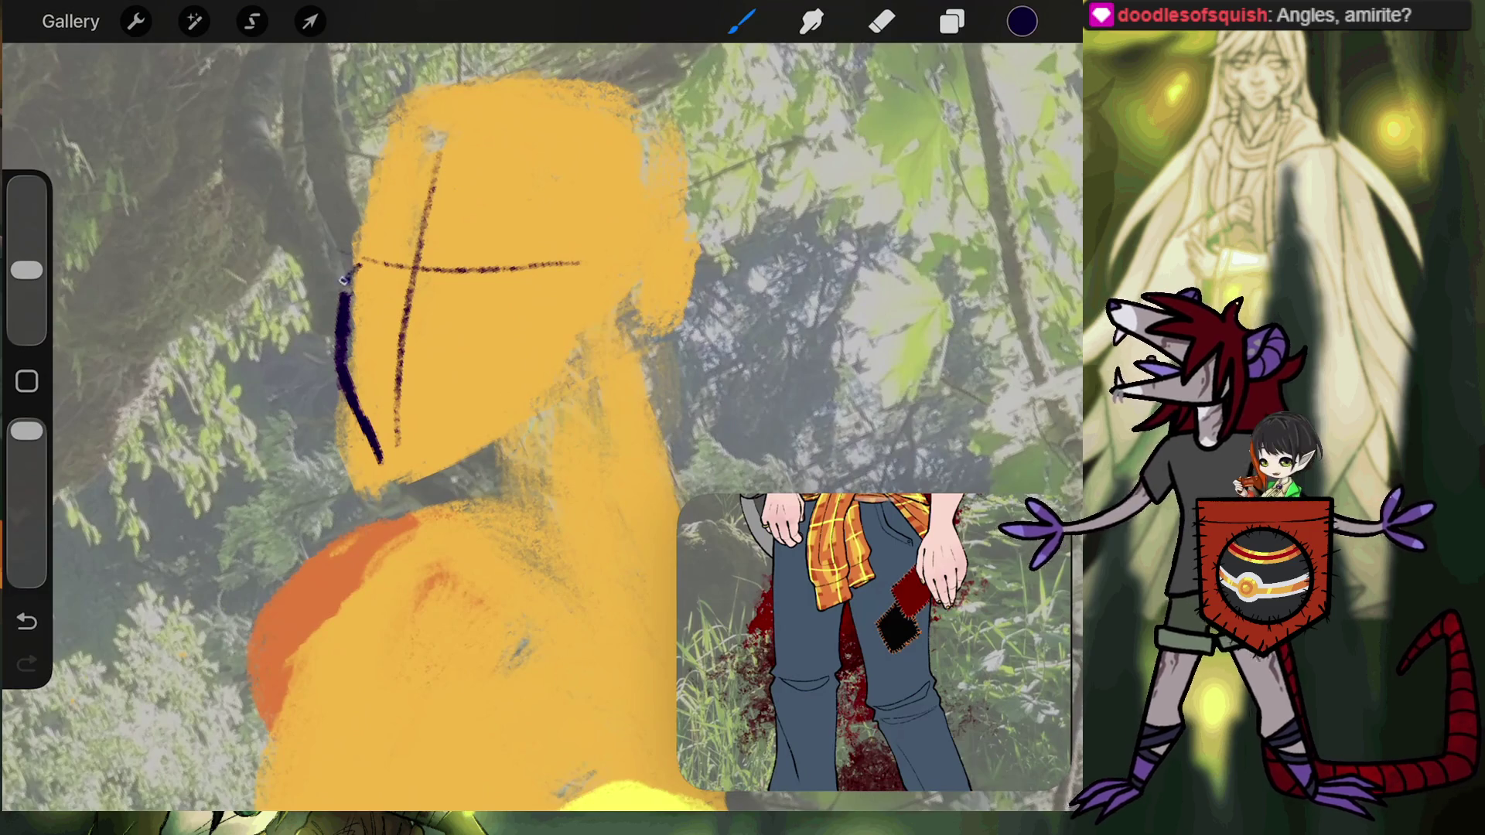
drag(357, 261, 343, 287)
drag(352, 230, 358, 260)
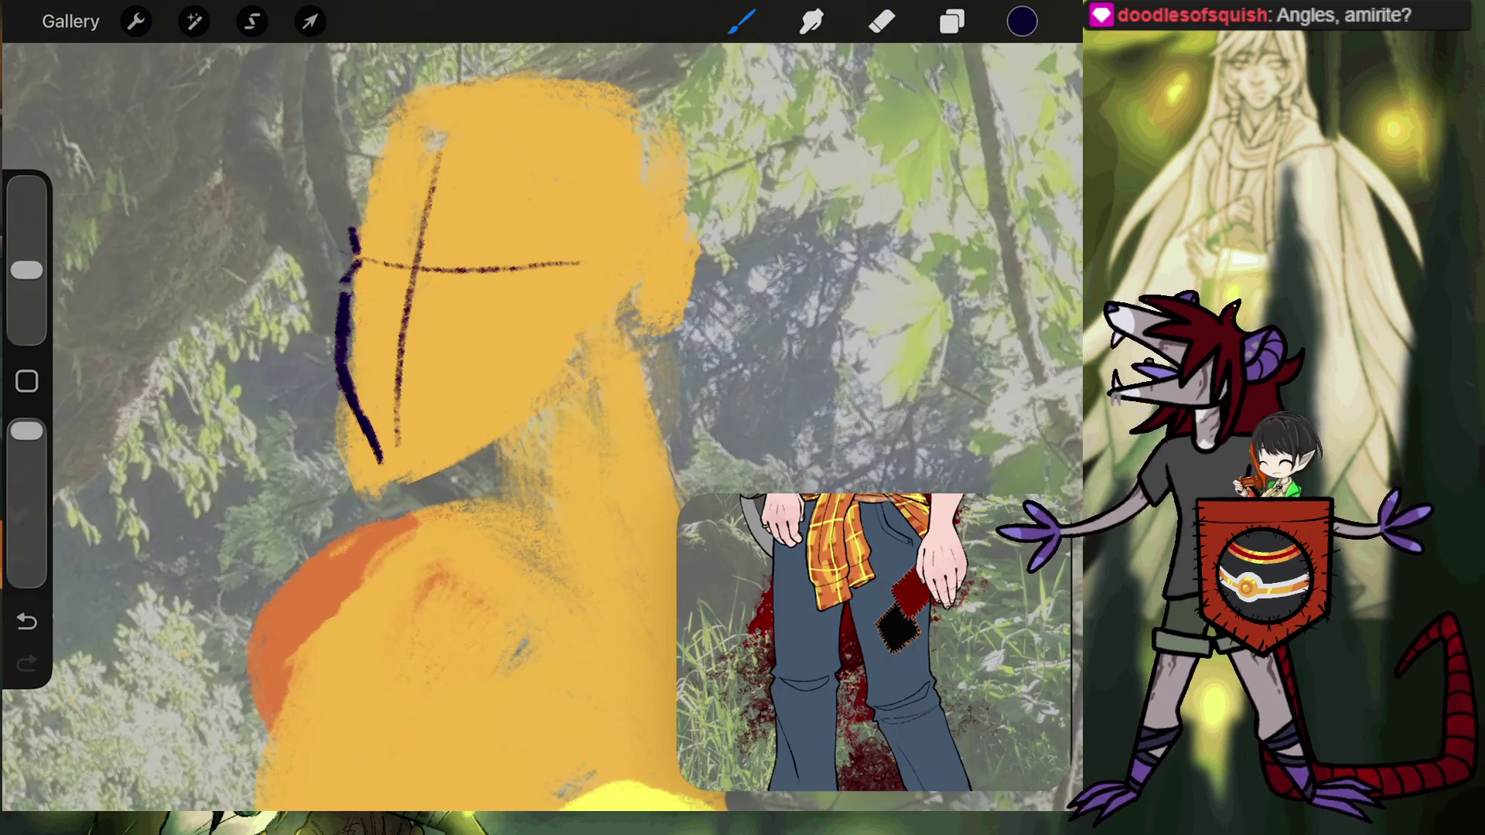
click(26, 621)
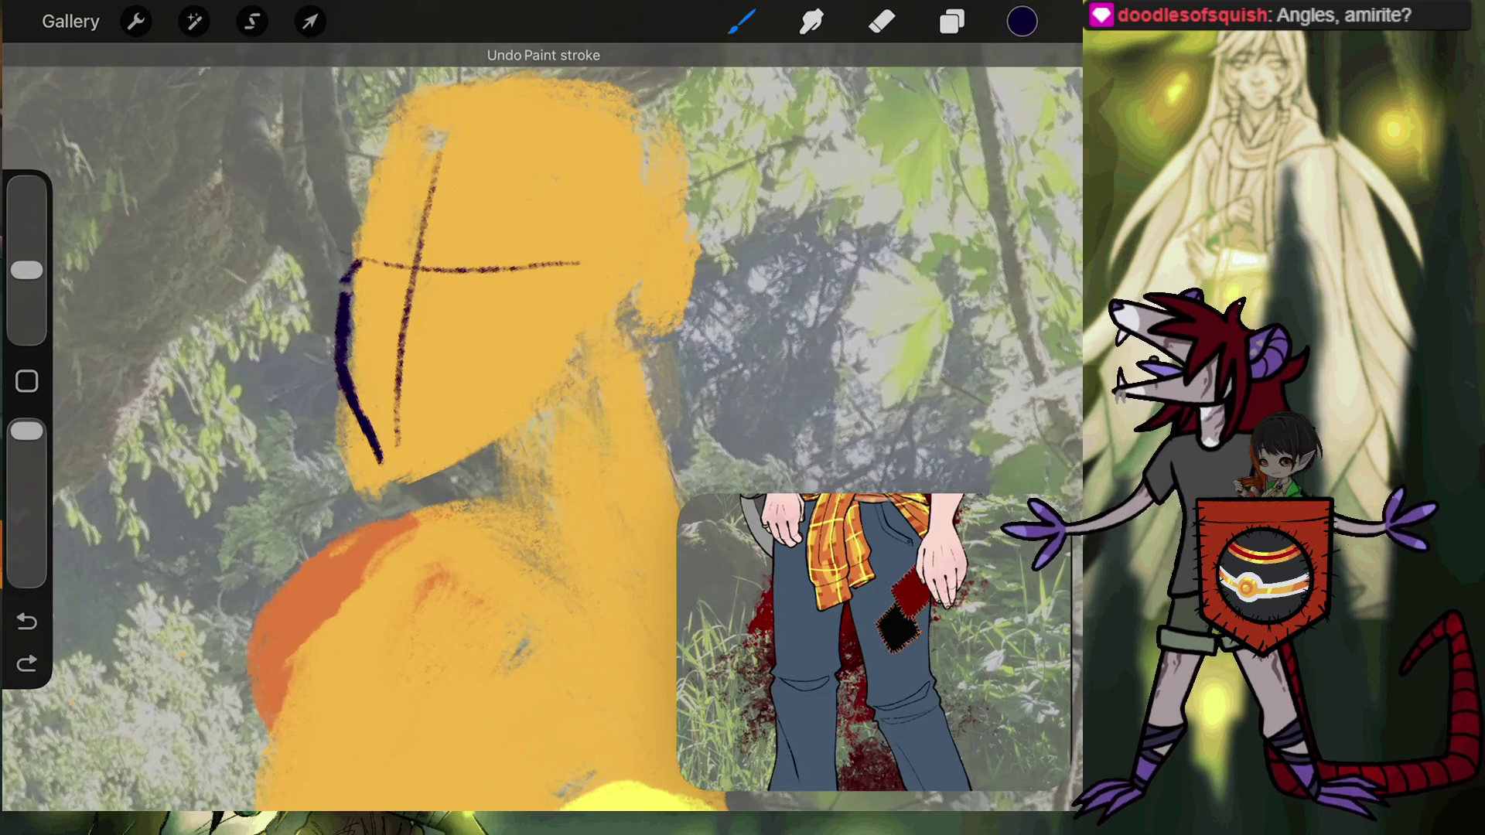
drag(344, 289, 339, 317)
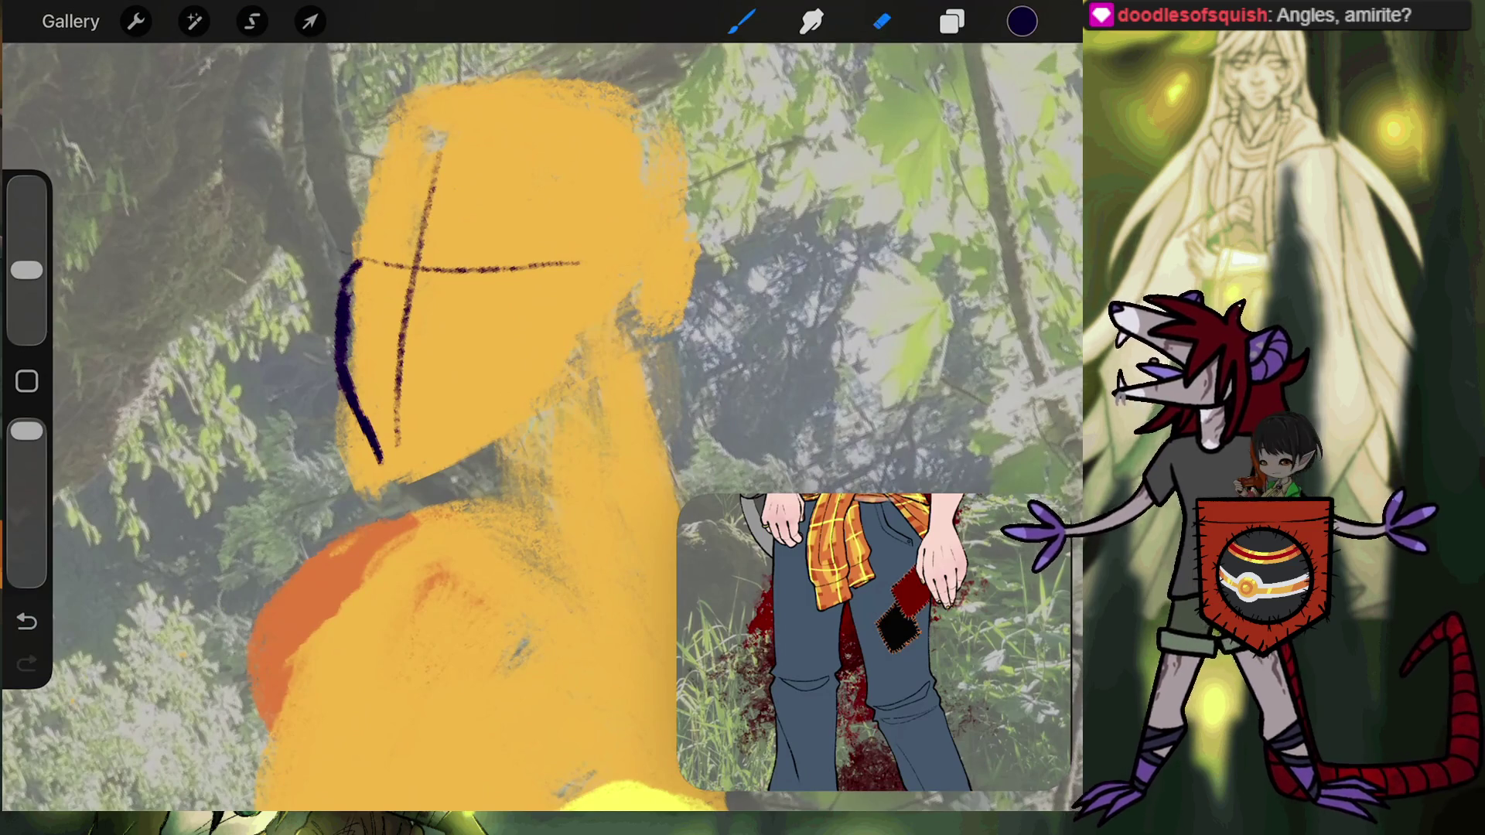
key(e)
mouse_move(380, 459)
mouse_down()
mouse_move(349, 387)
mouse_move(373, 444)
mouse_up()
key(b)
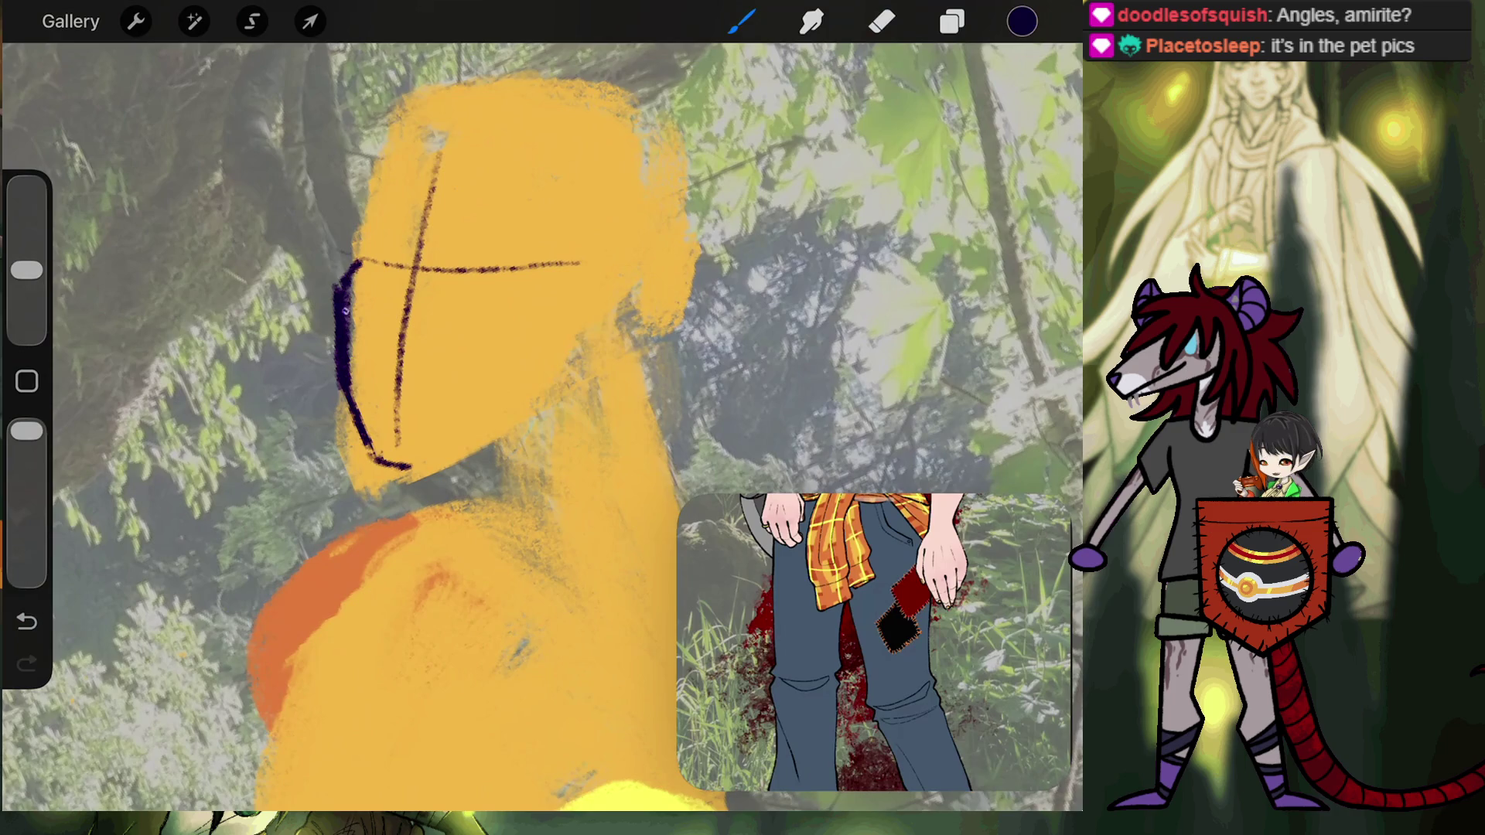
Thicken the face's left edge line, then trim it slimmer with the eraser.
drag(348, 298, 352, 406)
click(881, 21)
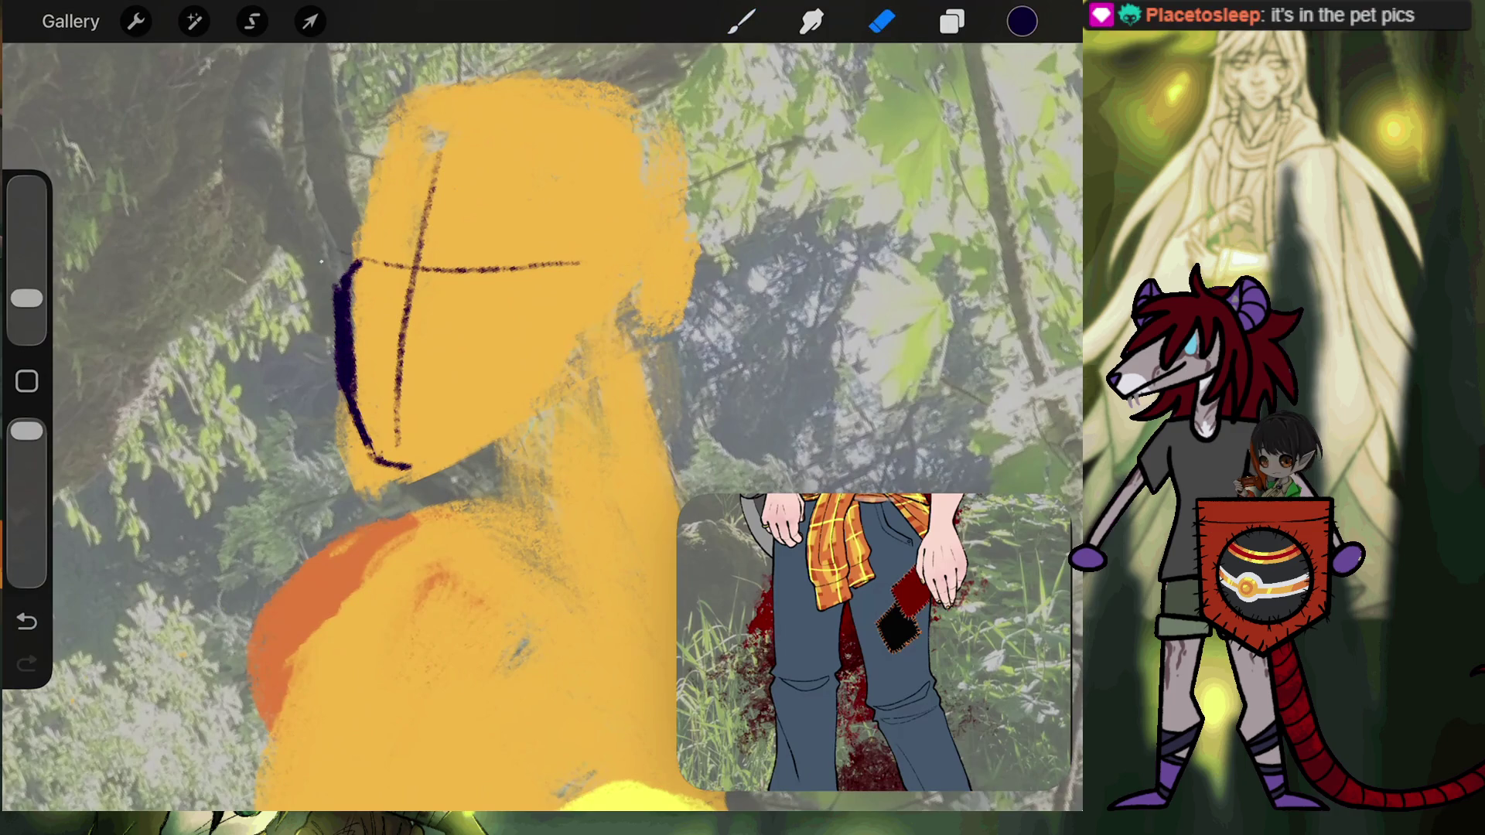
drag(335, 329, 336, 377)
drag(337, 285, 340, 406)
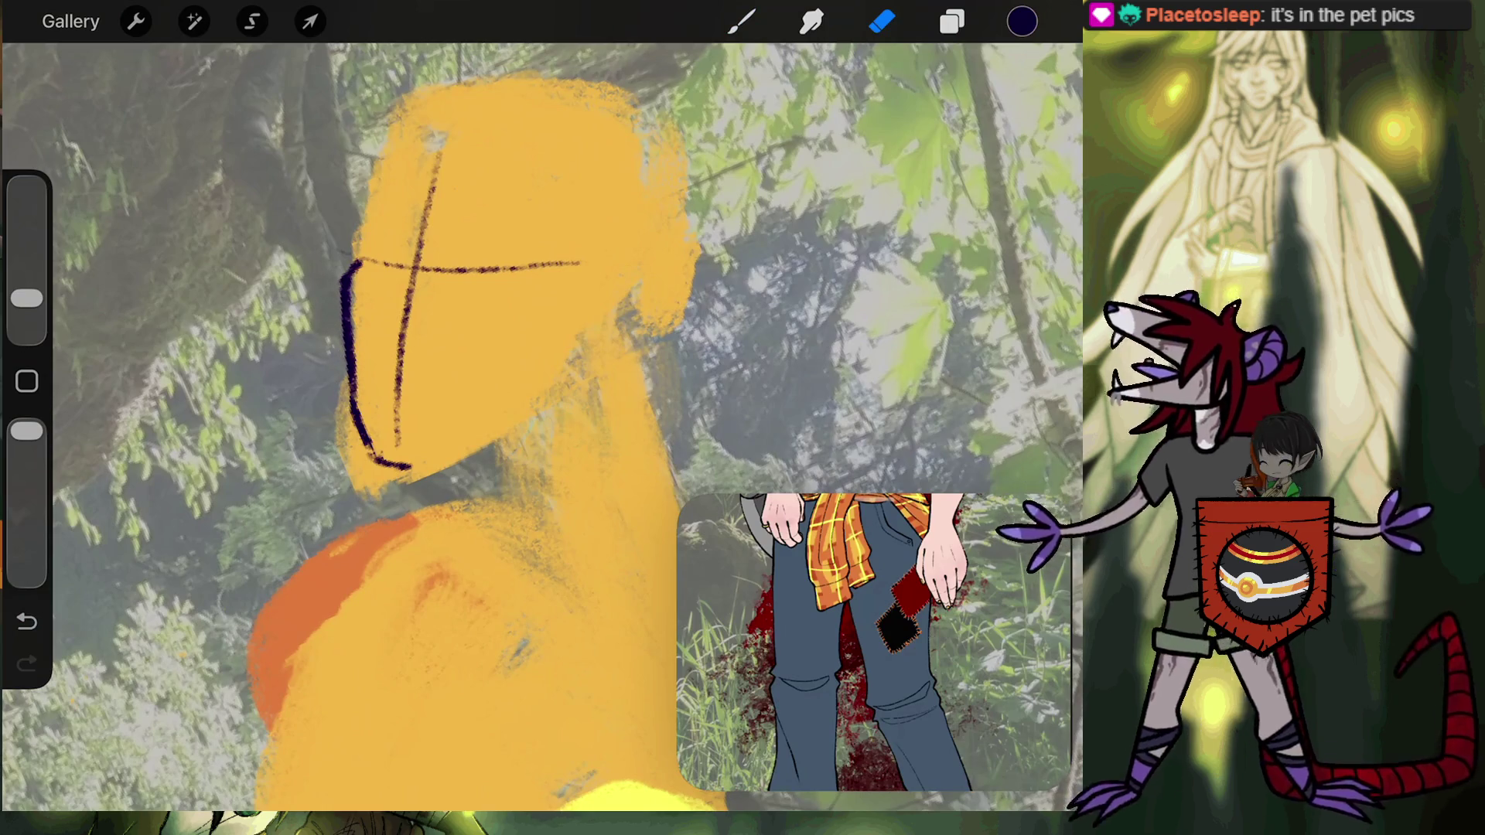
click(741, 21)
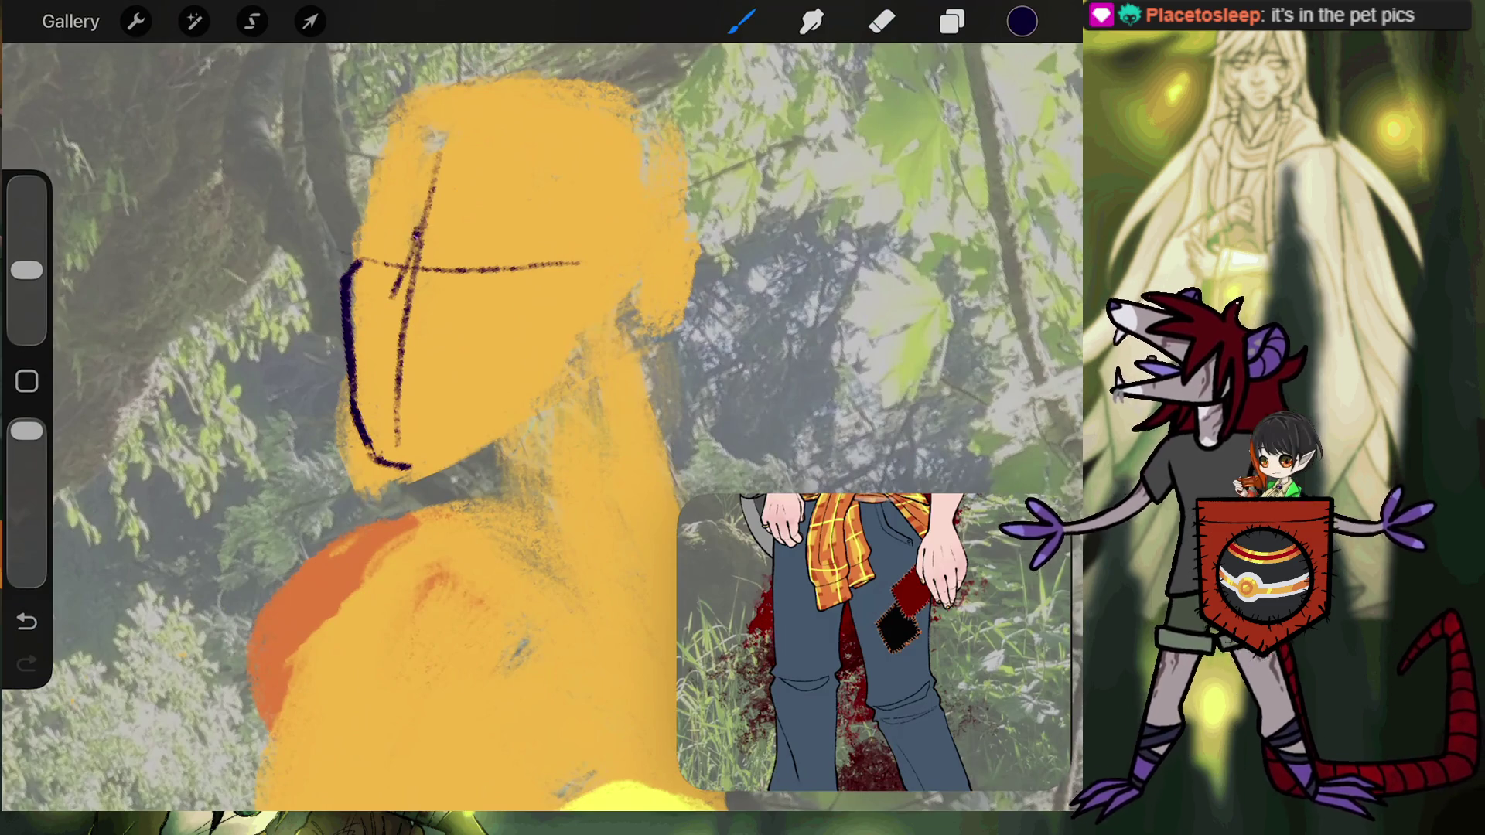
Sketch an angular nose inside the guideline cross, undoing stray strokes.
mouse_move(419, 232)
mouse_down()
mouse_move(401, 349)
mouse_move(426, 343)
mouse_up()
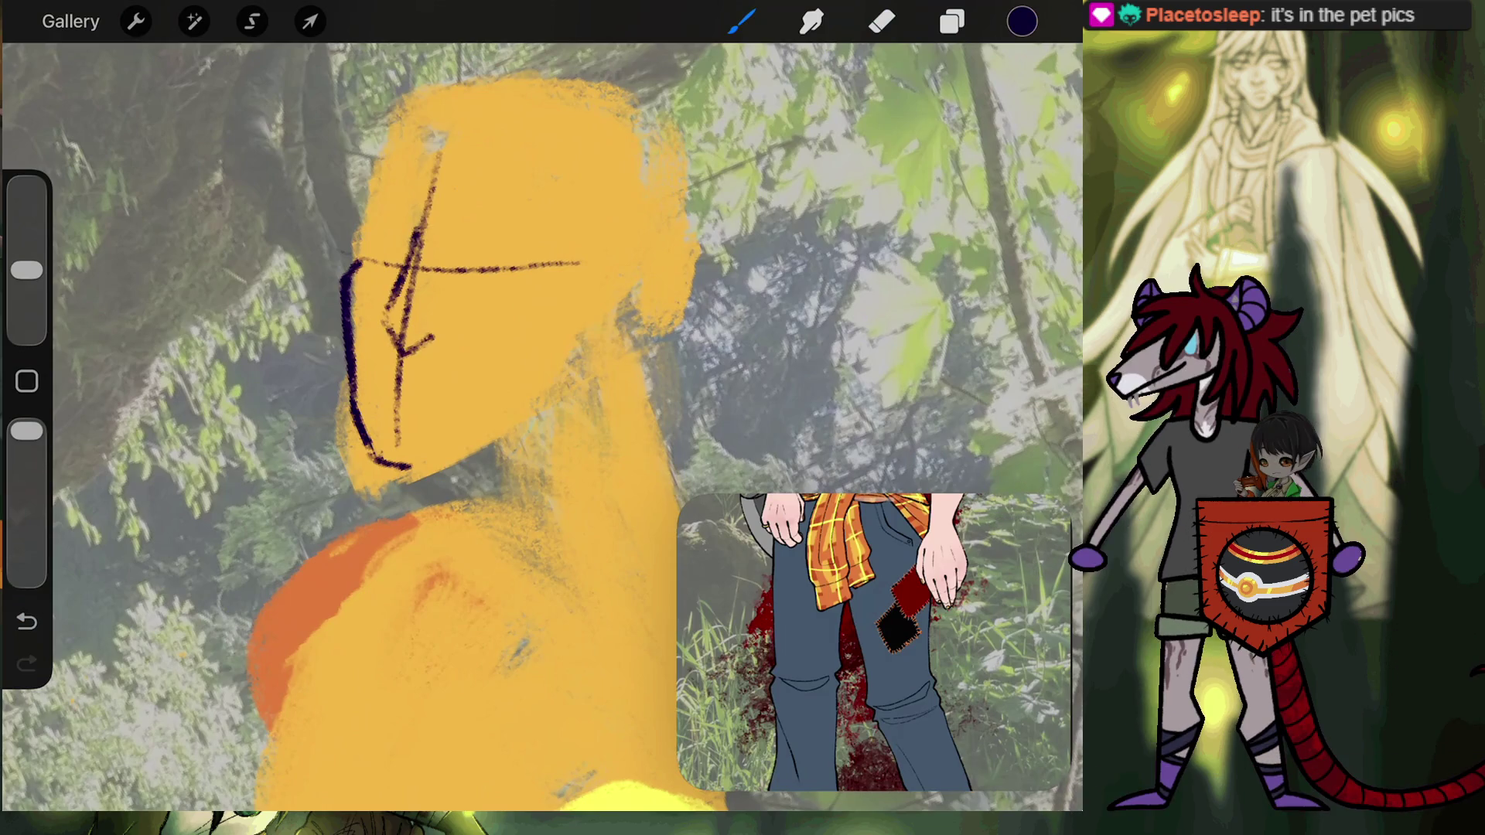
drag(434, 254, 437, 301)
drag(430, 216, 426, 304)
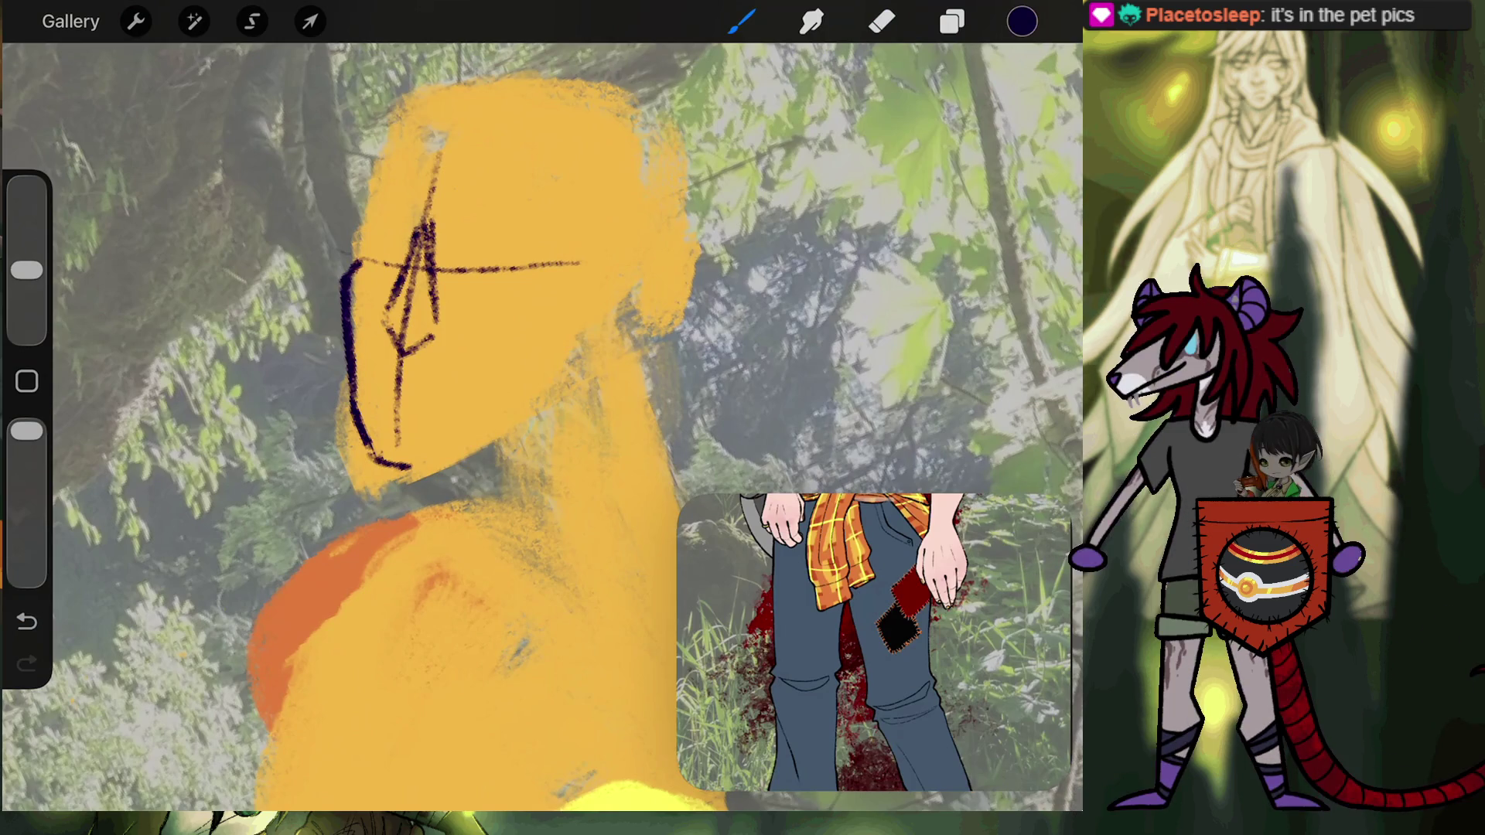
drag(403, 284, 379, 311)
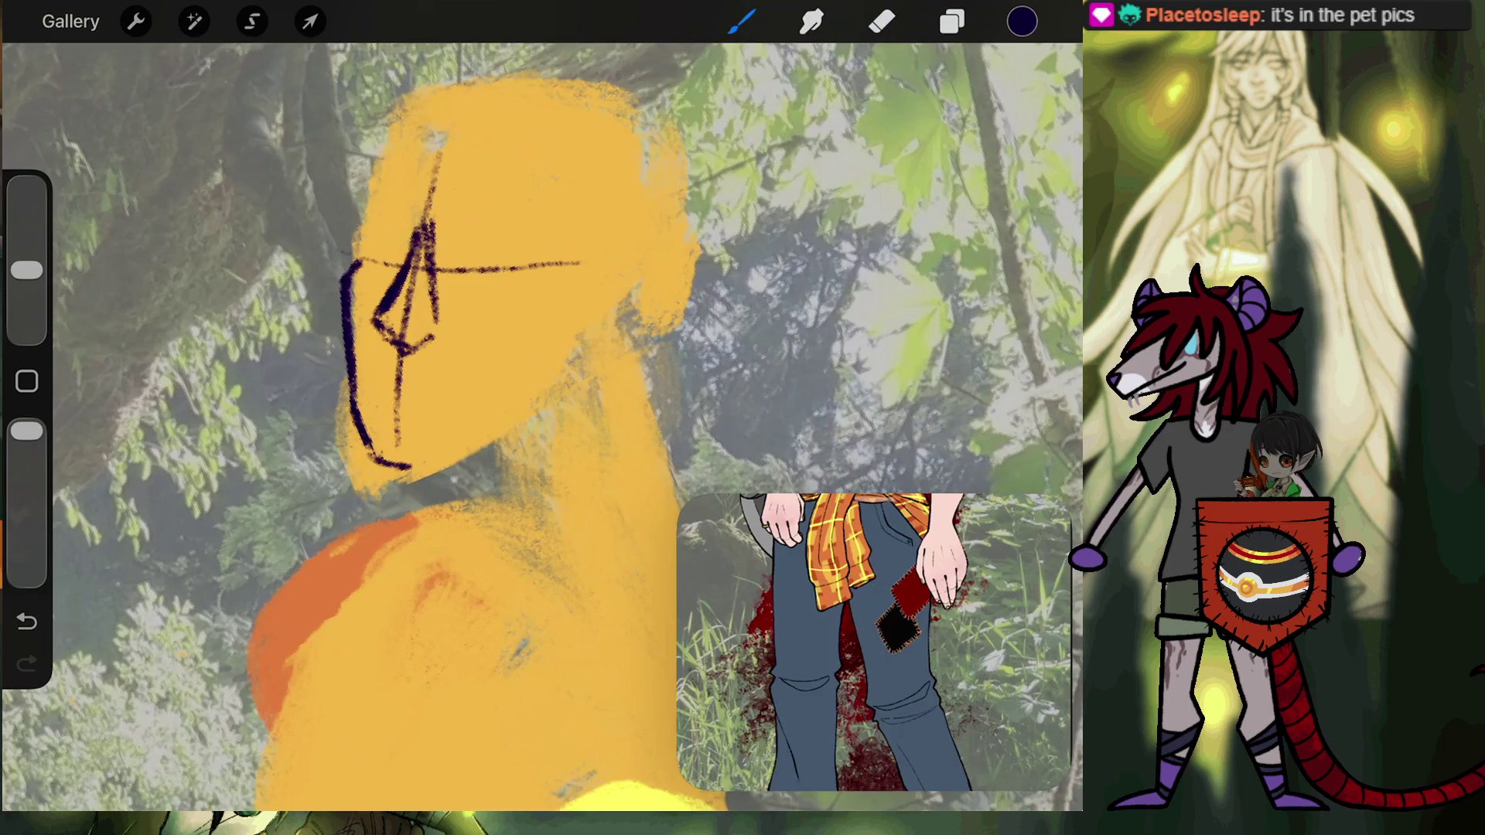
drag(416, 341, 437, 340)
key(ctrl+z)
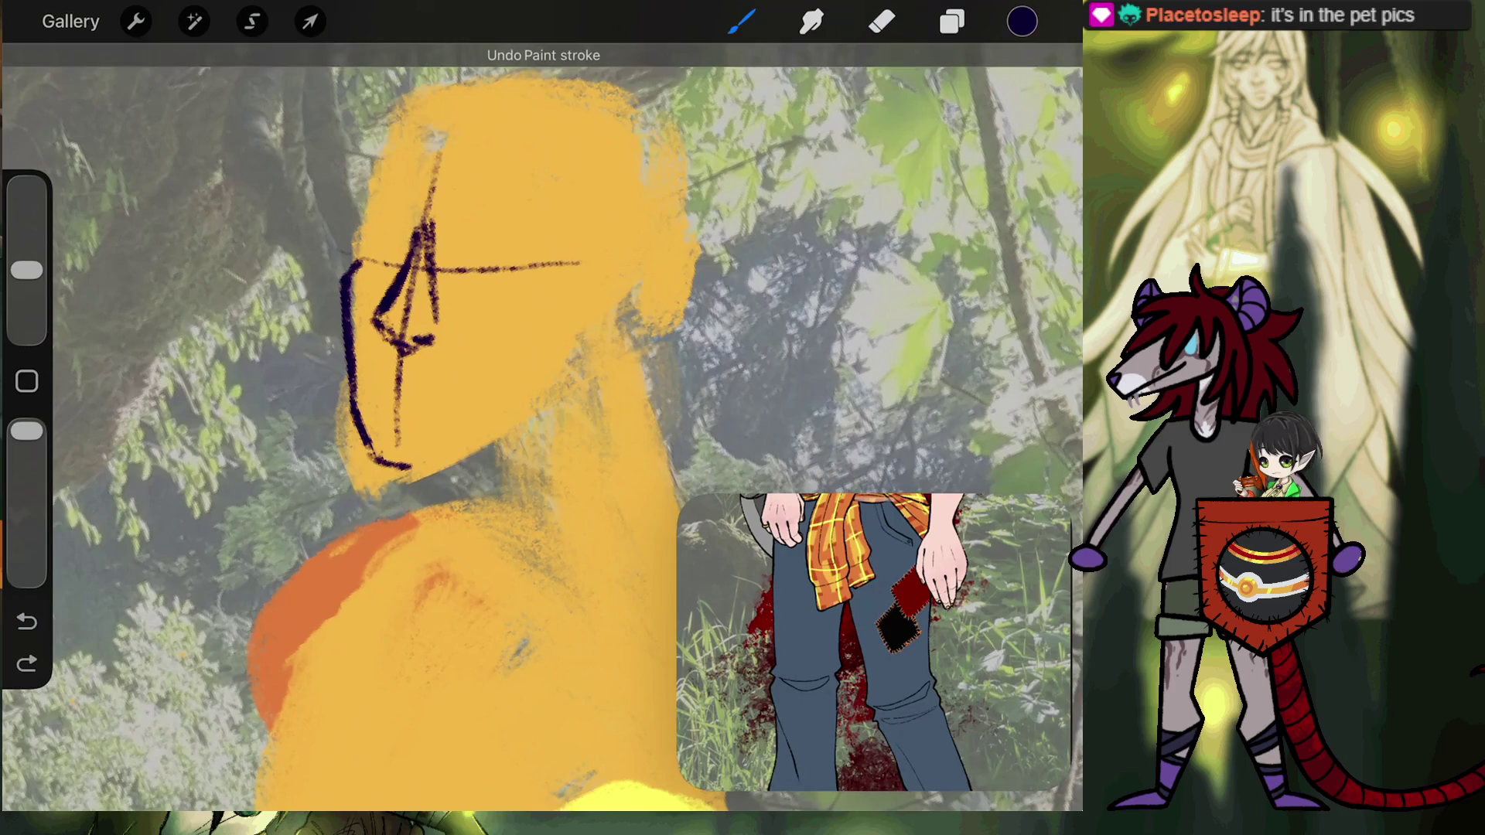
drag(359, 232, 357, 217)
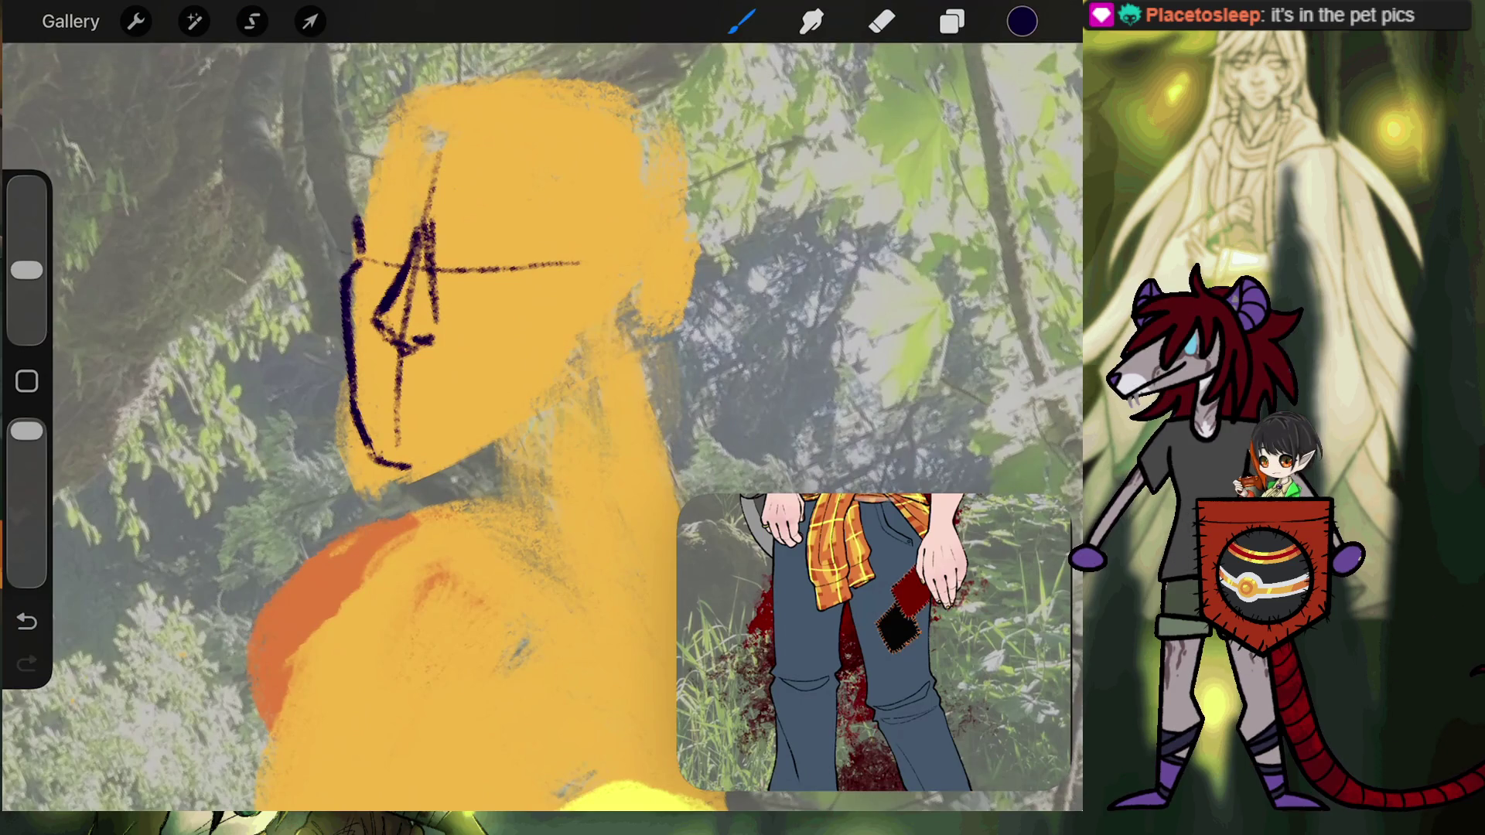
key(ctrl+z)
scroll(541, 425, up, 3)
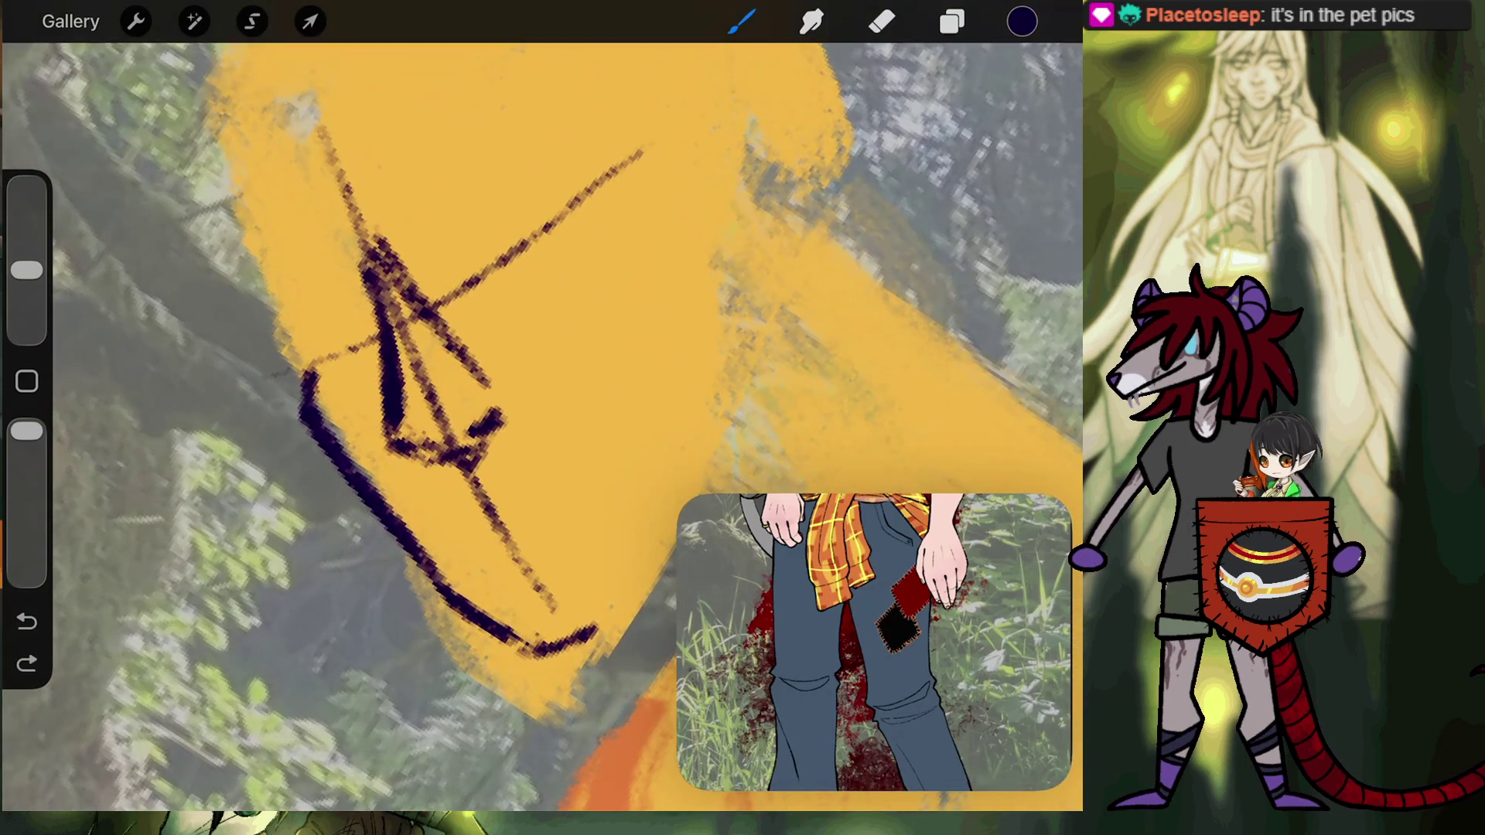
Sketch three parallel diagonal brow guidelines and a brow ridge at the face's edge.
drag(349, 369, 694, 148)
drag(306, 317, 667, 116)
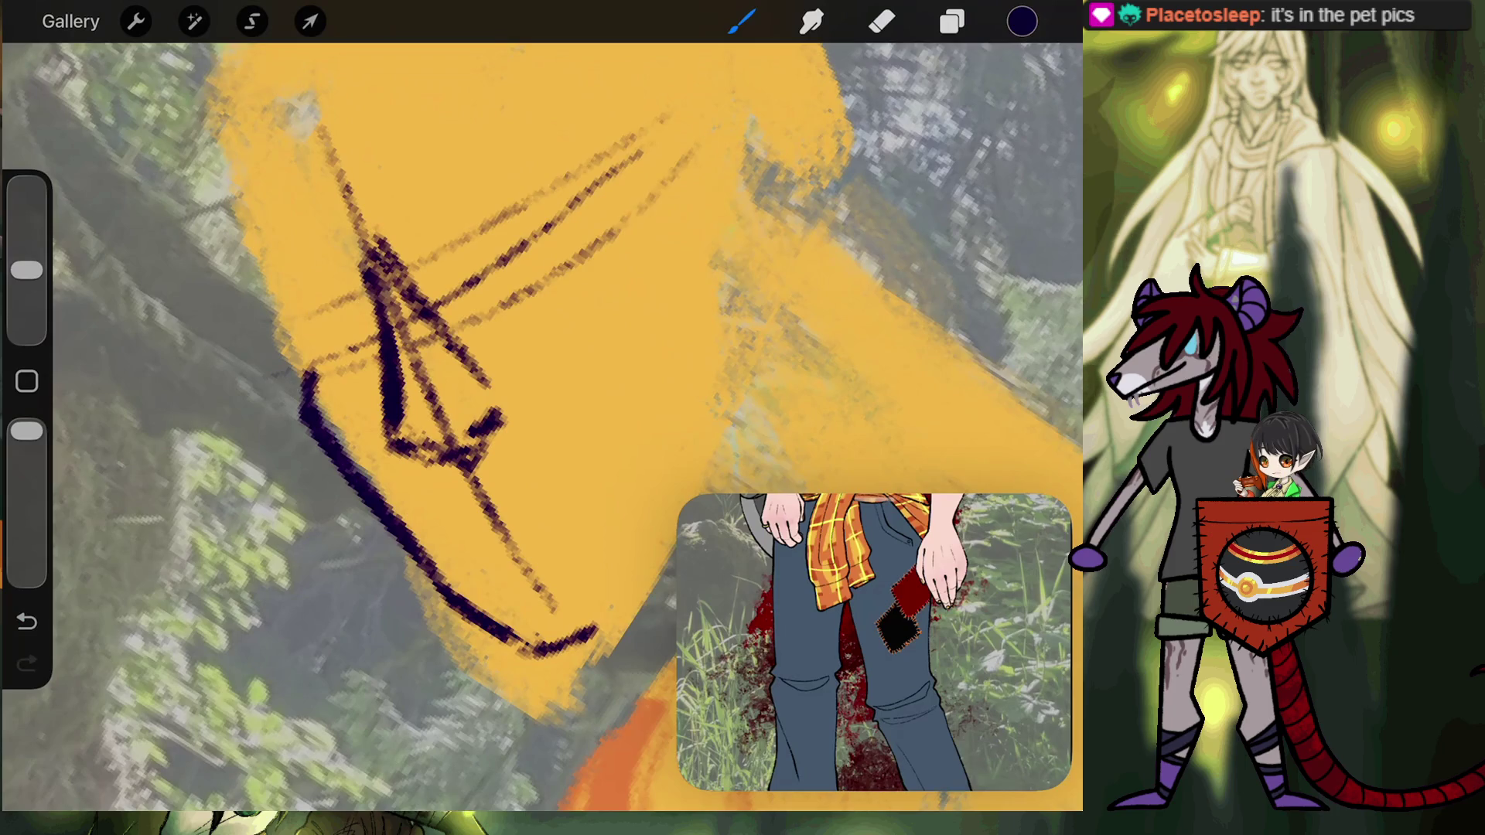
drag(467, 240, 691, 68)
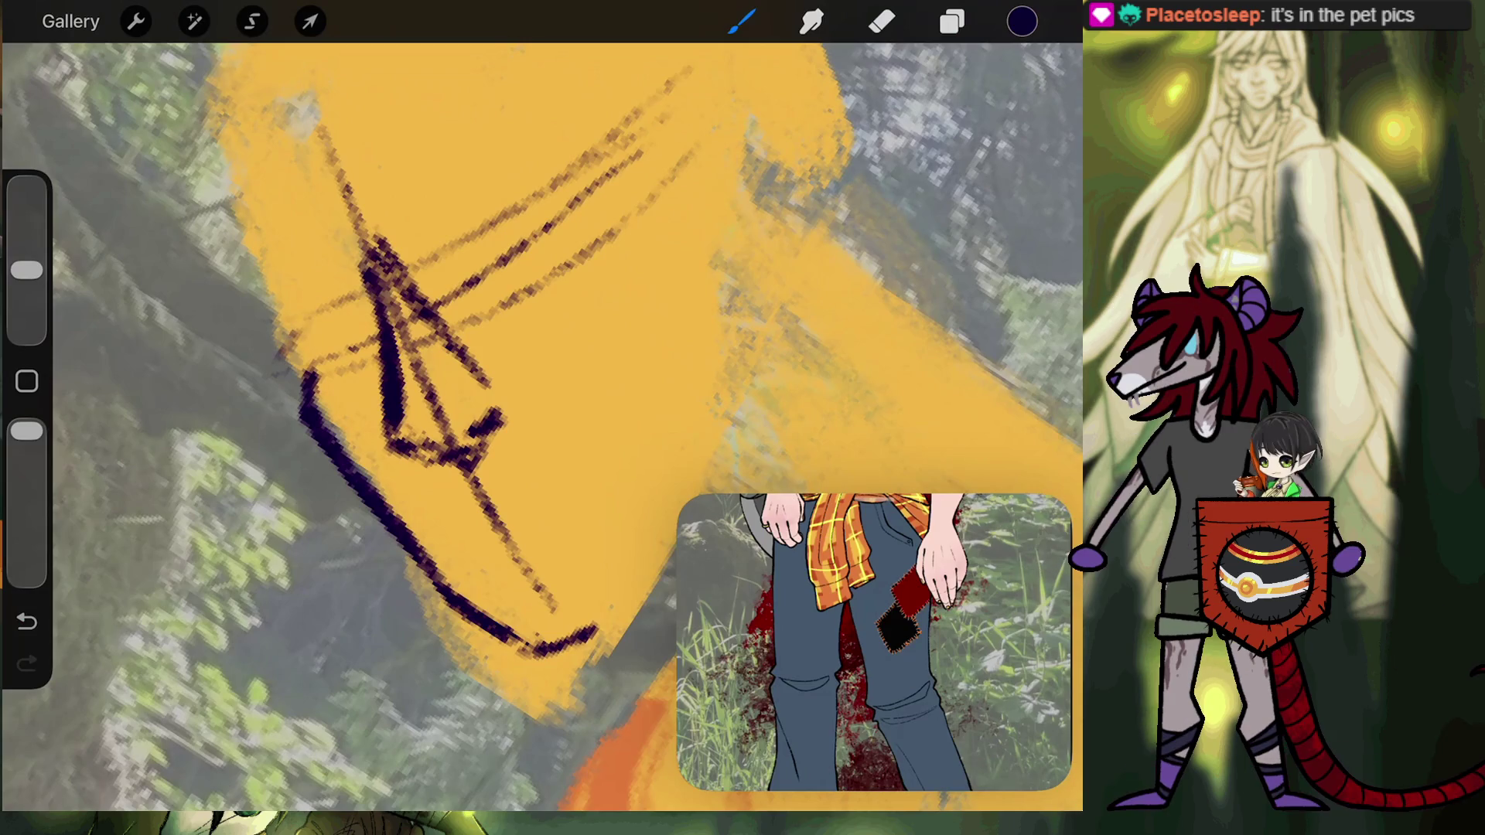
drag(267, 370, 354, 311)
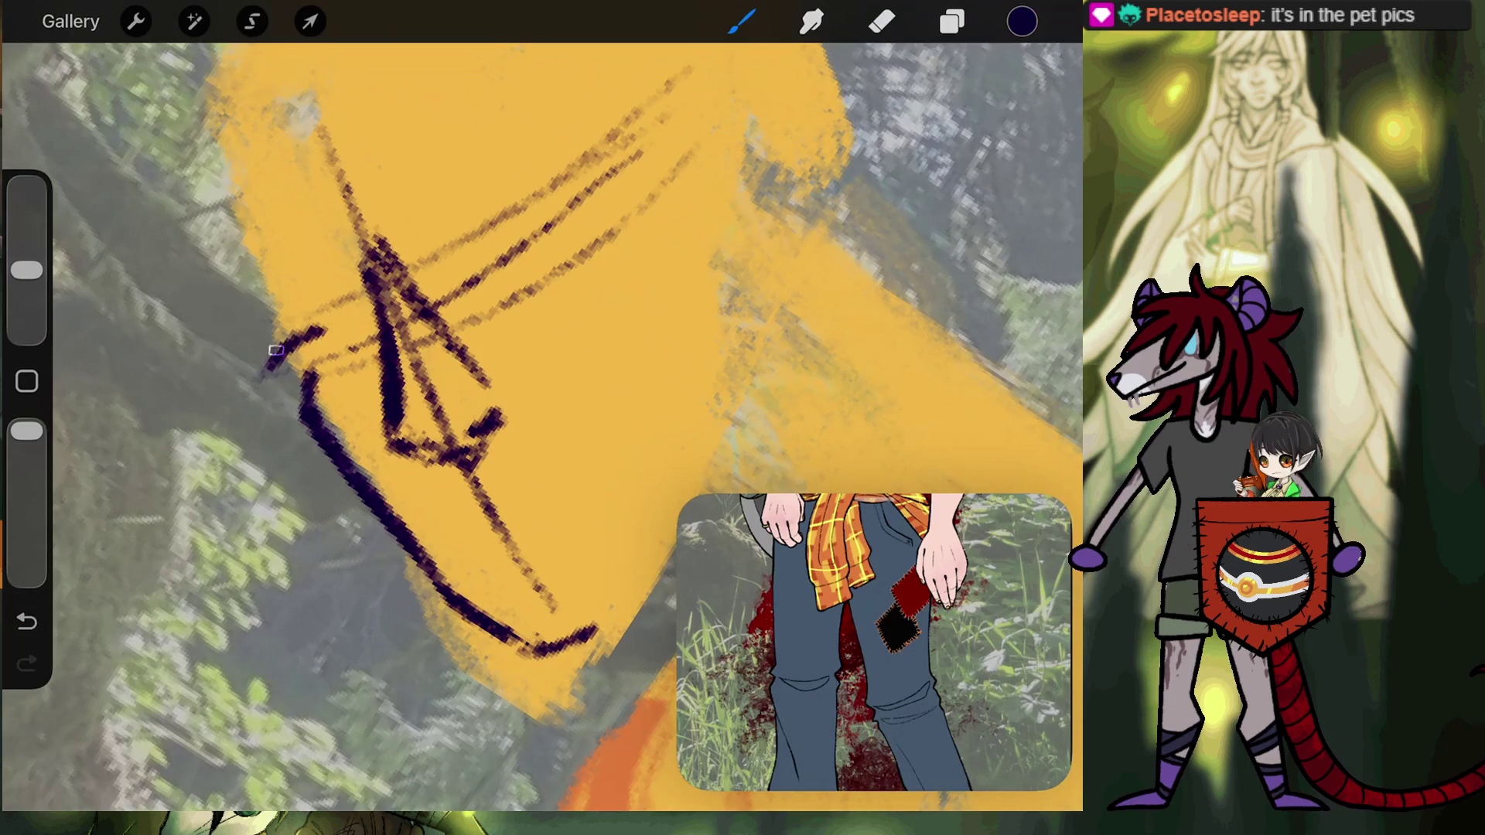
mouse_move(276, 365)
mouse_down()
mouse_move(332, 353)
mouse_move(336, 370)
mouse_move(365, 331)
mouse_up()
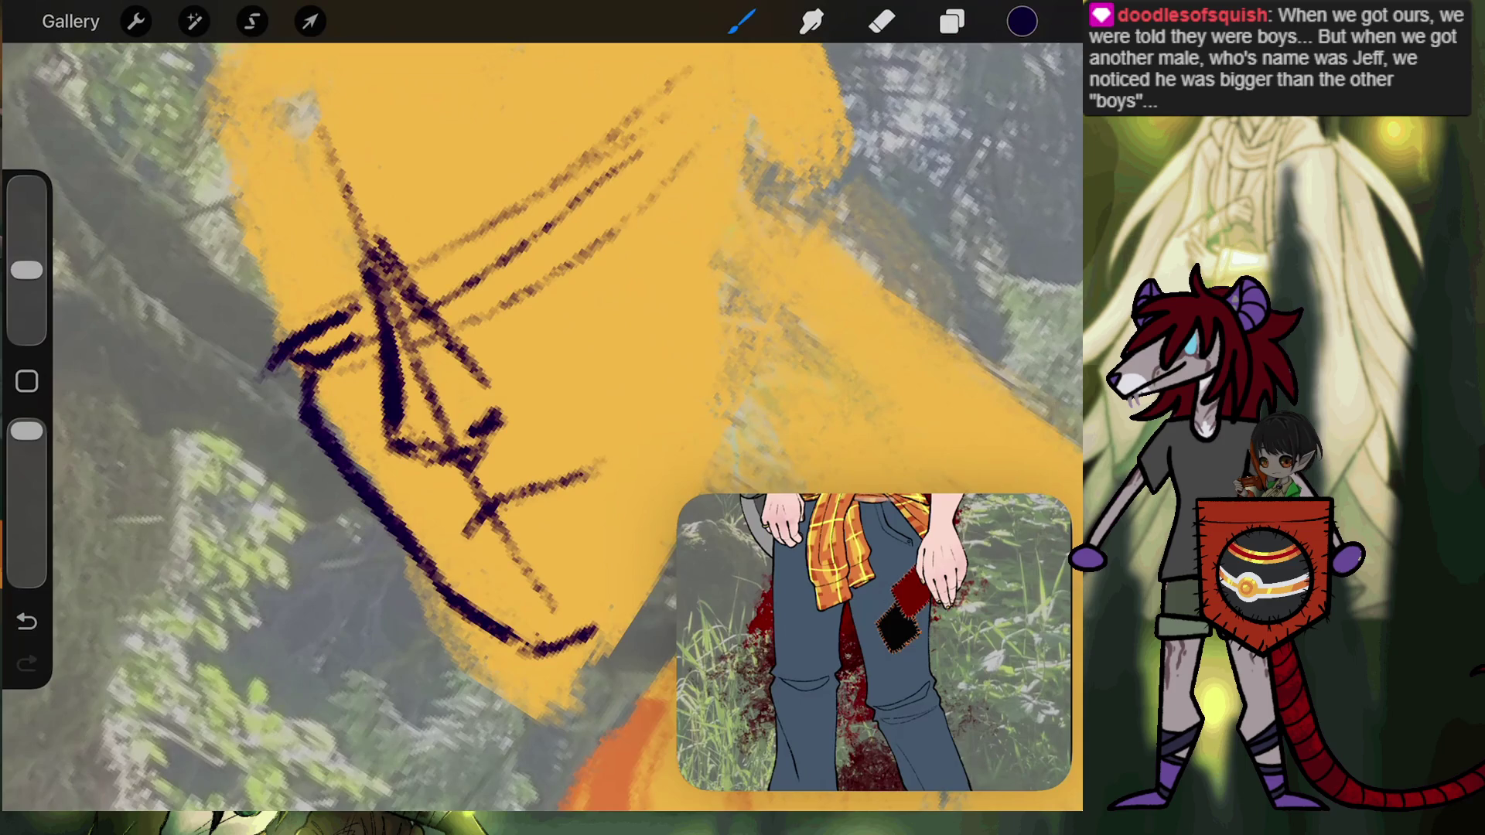
Sketch the mouth, chin, cheek line and a jaw mark below the nose.
mouse_move(463, 534)
mouse_down()
mouse_move(495, 555)
mouse_move(594, 507)
mouse_move(612, 476)
mouse_up()
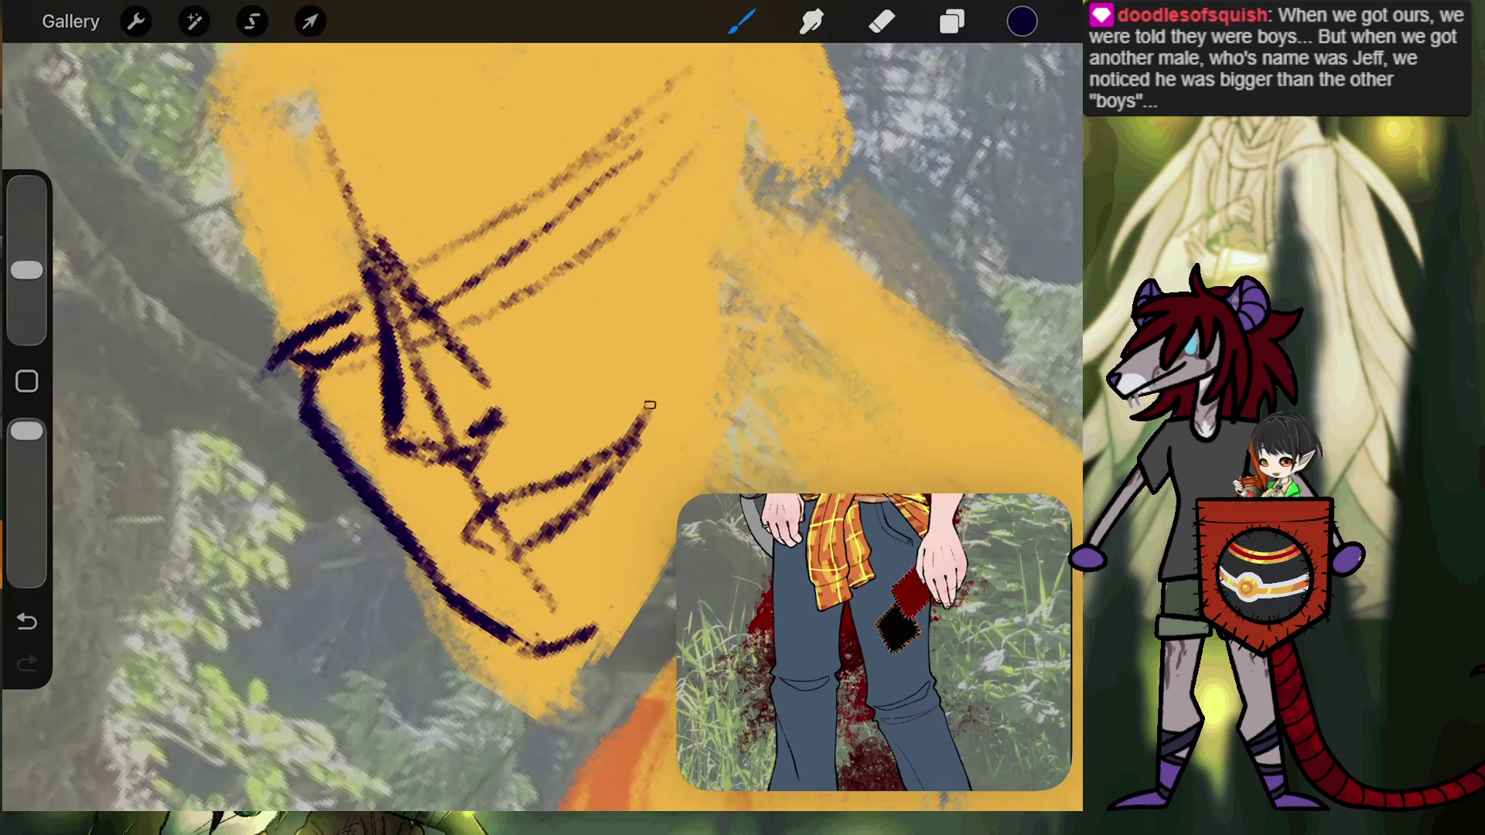
drag(644, 410, 648, 357)
mouse_move(468, 548)
mouse_down()
mouse_move(488, 567)
mouse_move(462, 568)
mouse_move(481, 563)
mouse_up()
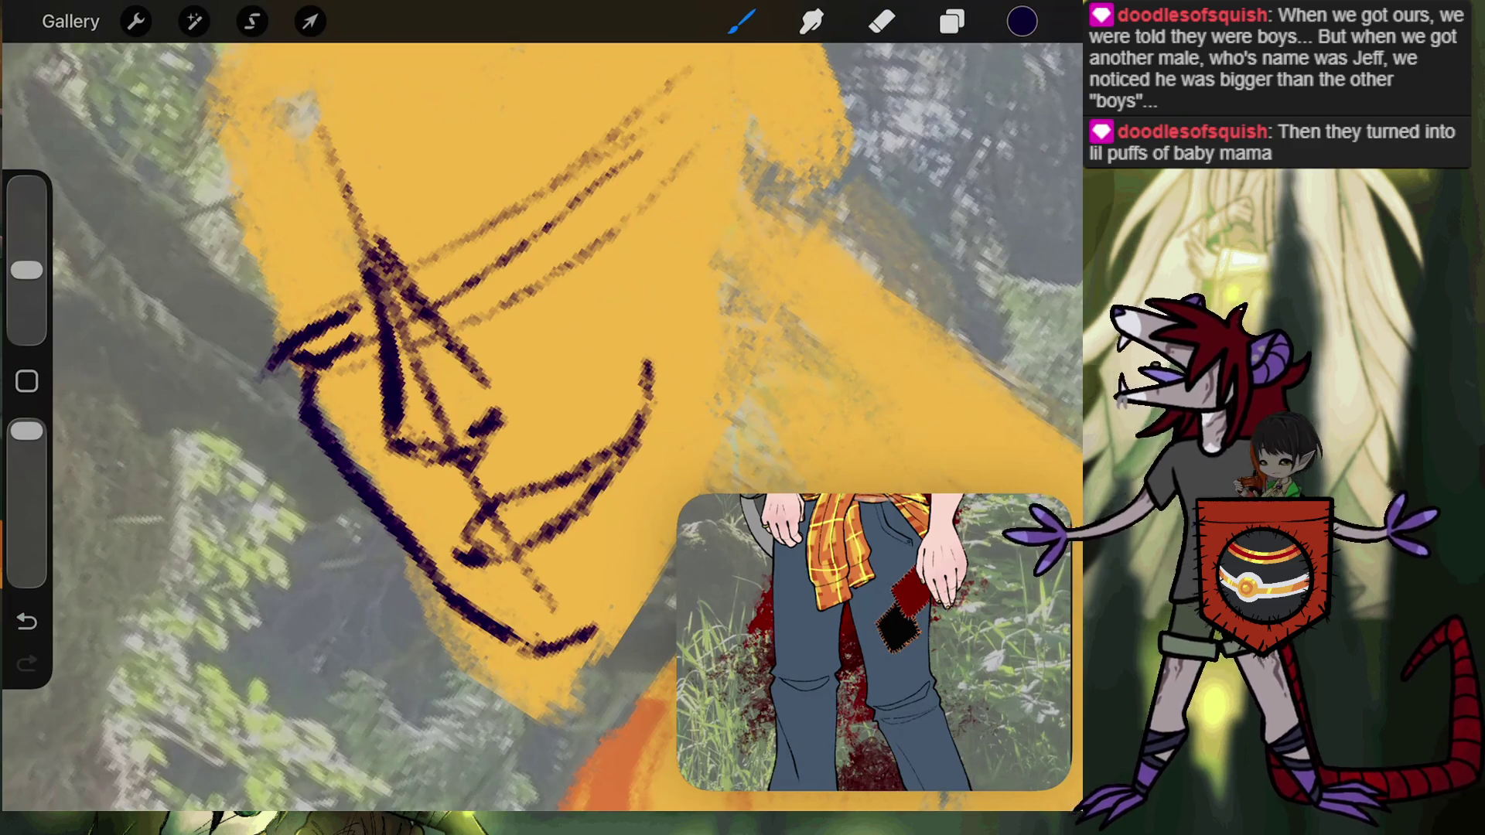
scroll(543, 427, down, 5)
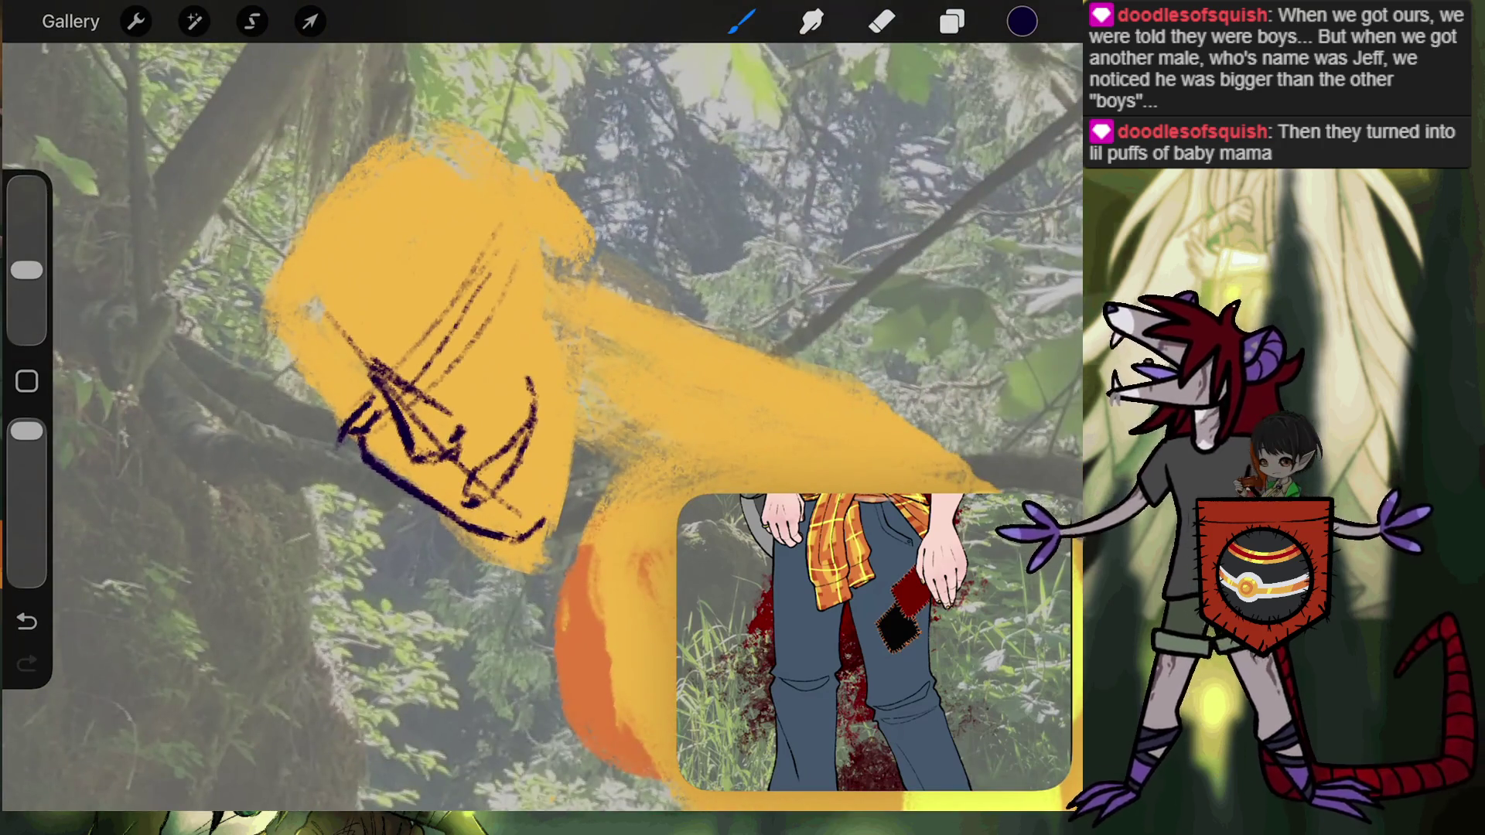
Draw a dark navy almond-shaped eye above the nose, with small marks on the face.
scroll(433, 402, up, 5)
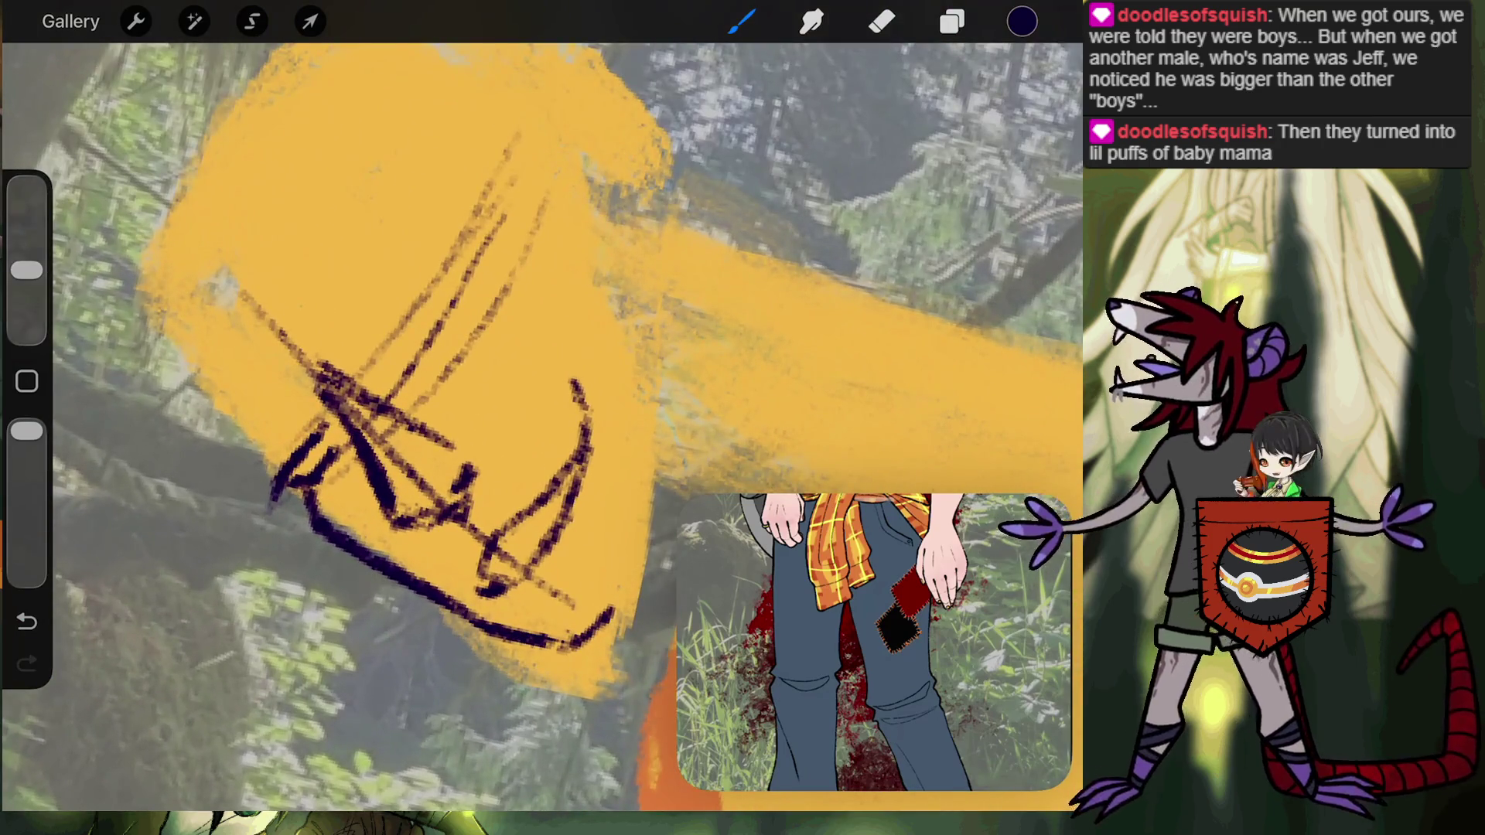
click(320, 439)
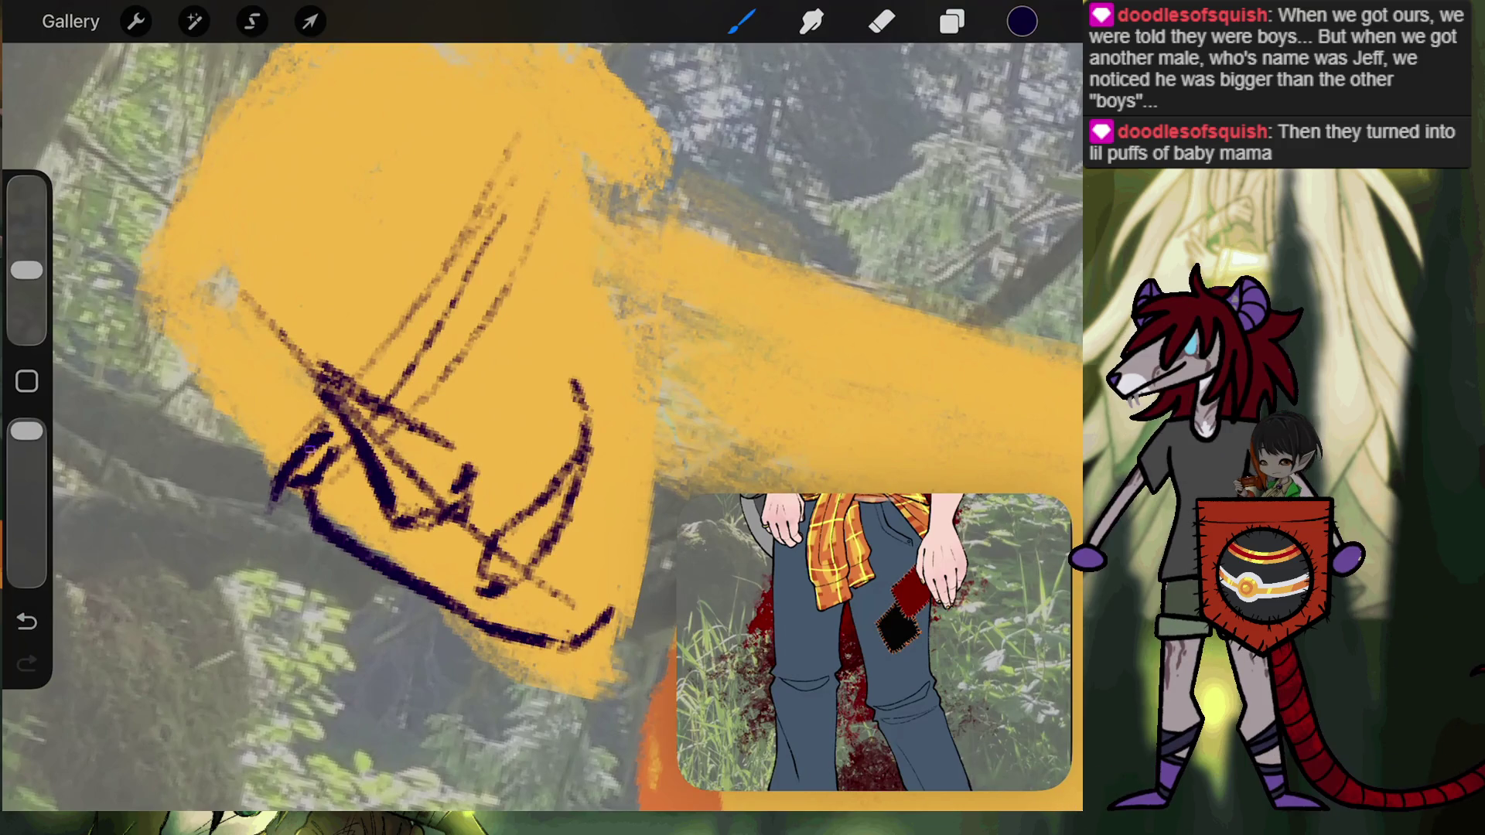
drag(288, 481, 274, 509)
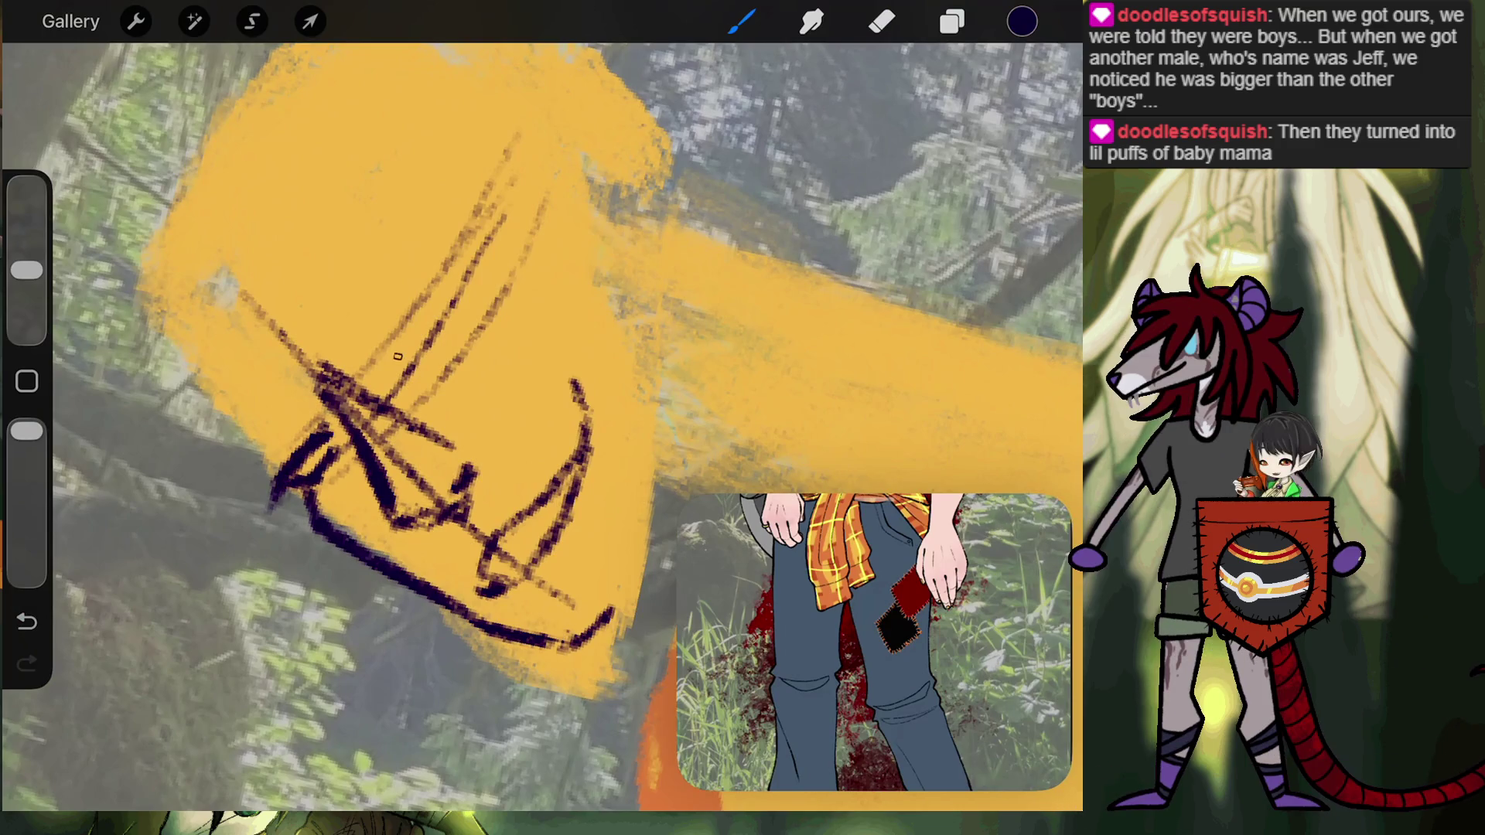
drag(443, 298, 466, 275)
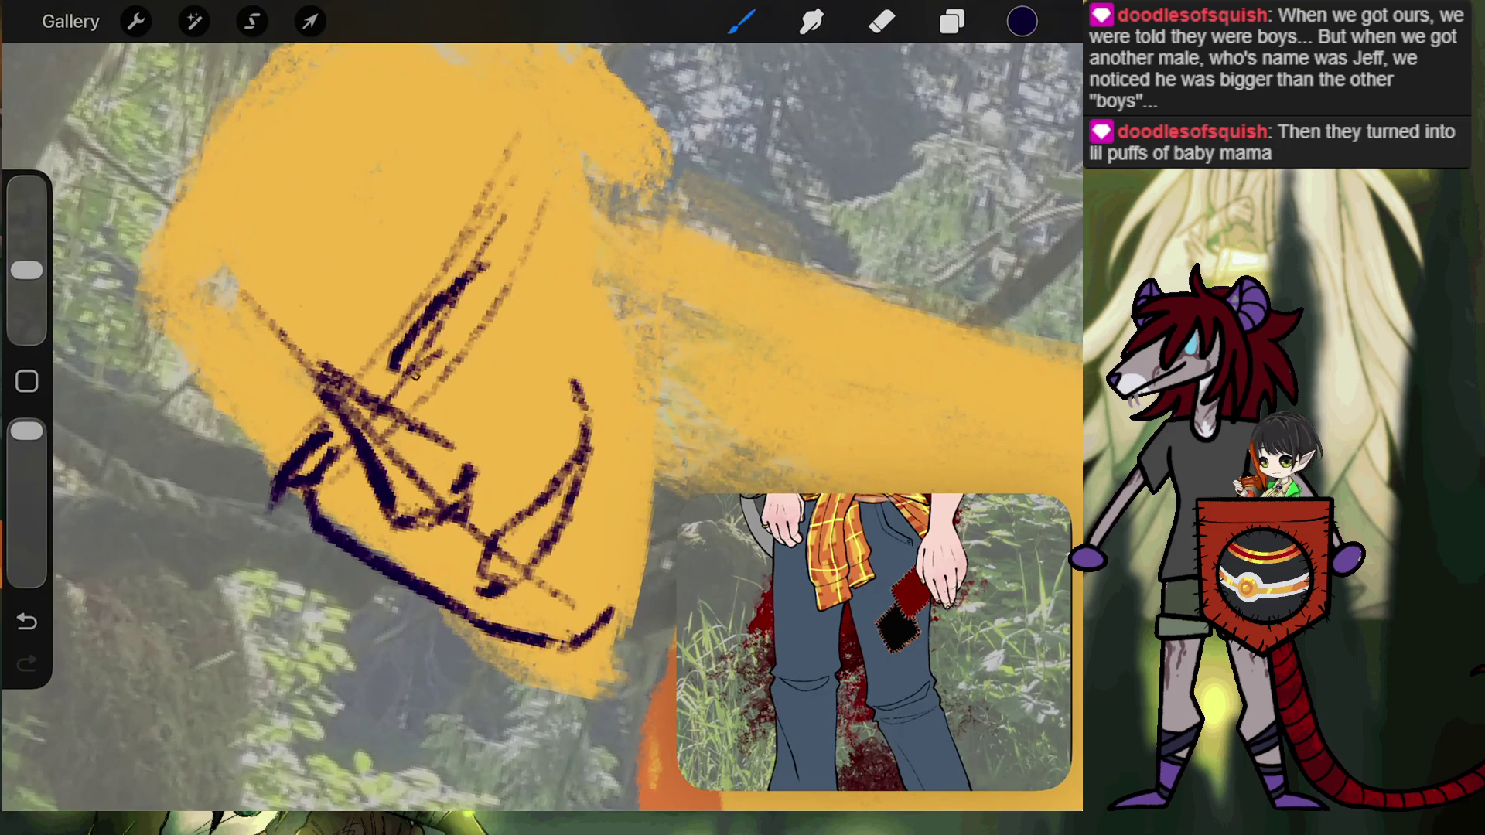
drag(442, 349, 418, 371)
drag(473, 284, 452, 334)
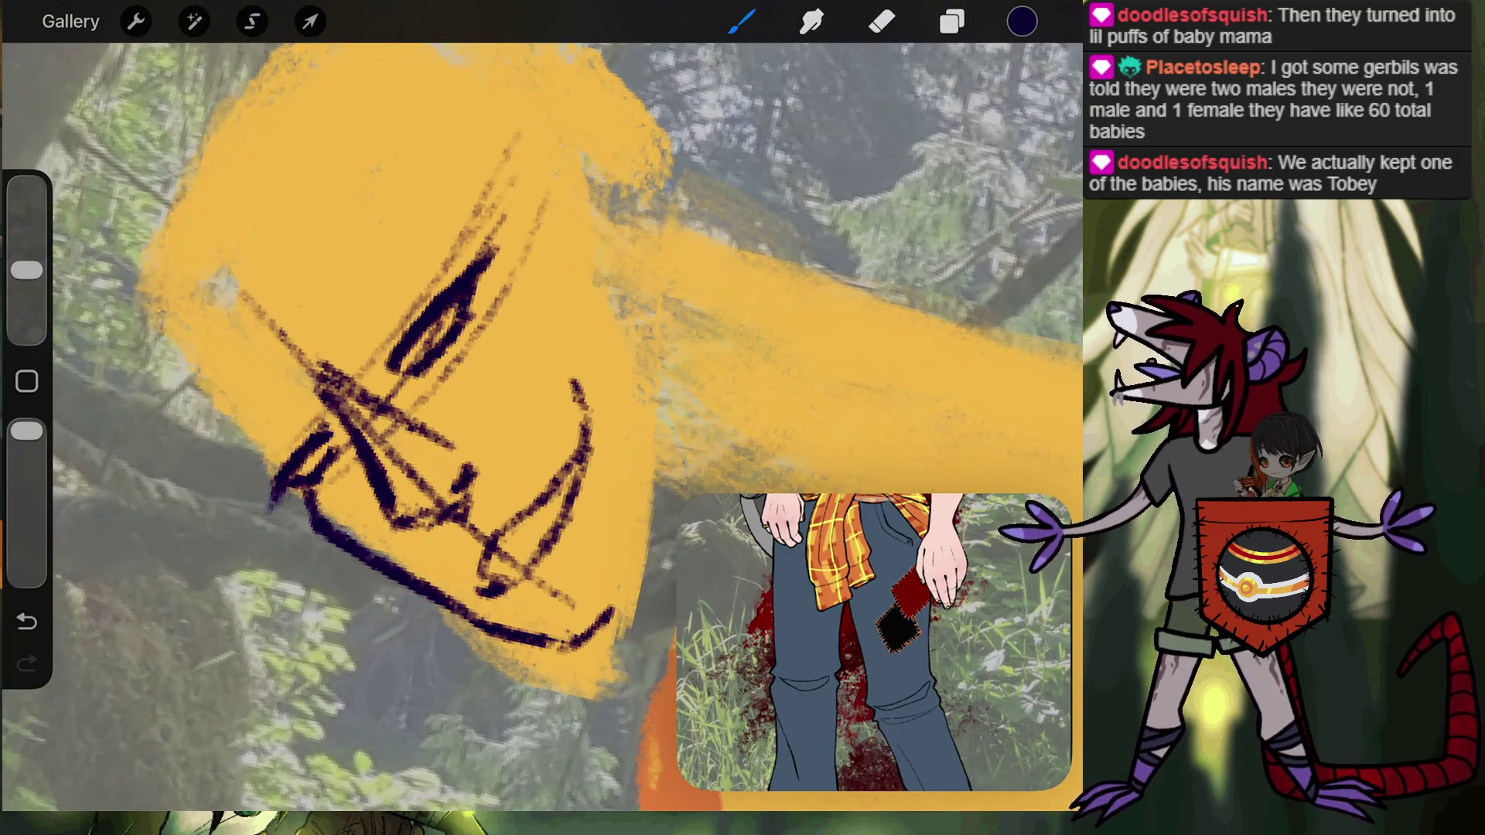
scroll(541, 425, down, 3)
Thicken the cheek line at the mouth corner, then switch to the eraser with E.
scroll(542, 426, up, 2)
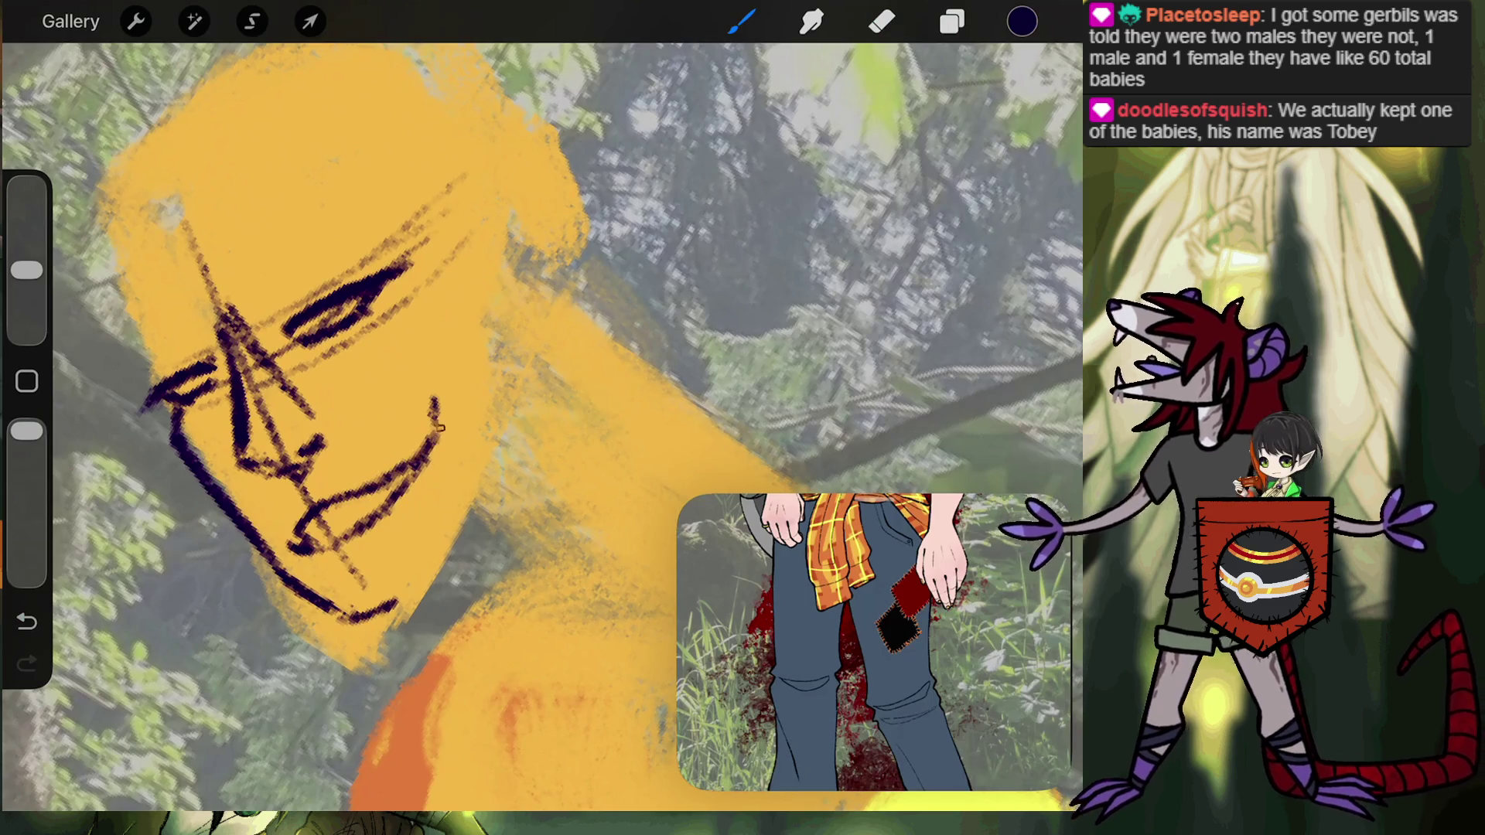
drag(434, 401, 428, 425)
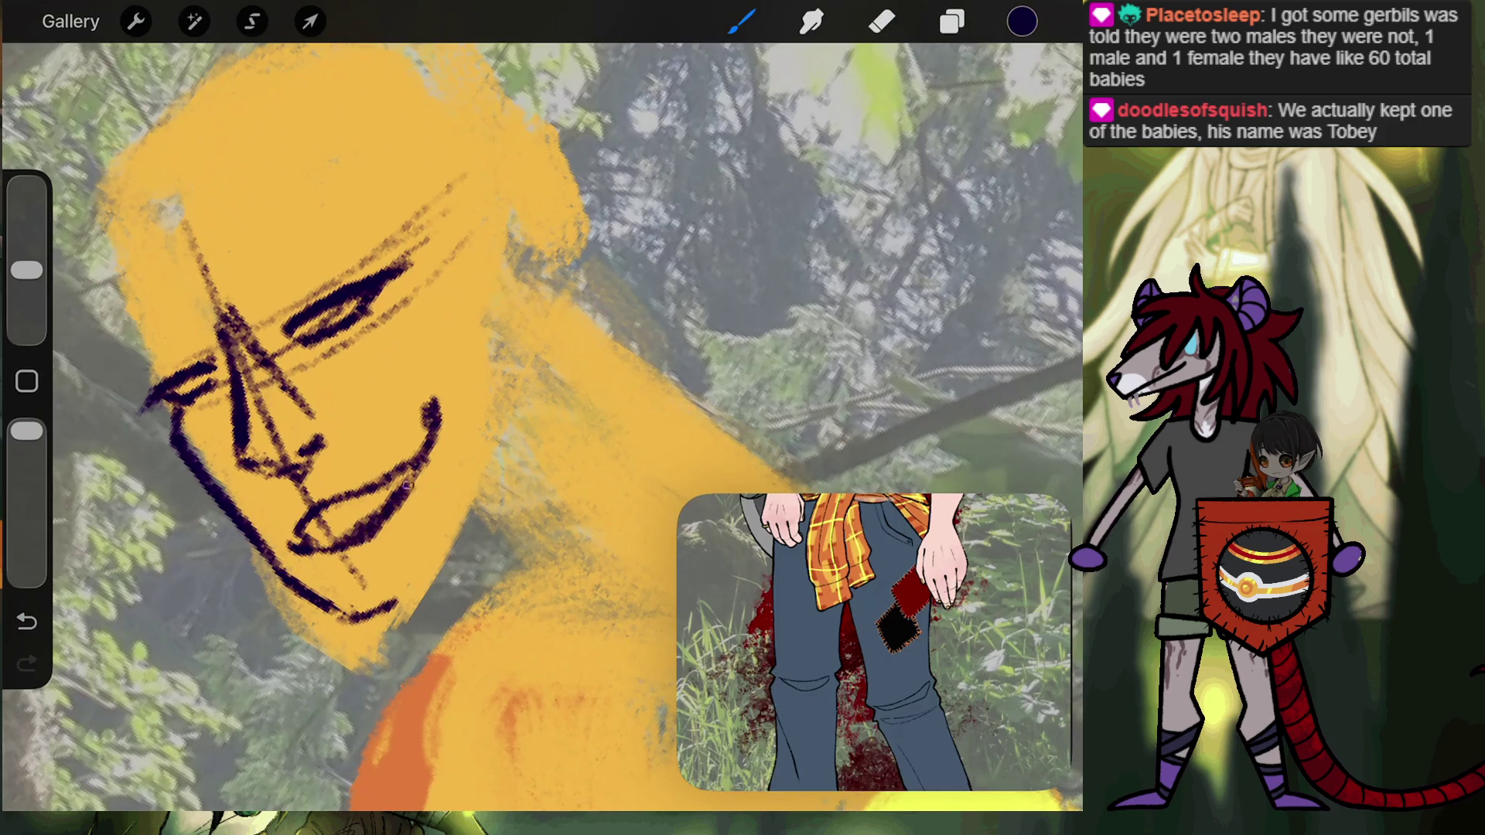
key(e)
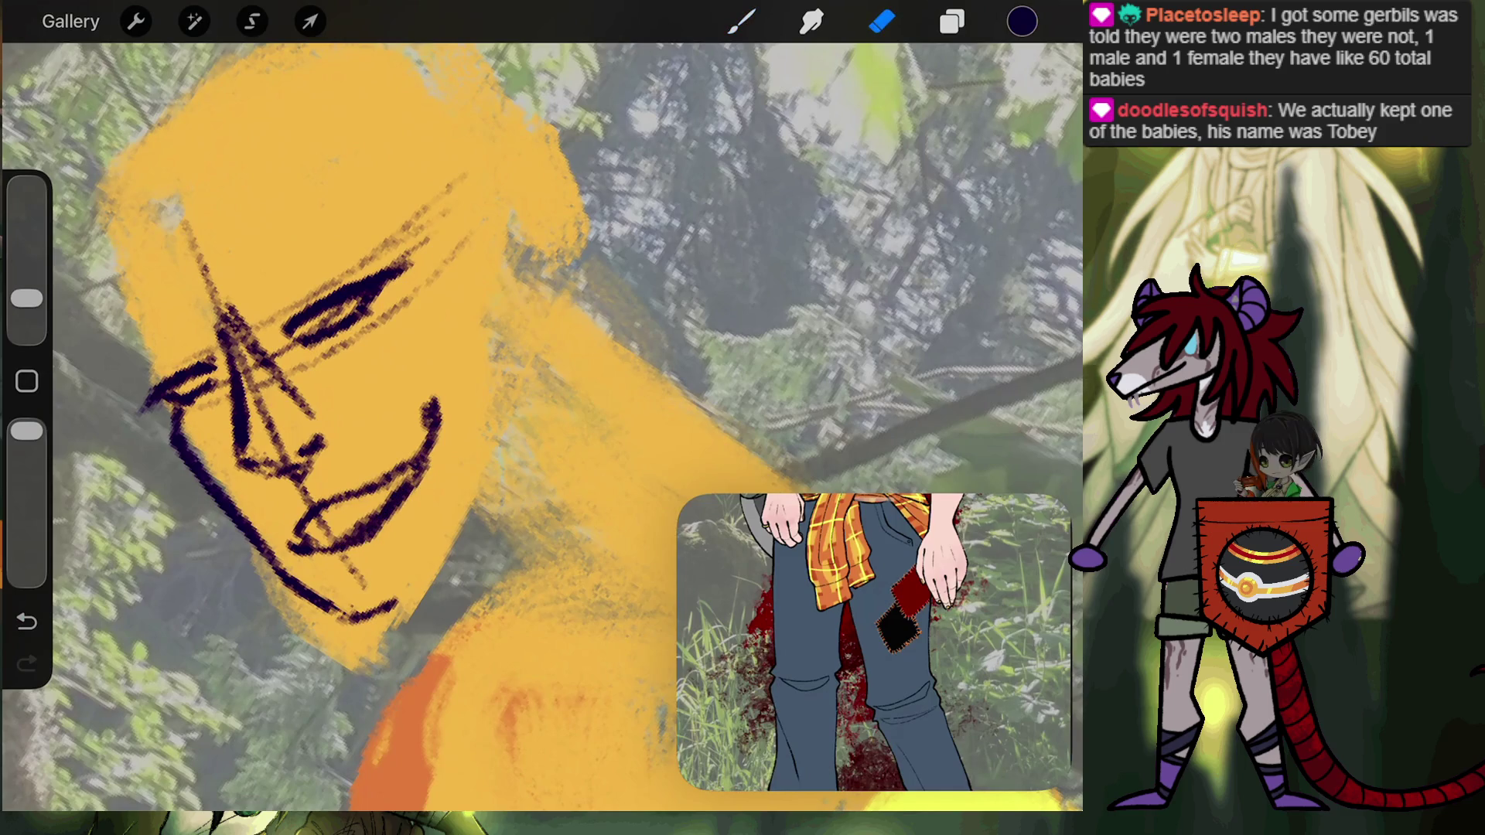
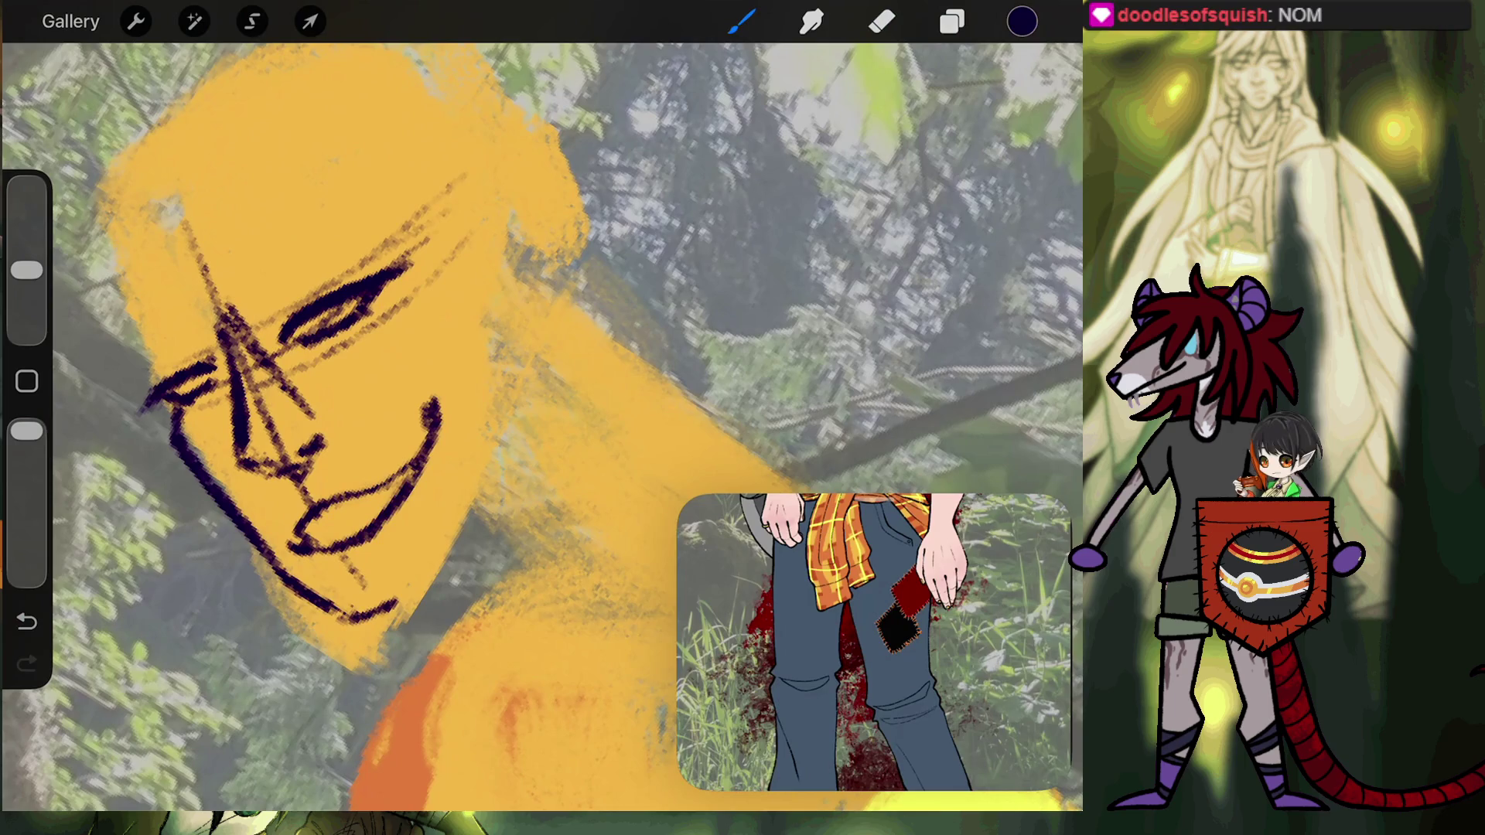
Try a small dark stroke at the left eye, then undo the eye strokes.
drag(164, 378, 210, 361)
key(ctrl+z)
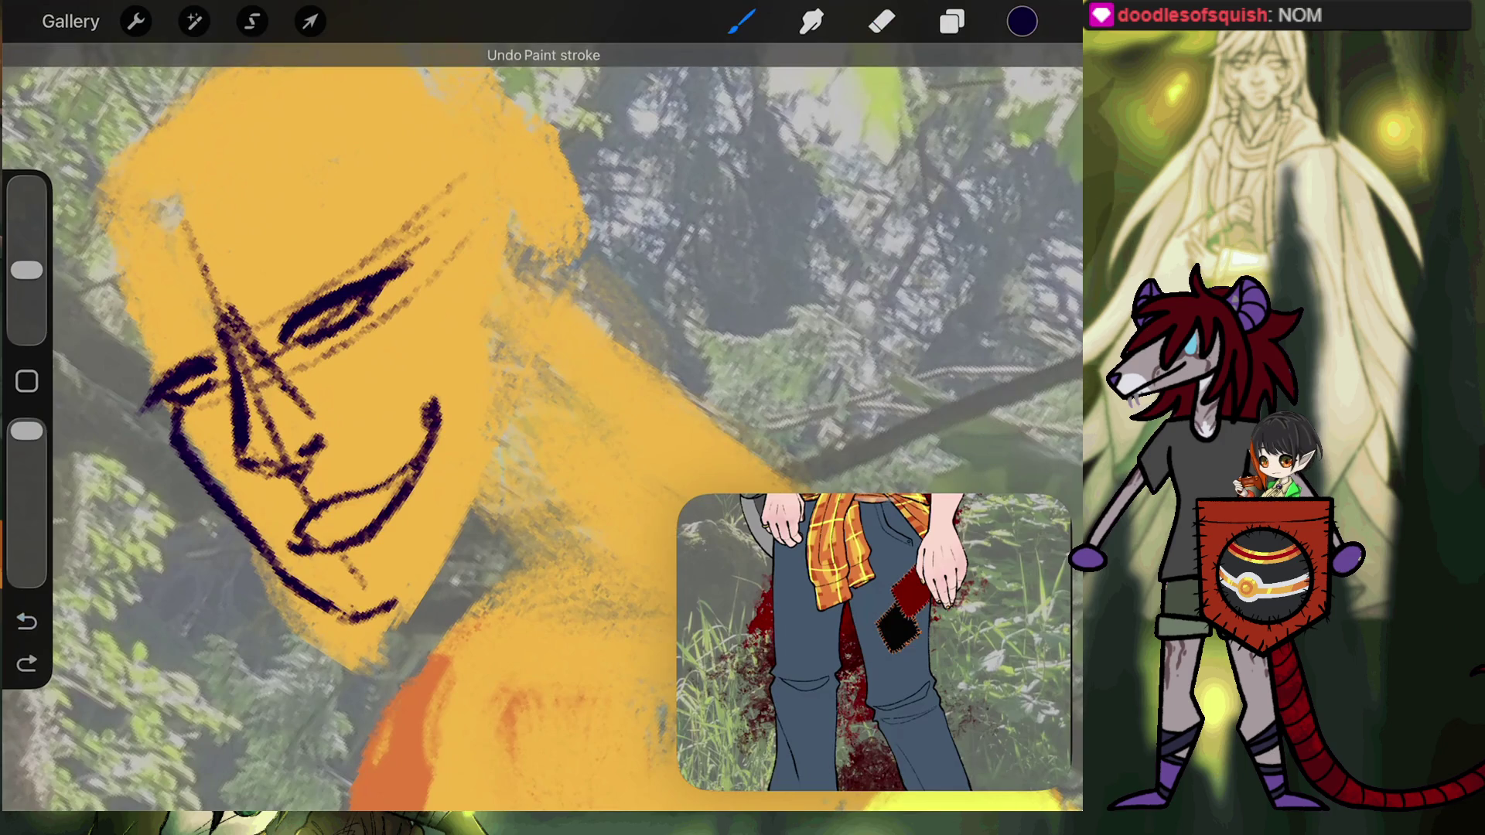
key(s)
key(e)
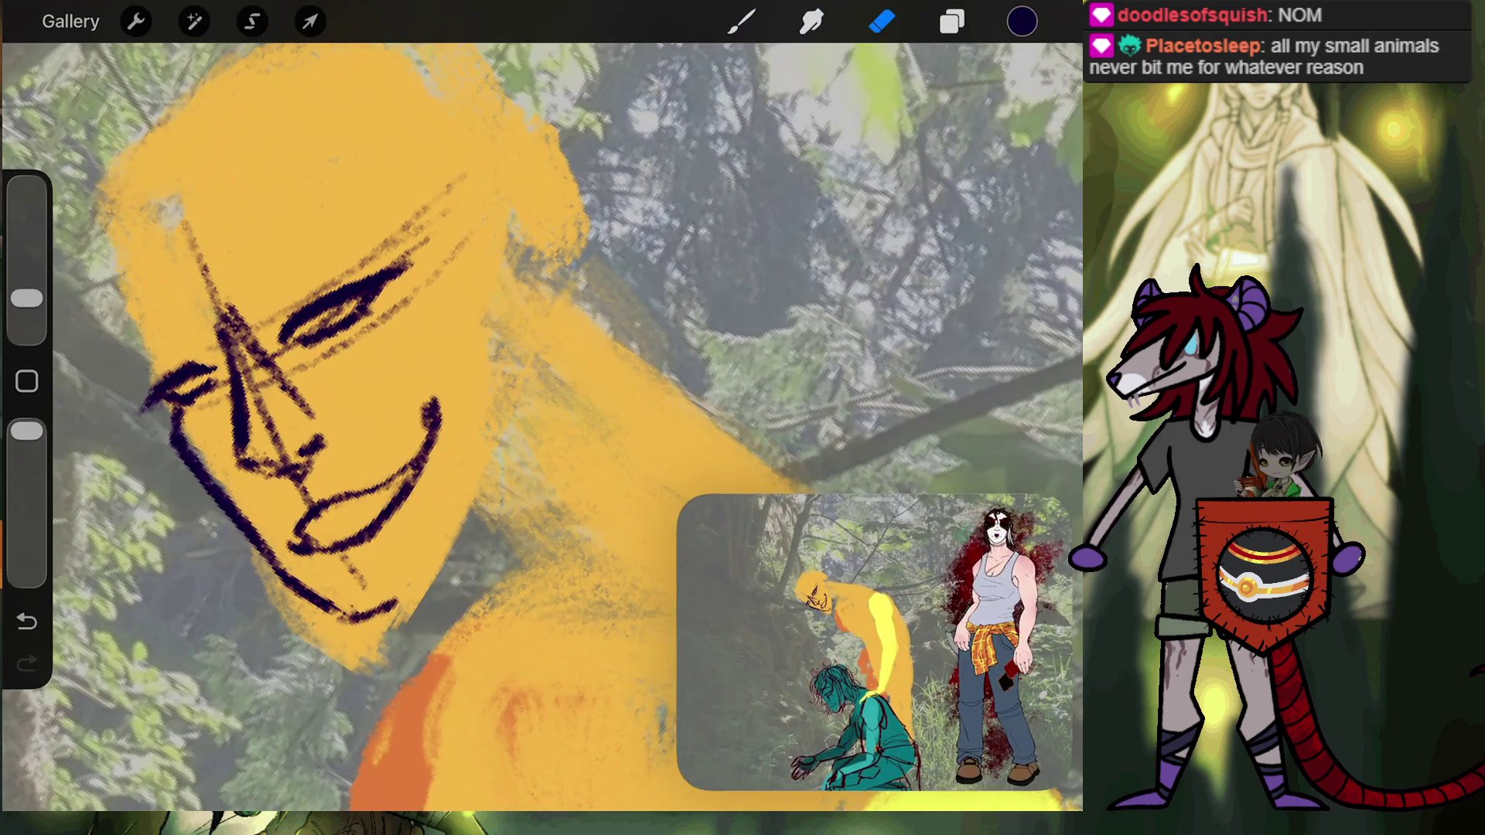
Hide the Inserted Image layer and go back to the brush.
click(952, 21)
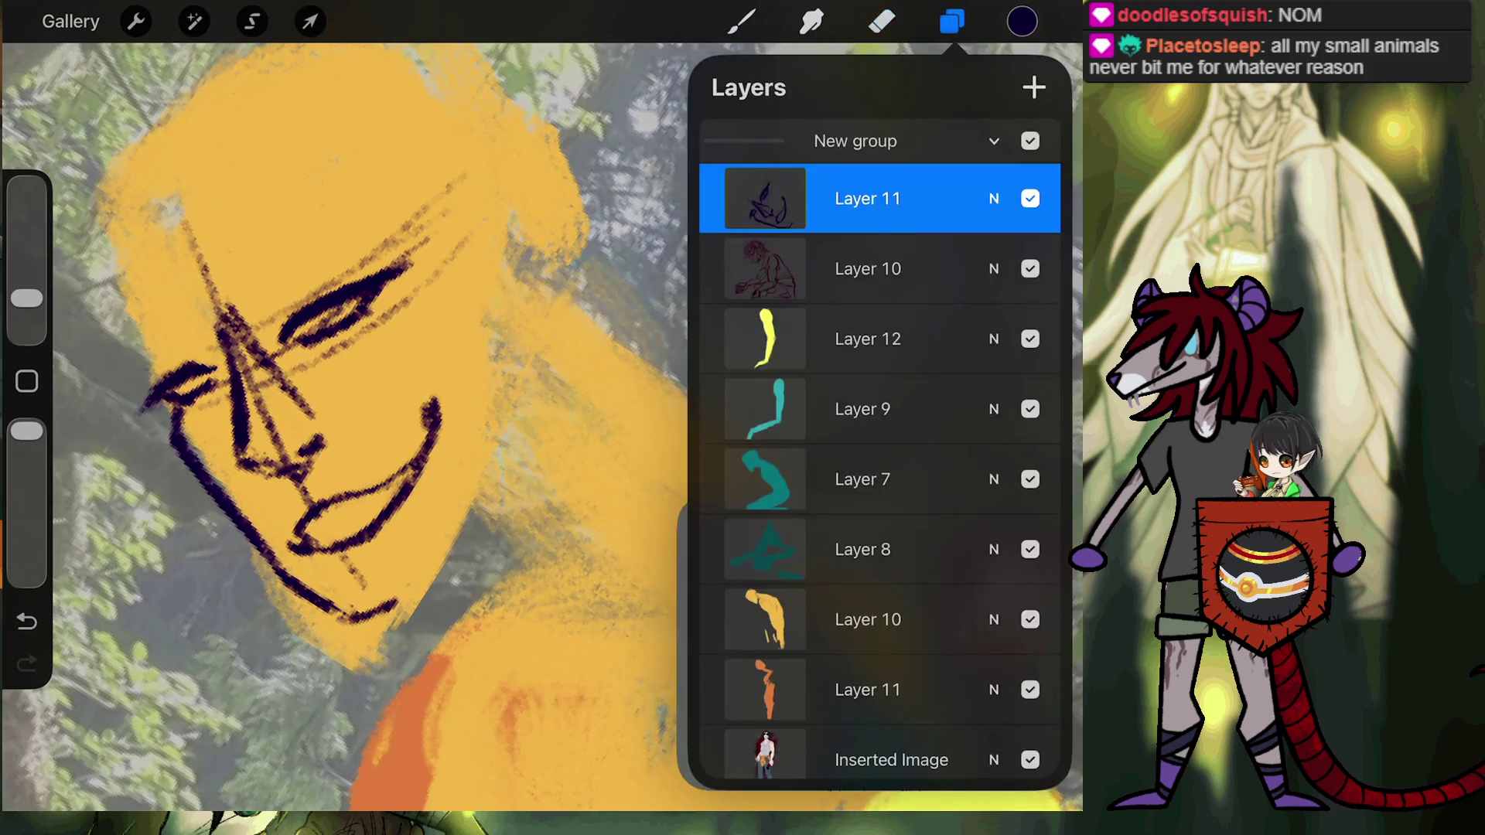
click(1030, 760)
click(882, 22)
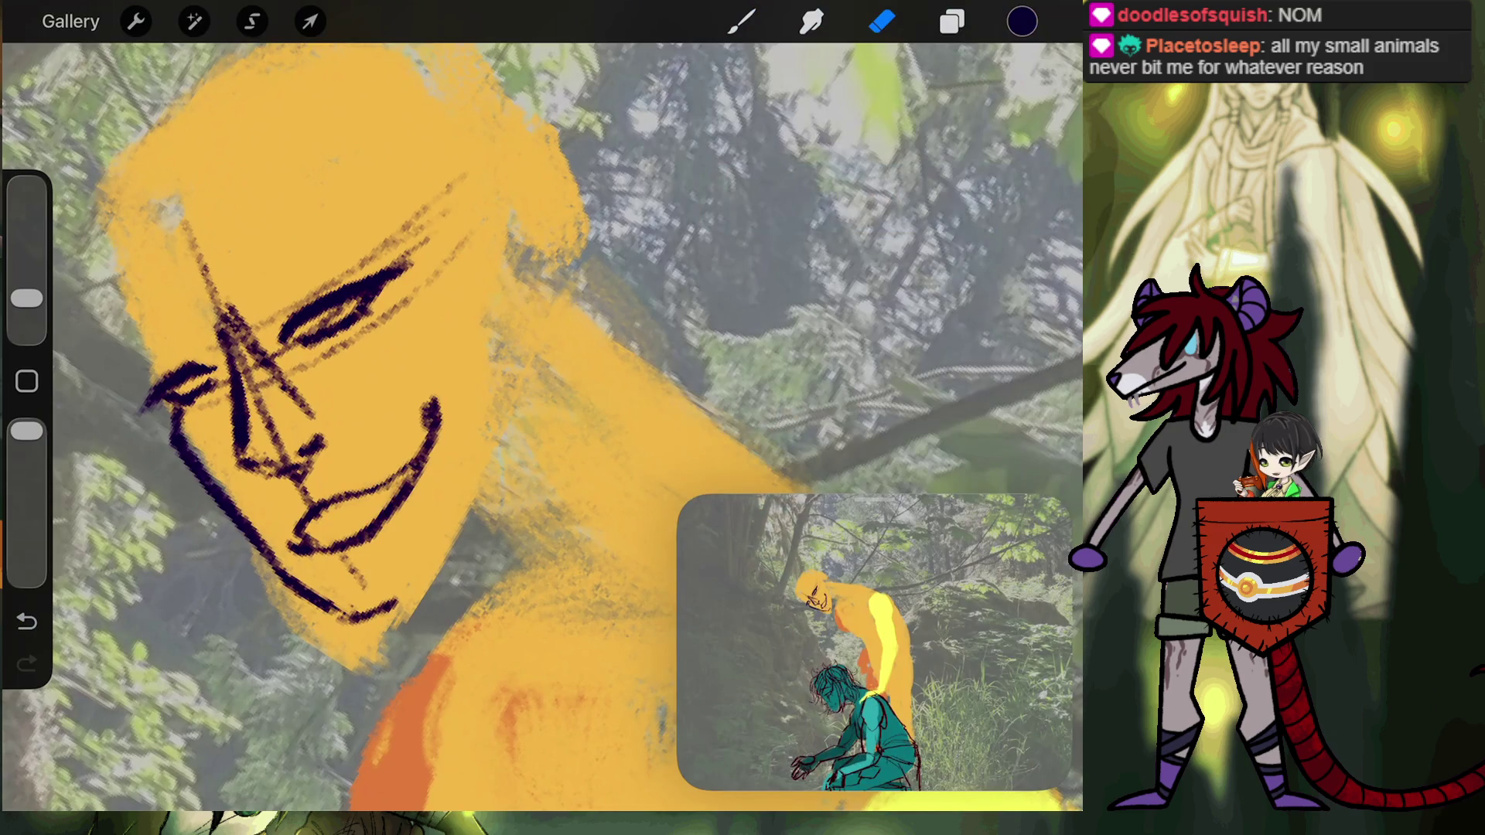
scroll(232, 426, up, 3)
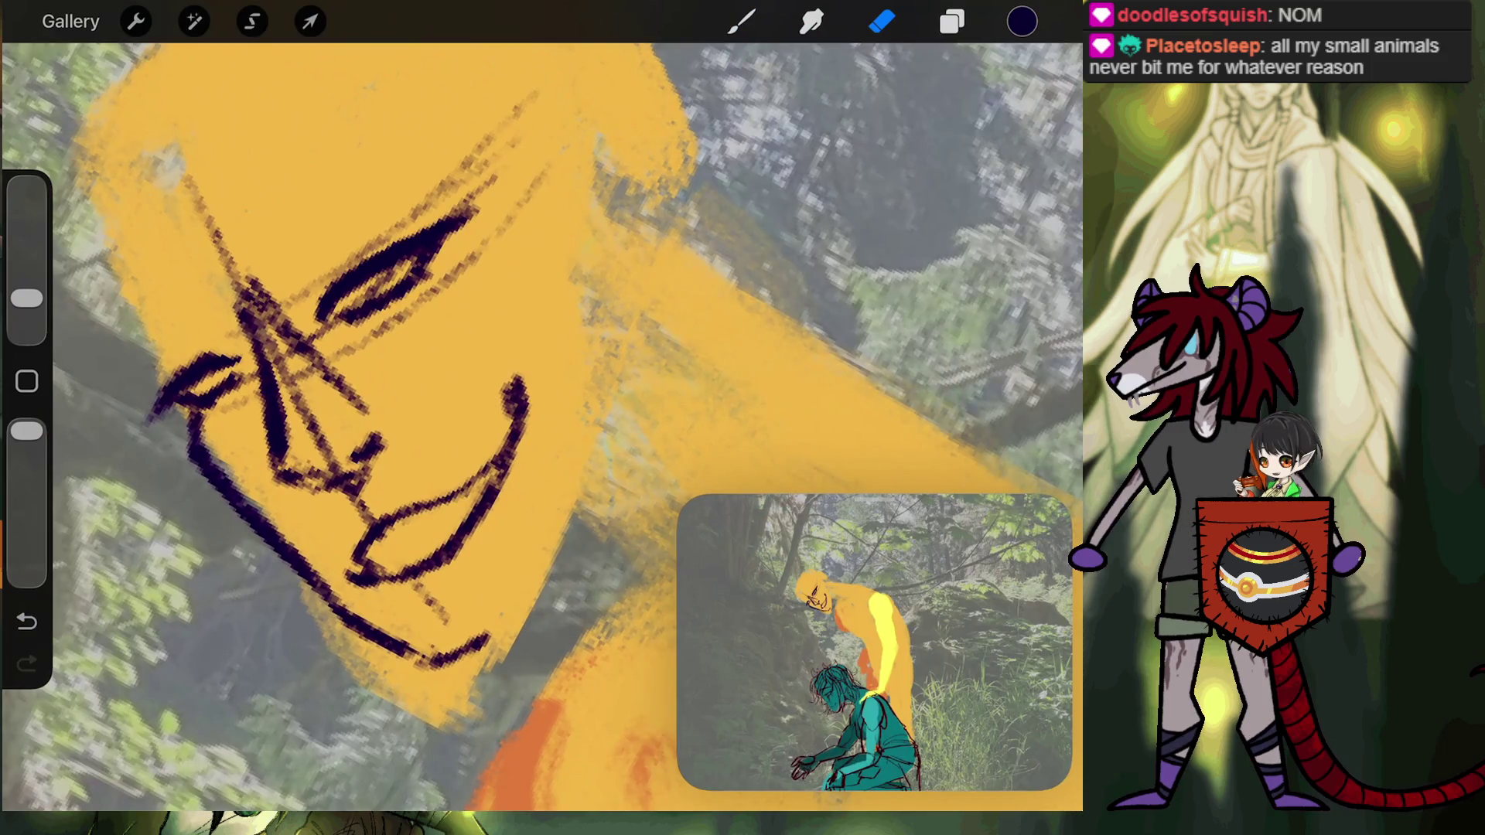
key(b)
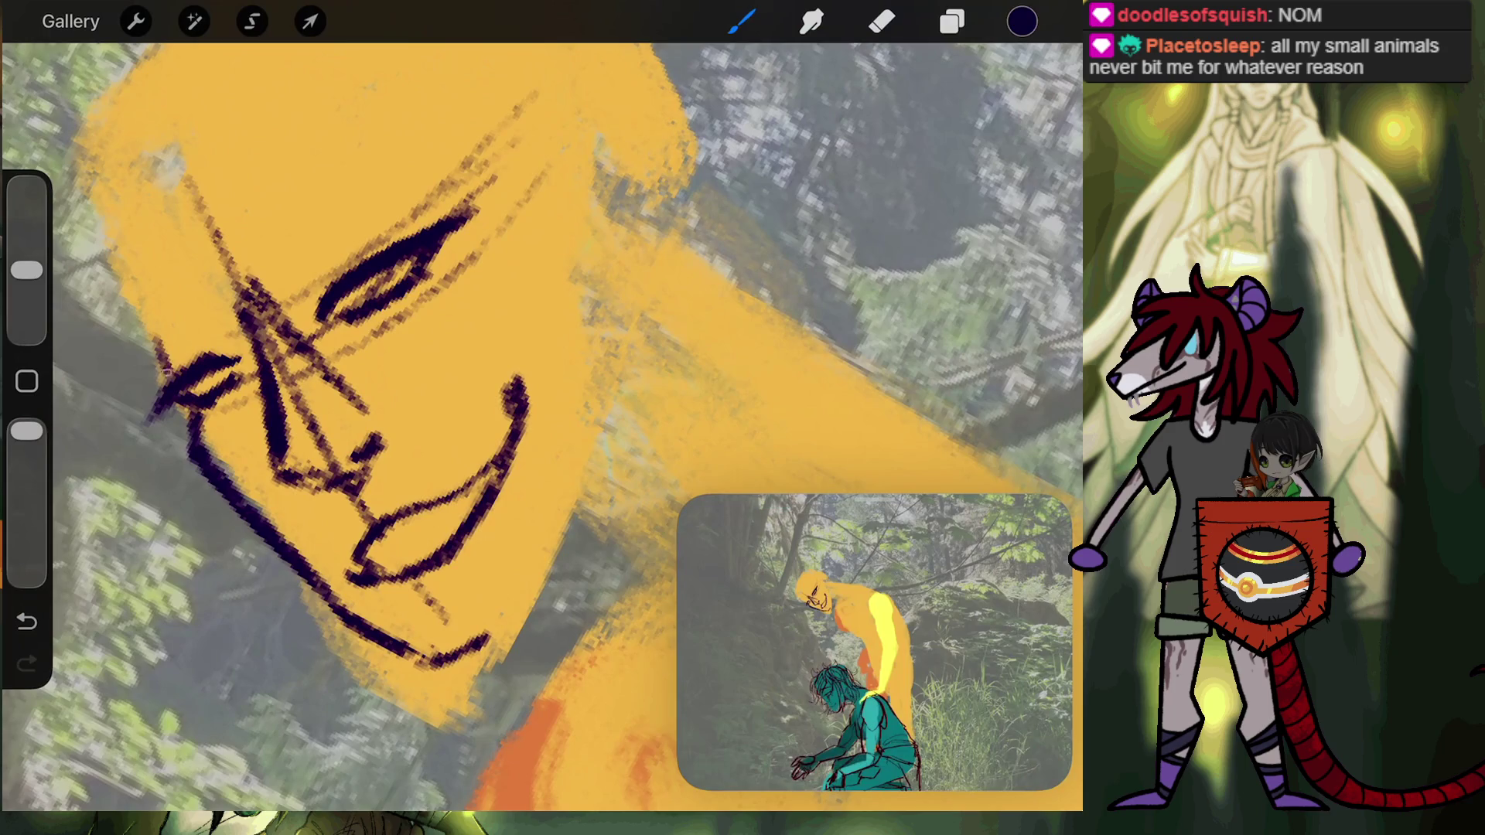
Darken the left eye's outer corner and ink the left edge of the face.
drag(158, 354, 172, 377)
drag(126, 332, 159, 356)
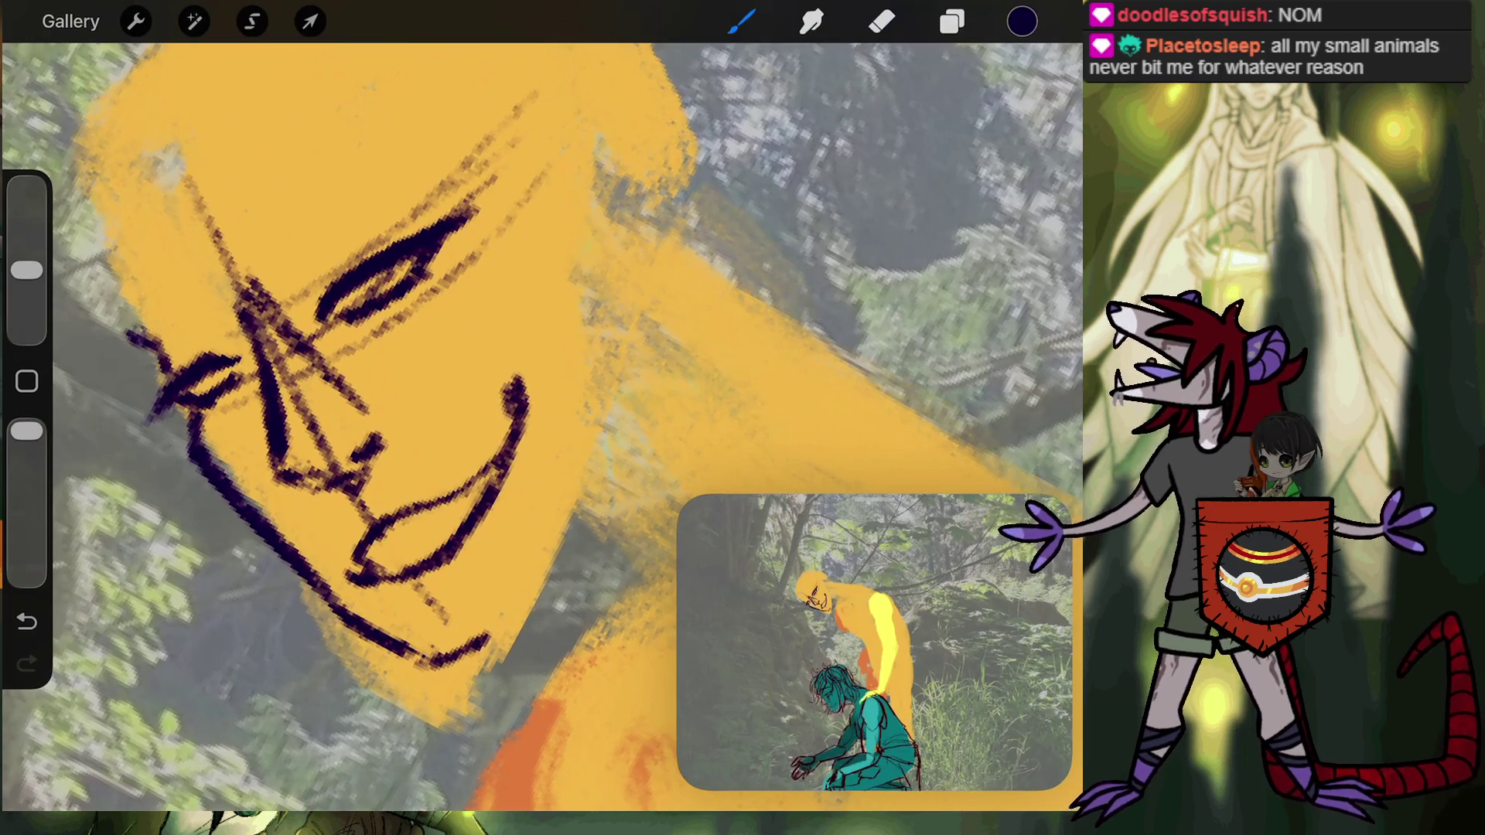
drag(85, 200, 127, 335)
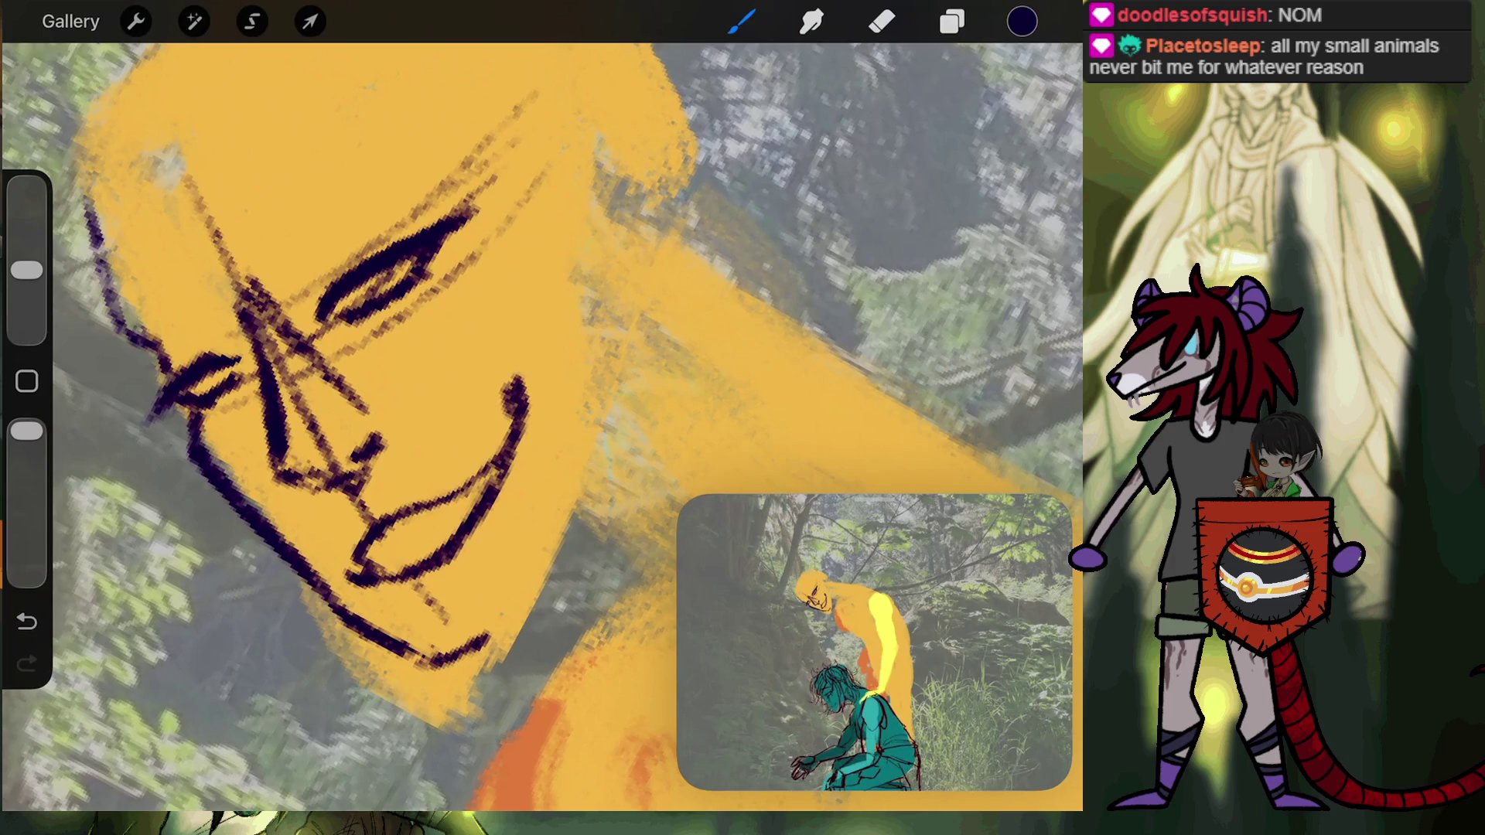
scroll(542, 426, down, 3)
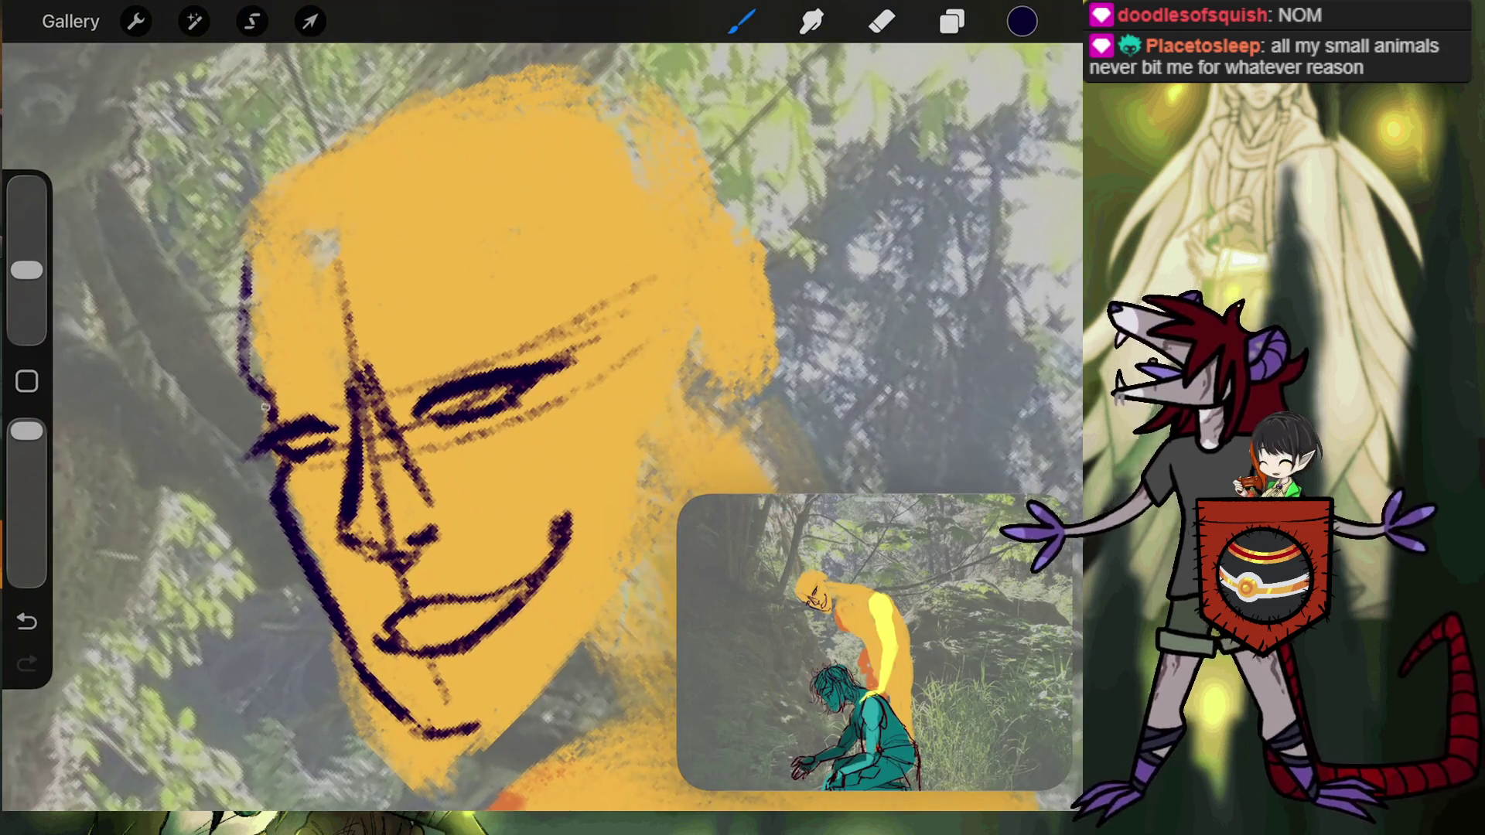
drag(235, 368, 266, 395)
drag(246, 232, 234, 364)
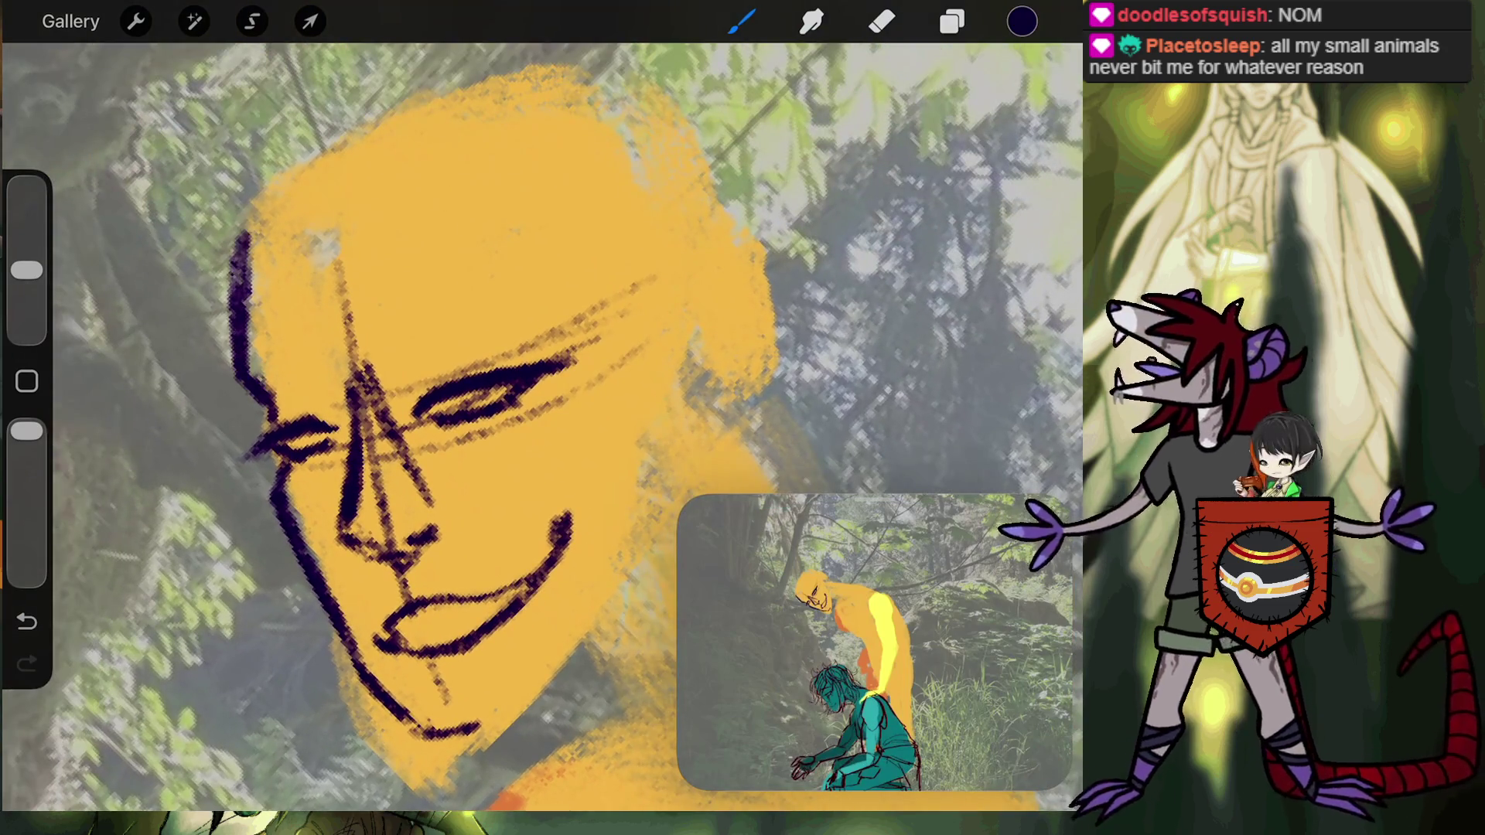
mouse_move(252, 215)
mouse_down()
mouse_move(243, 240)
mouse_move(317, 164)
mouse_up()
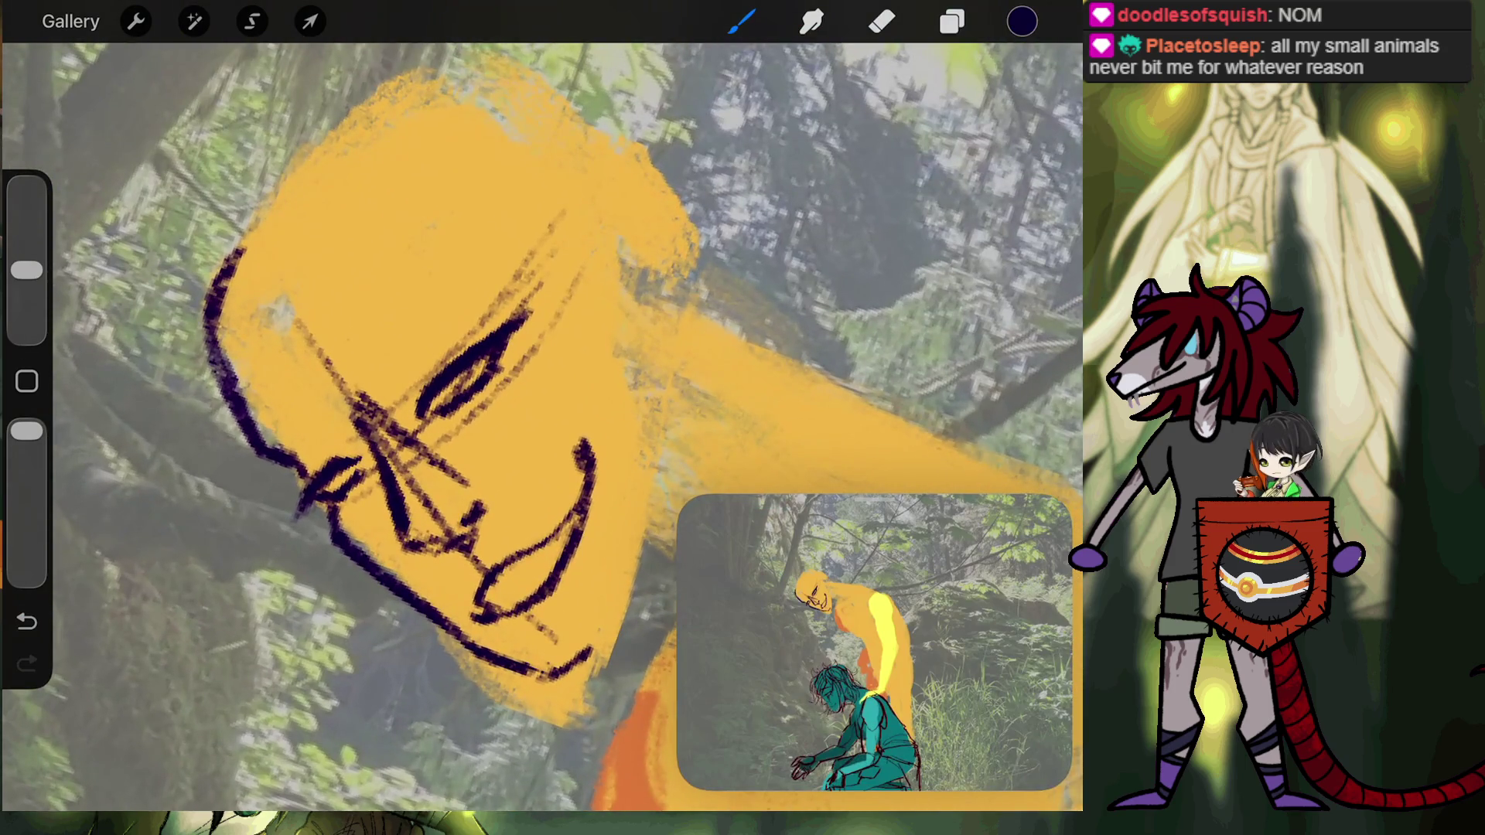
Redraw the misfired face stroke and add thin hatching across the face.
key(ctrl+z)
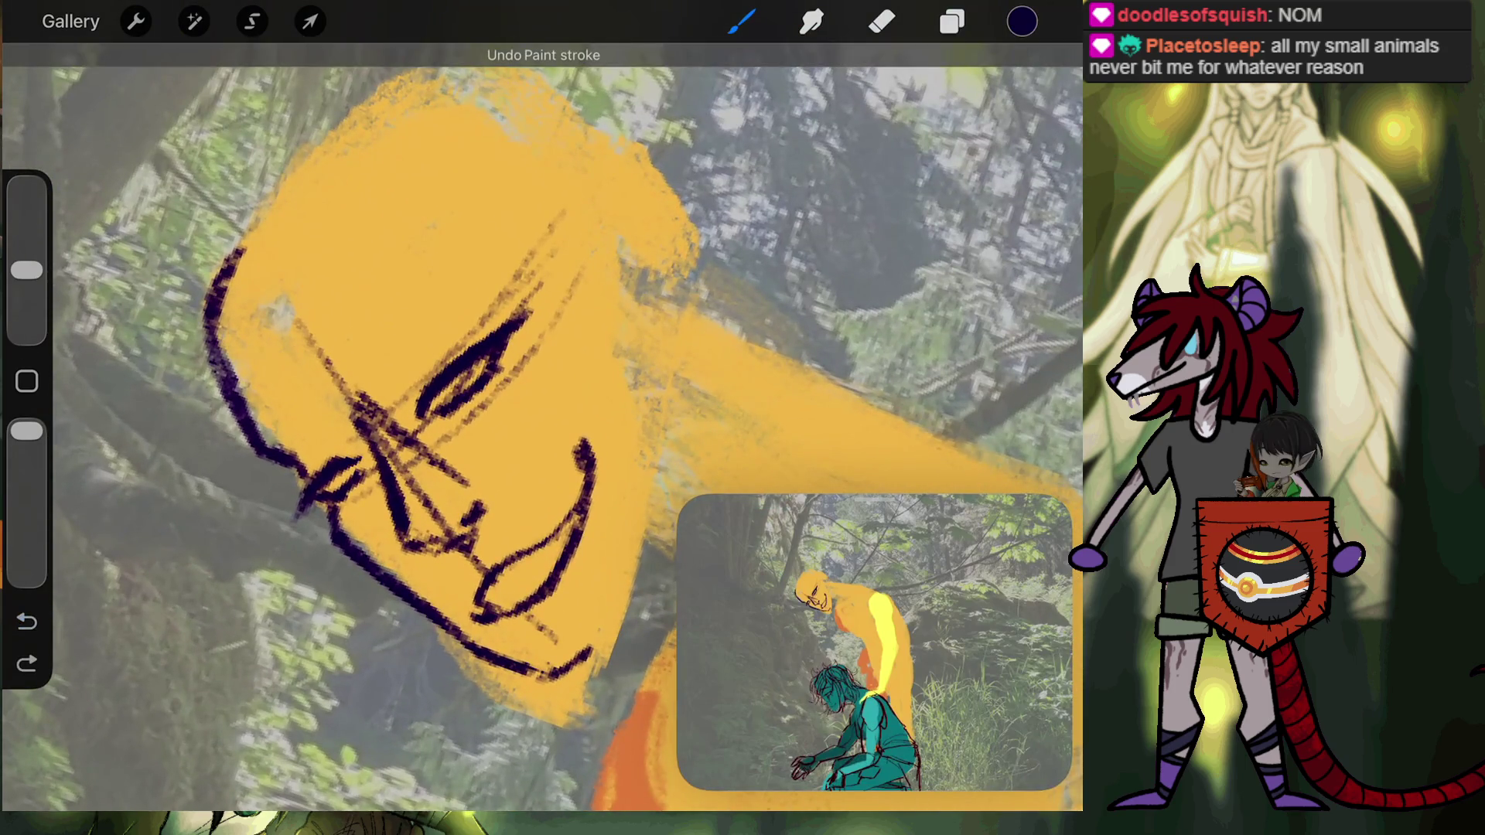
drag(293, 339, 232, 368)
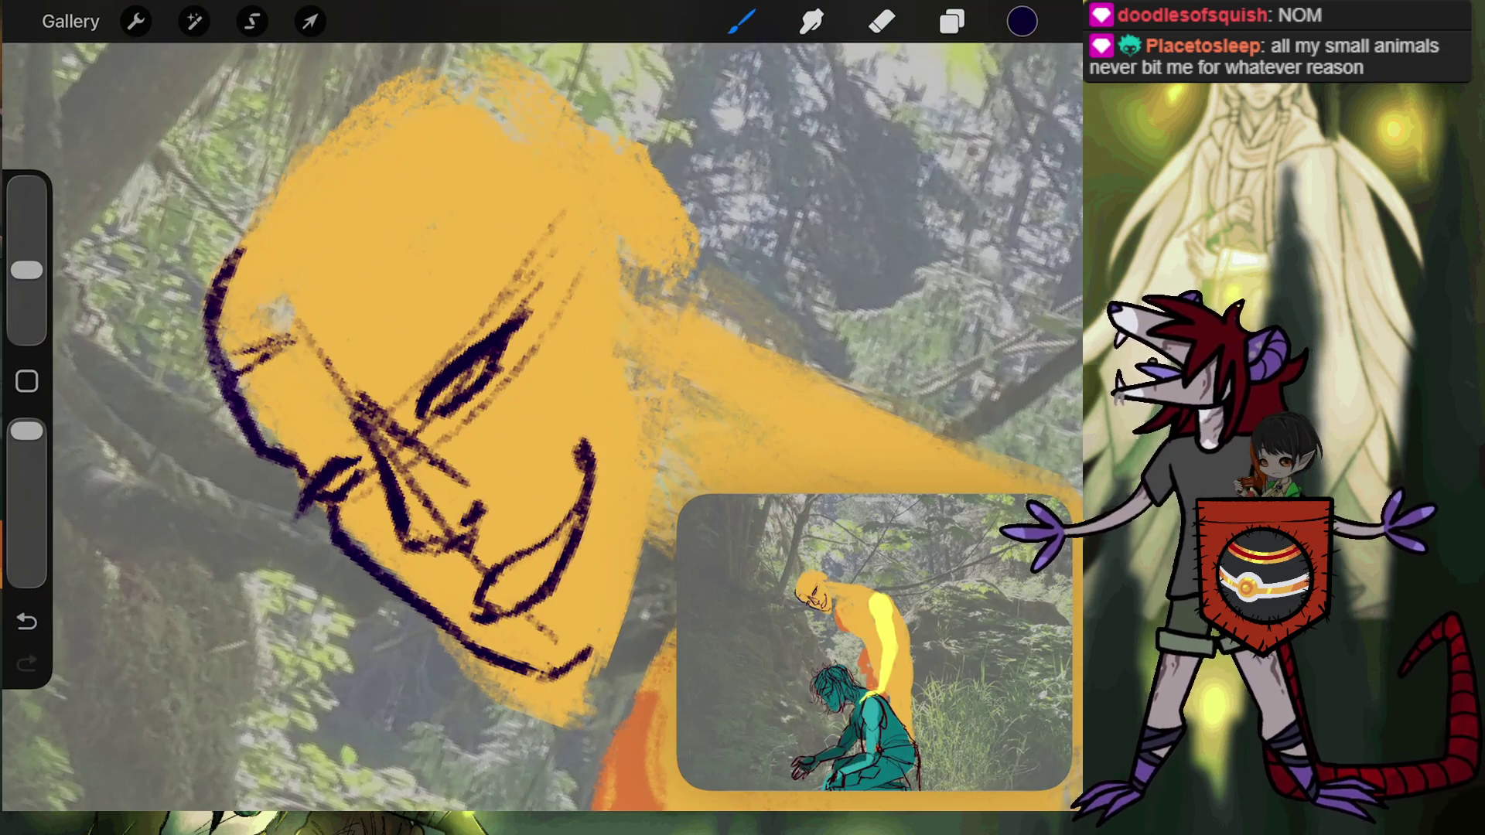
mouse_move(318, 336)
mouse_down()
mouse_move(277, 343)
mouse_move(418, 220)
mouse_up()
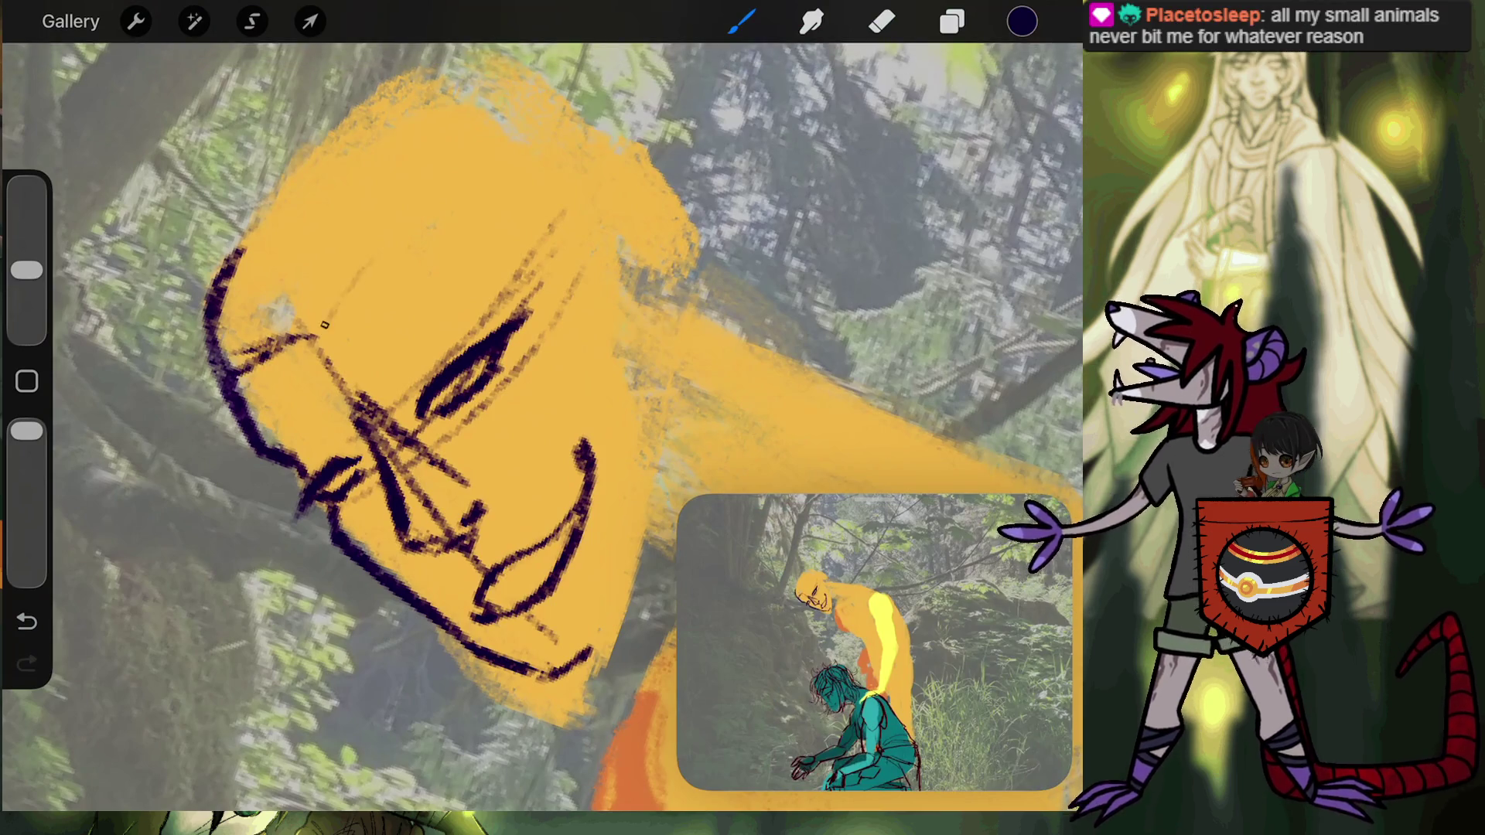
drag(484, 179, 541, 236)
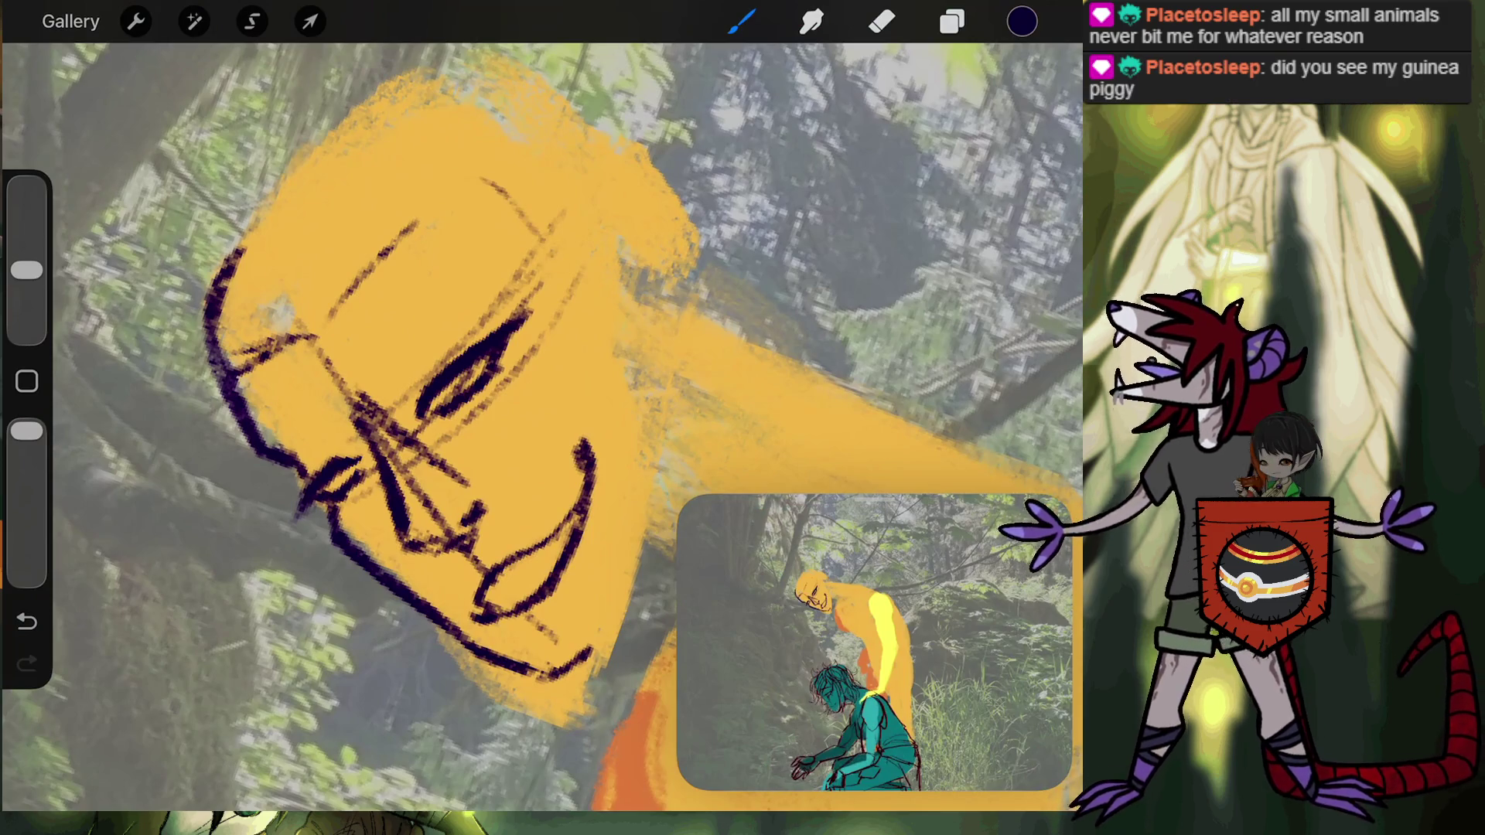
mouse_move(648, 385)
mouse_down()
mouse_move(595, 282)
mouse_move(667, 387)
mouse_up()
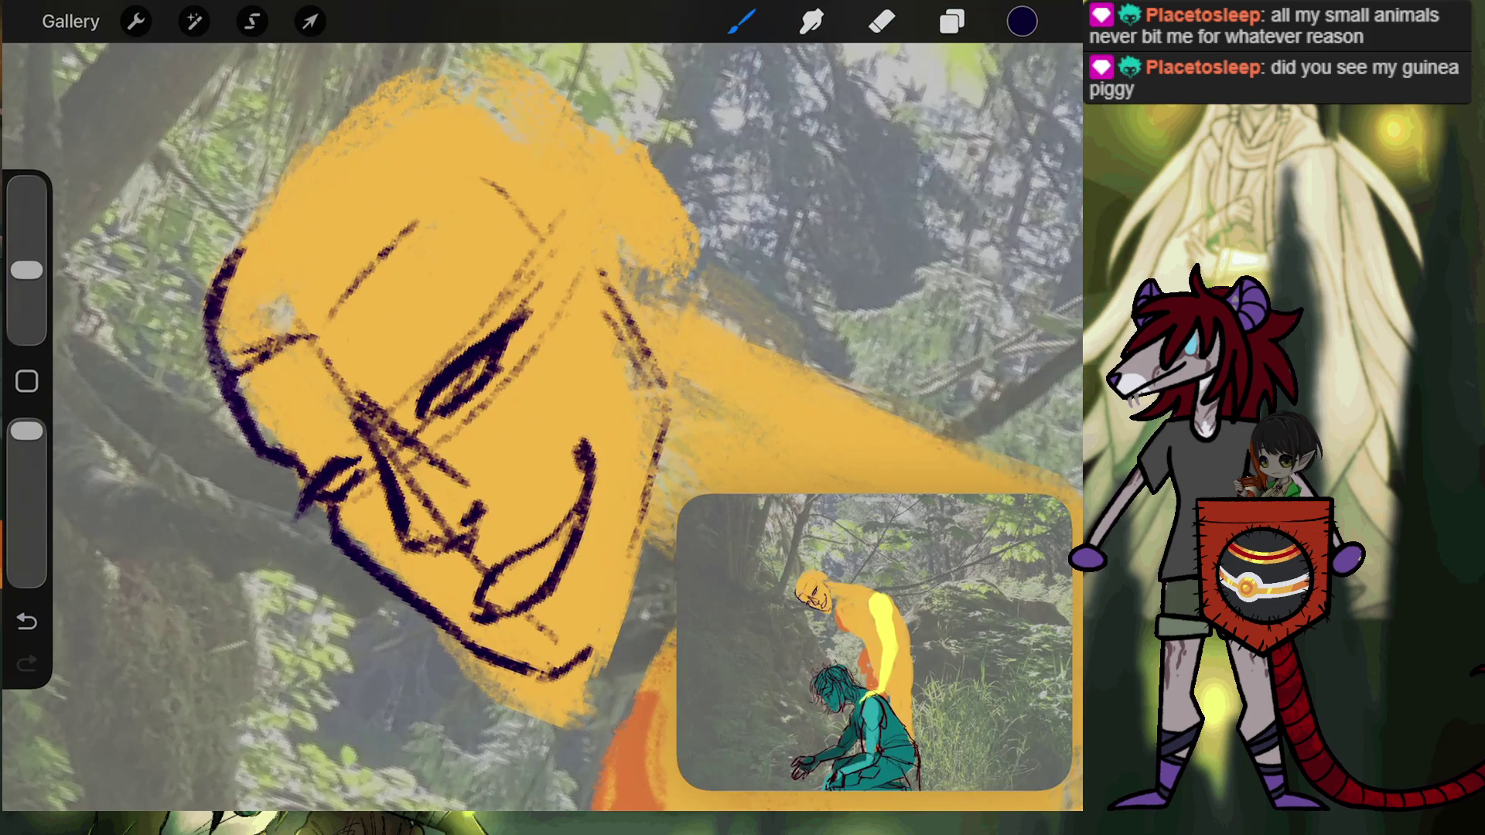
drag(465, 379, 418, 159)
click(26, 621)
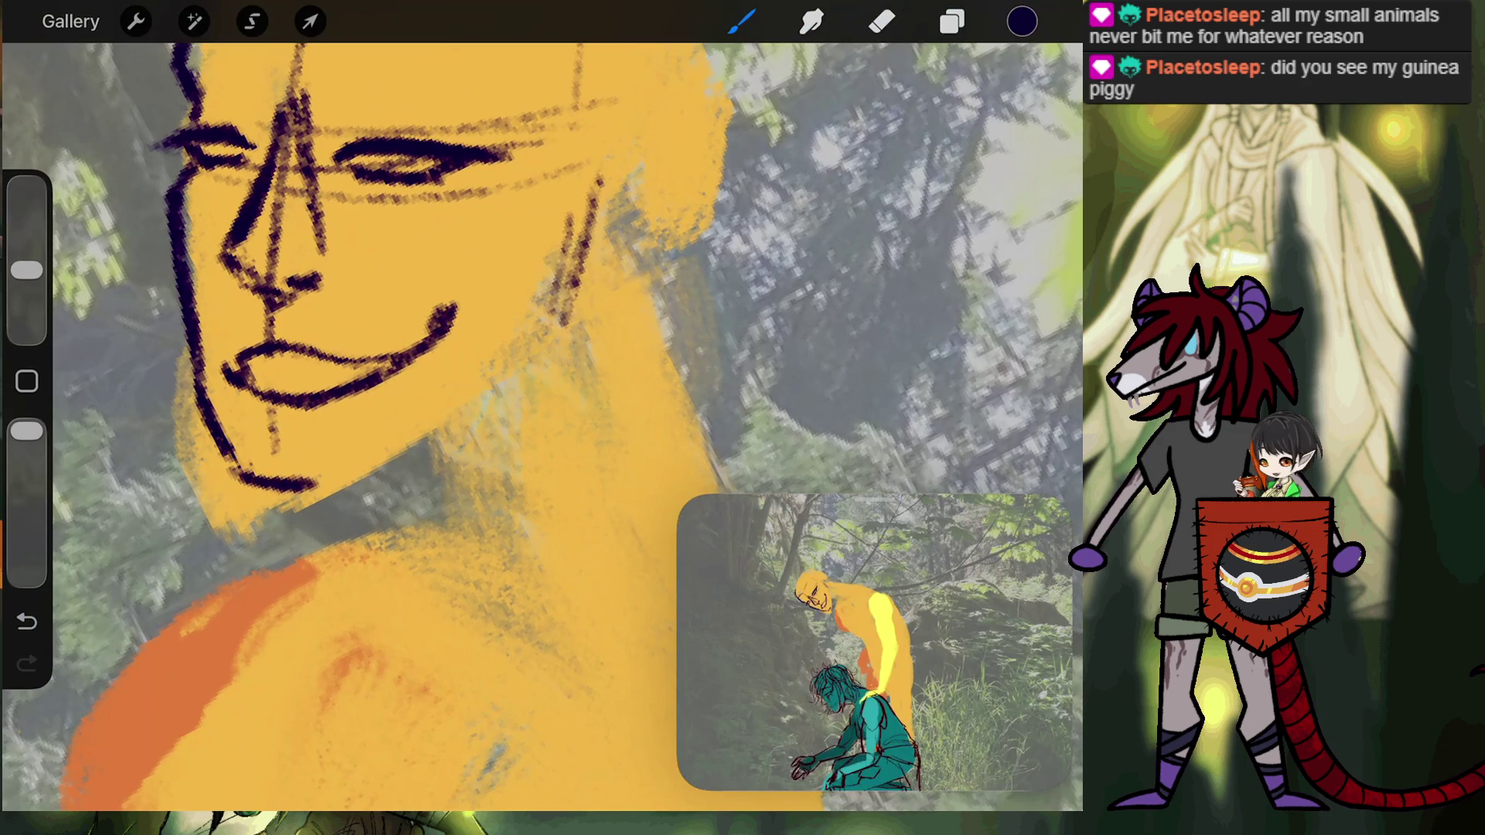
Draw the jawline up to the ear, erase faint sketch lines and outline the ear.
drag(232, 468, 323, 487)
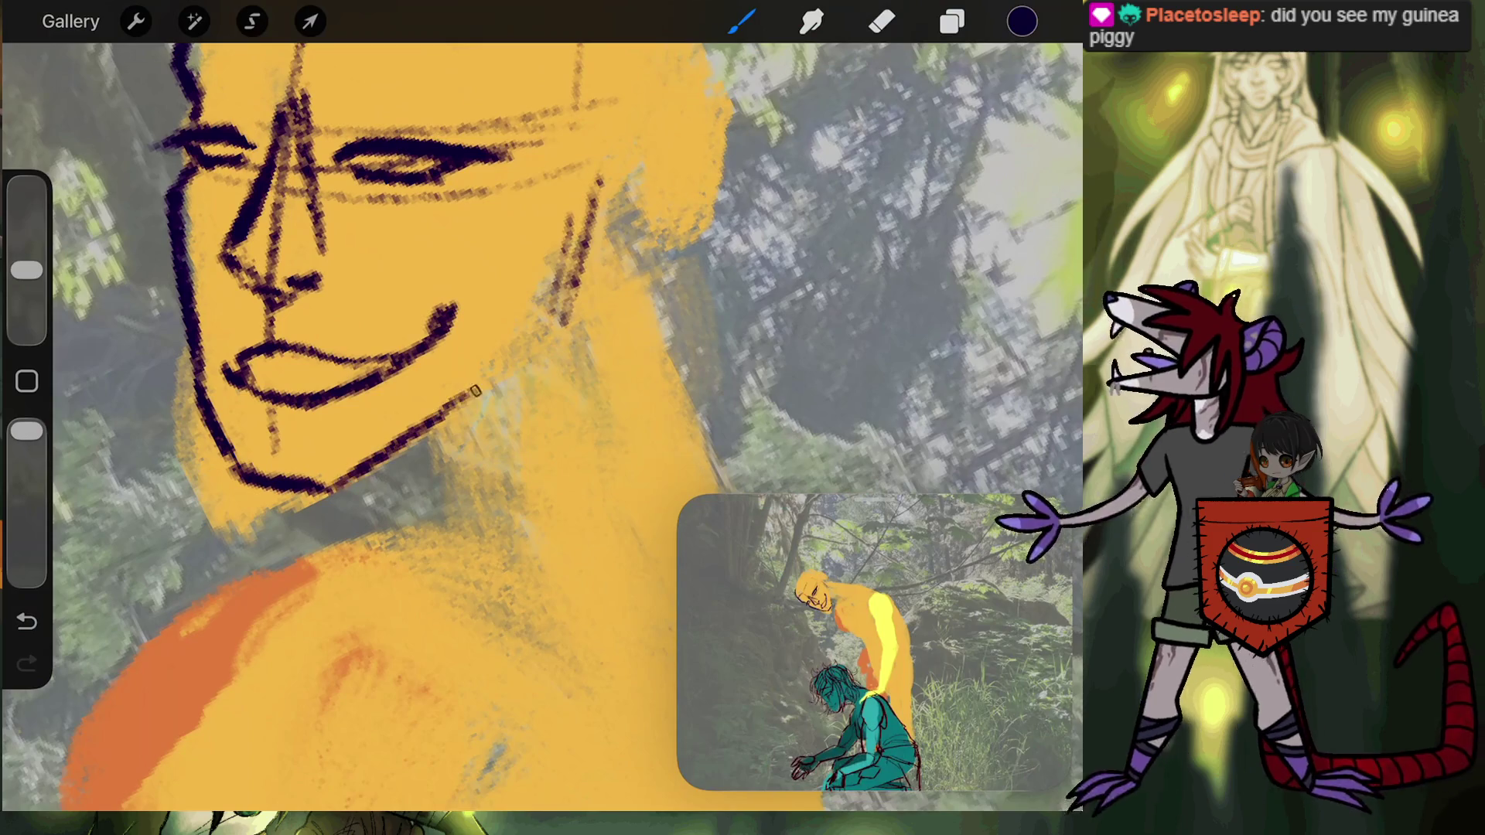
drag(449, 412, 554, 299)
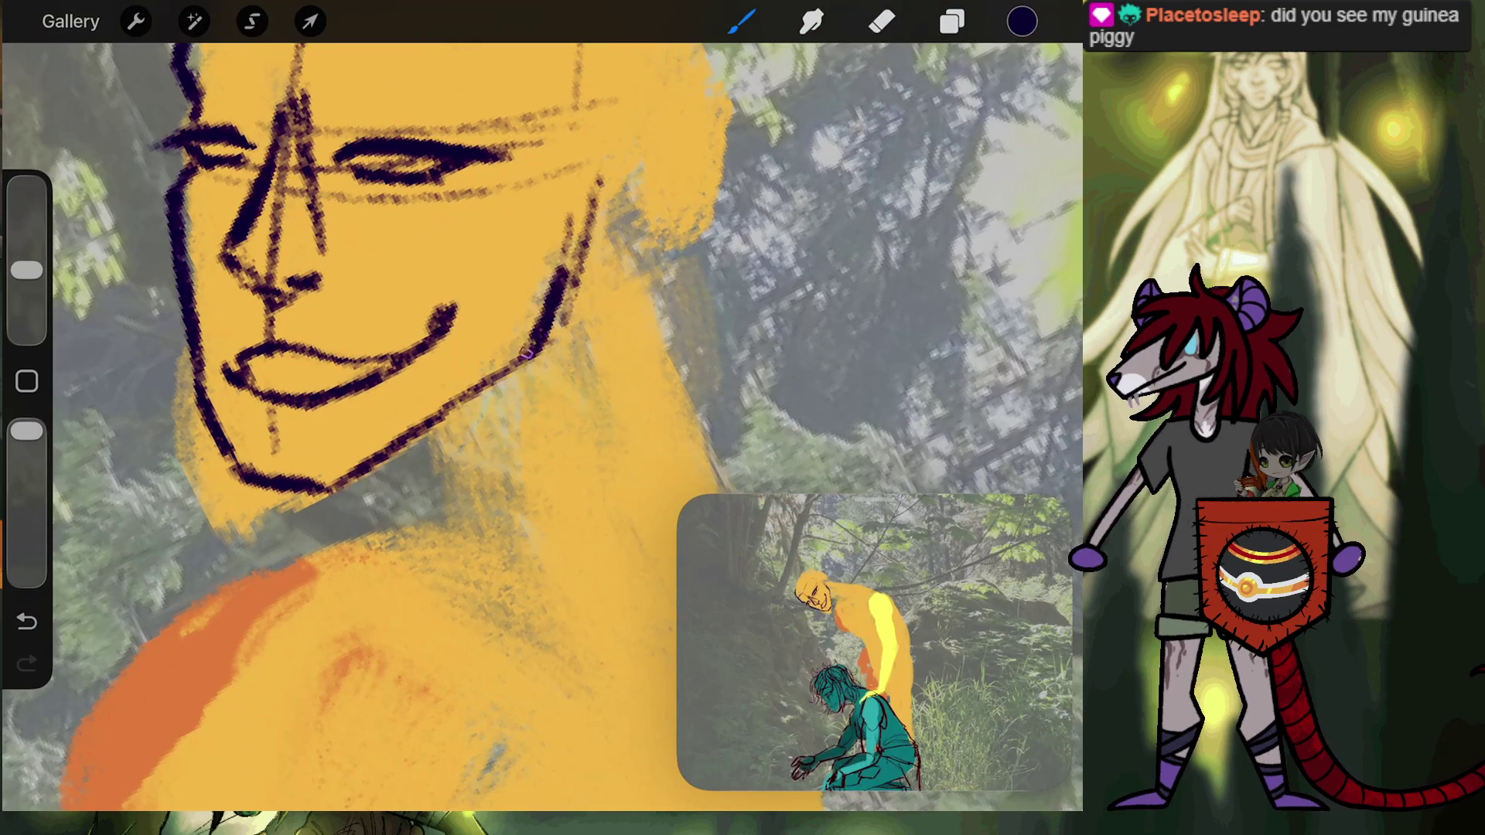
drag(503, 379, 534, 345)
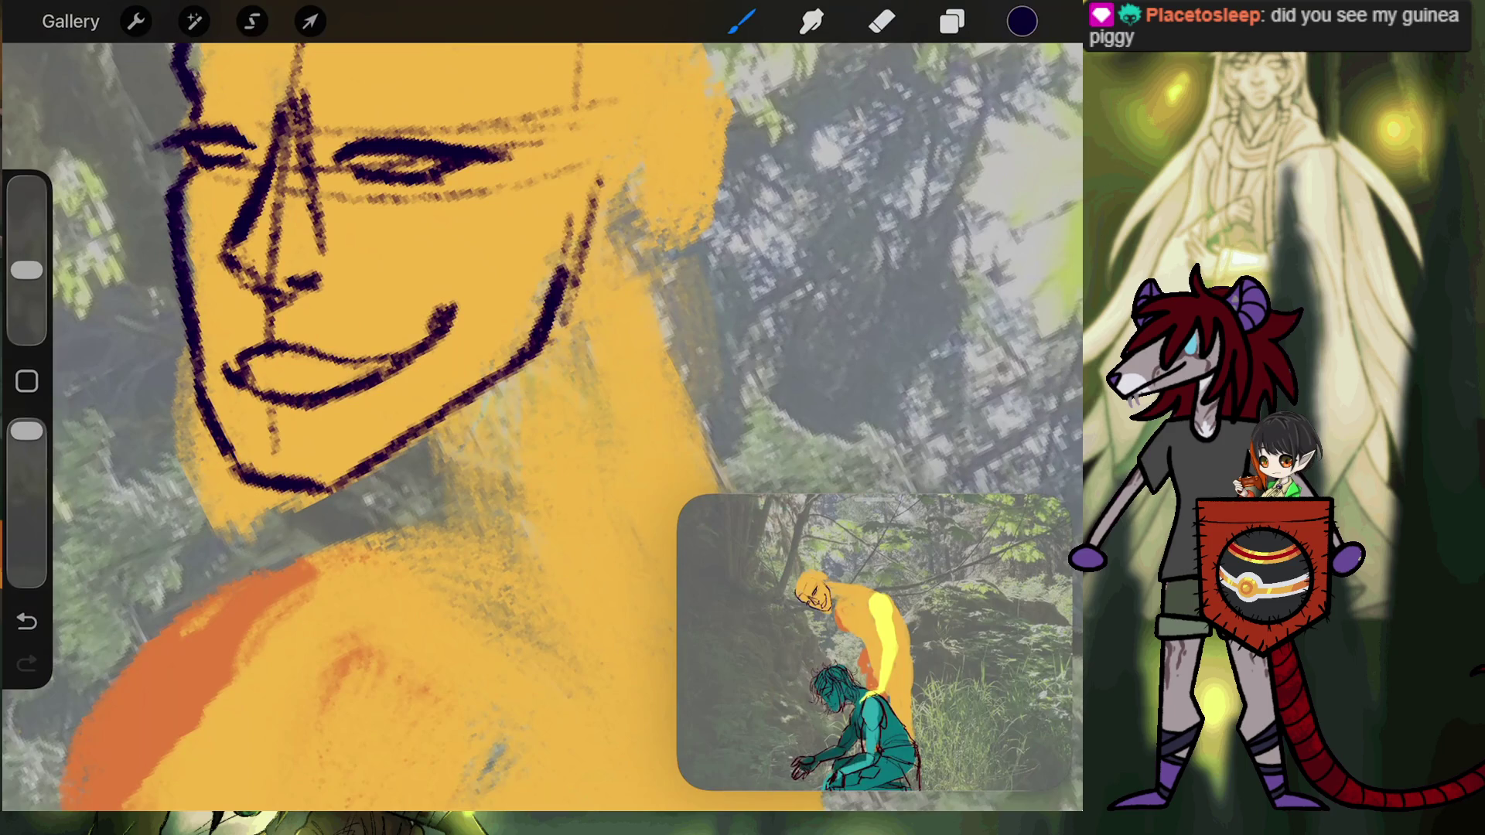
click(882, 22)
drag(601, 174, 571, 320)
drag(573, 220, 552, 309)
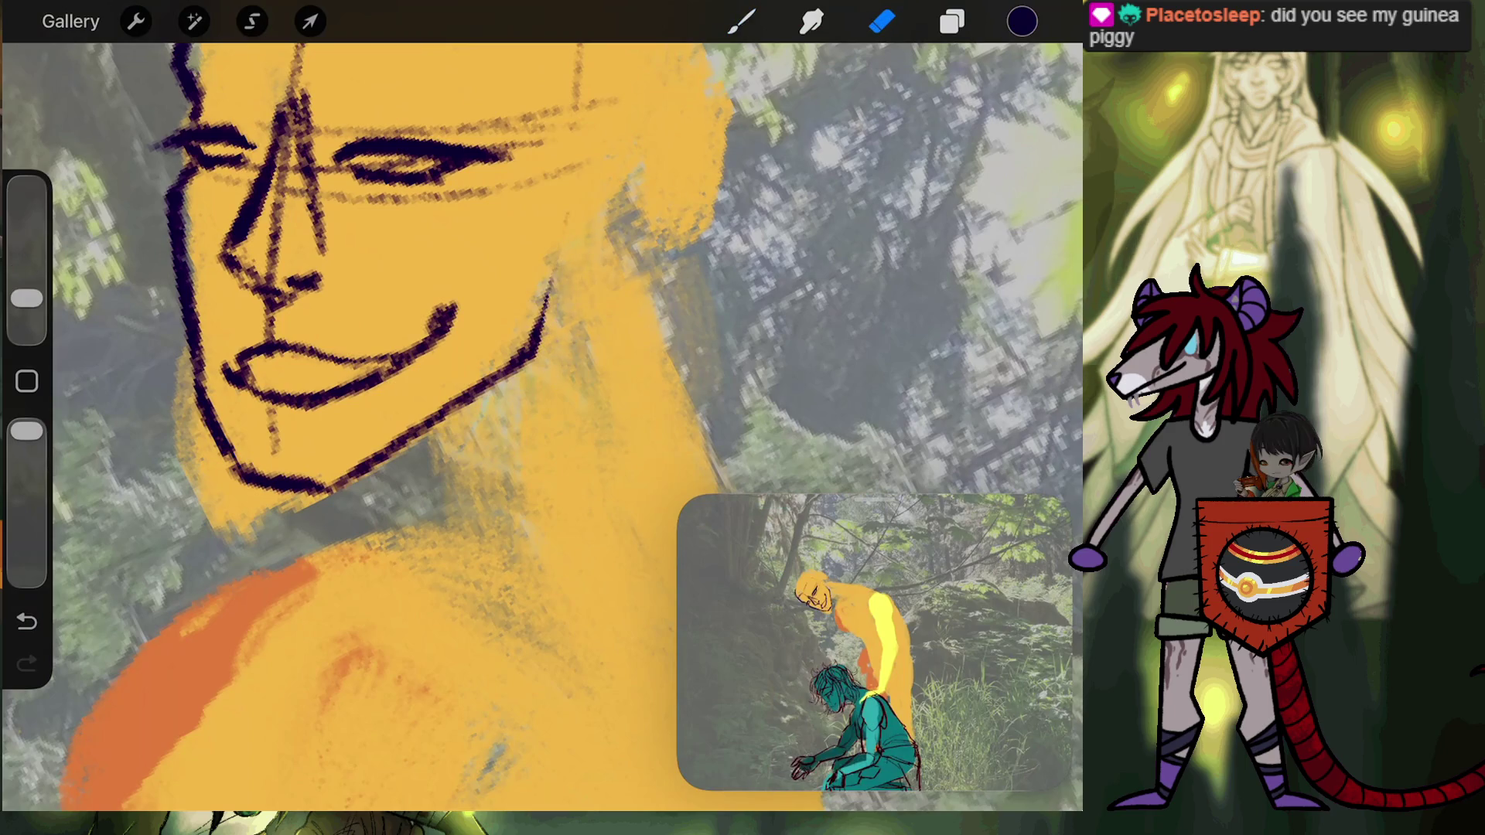
drag(551, 255, 534, 337)
drag(565, 201, 546, 302)
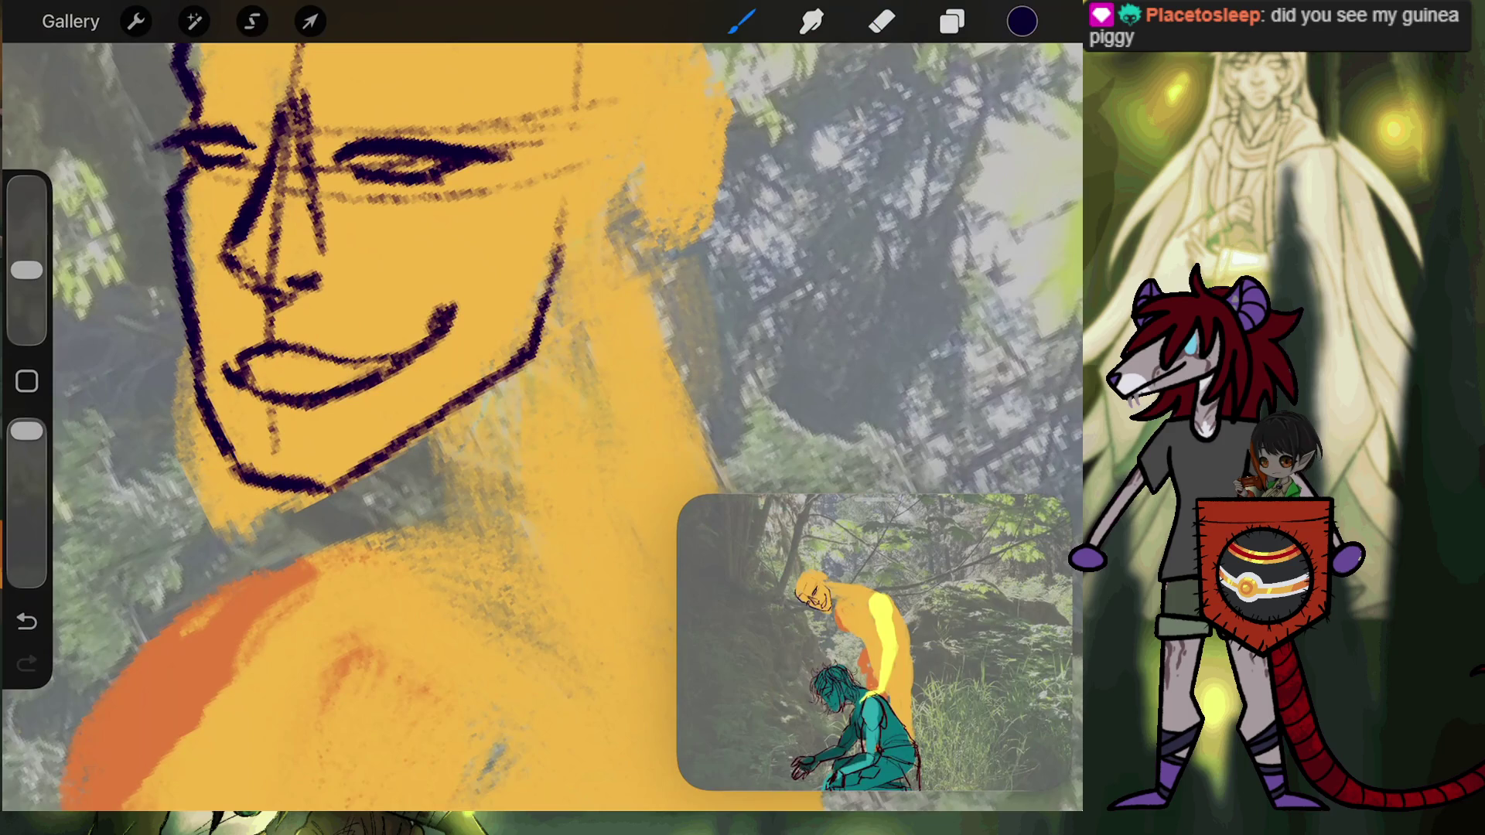
mouse_move(563, 200)
mouse_down()
mouse_move(646, 232)
mouse_move(573, 306)
mouse_up()
scroll(541, 425, down, 3)
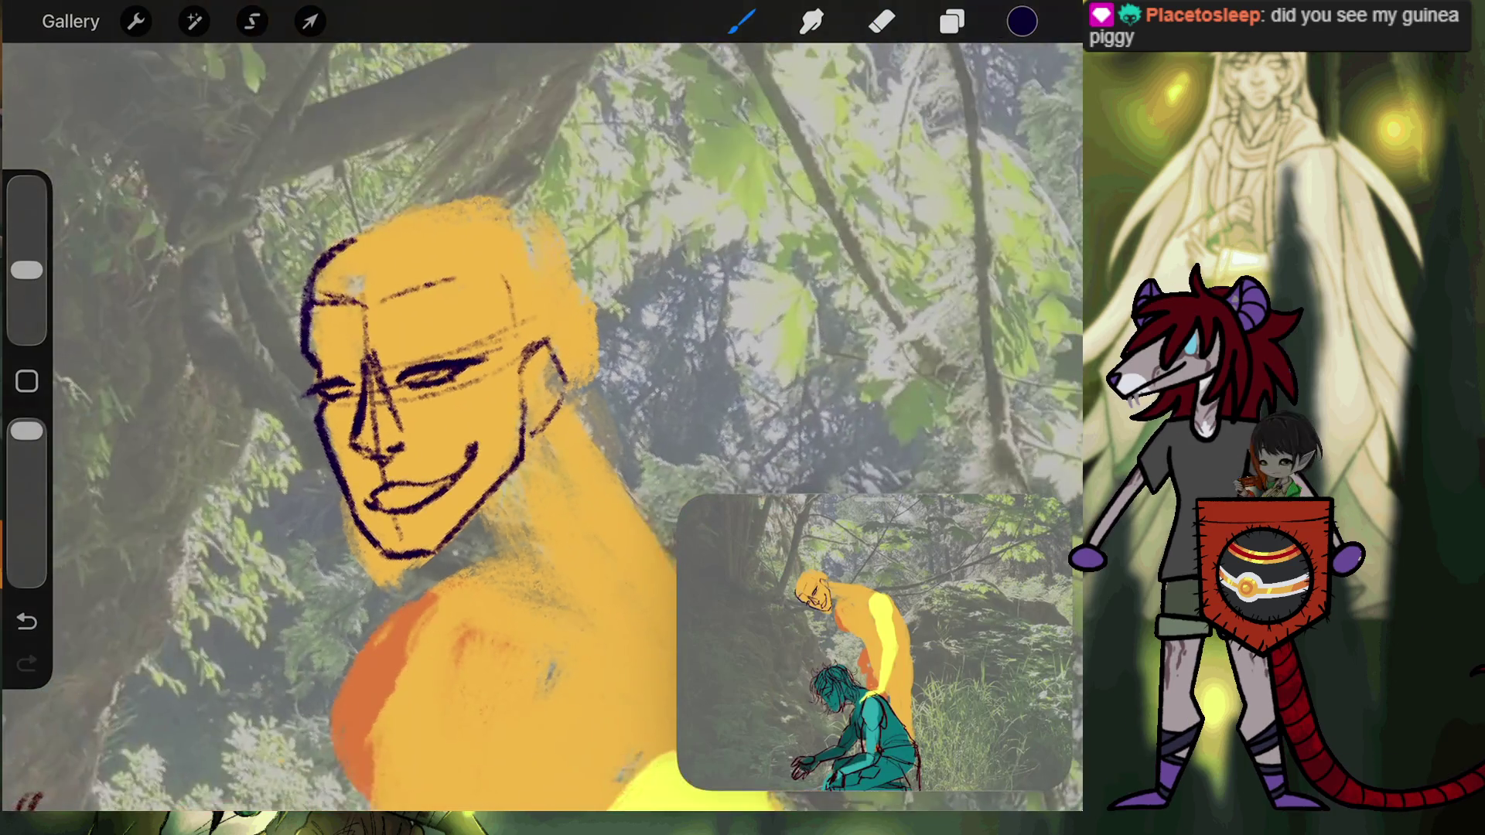
Redraw the ear outline, then rotate the face linework counter-clockwise and nudge it slightly.
key(ctrl+z)
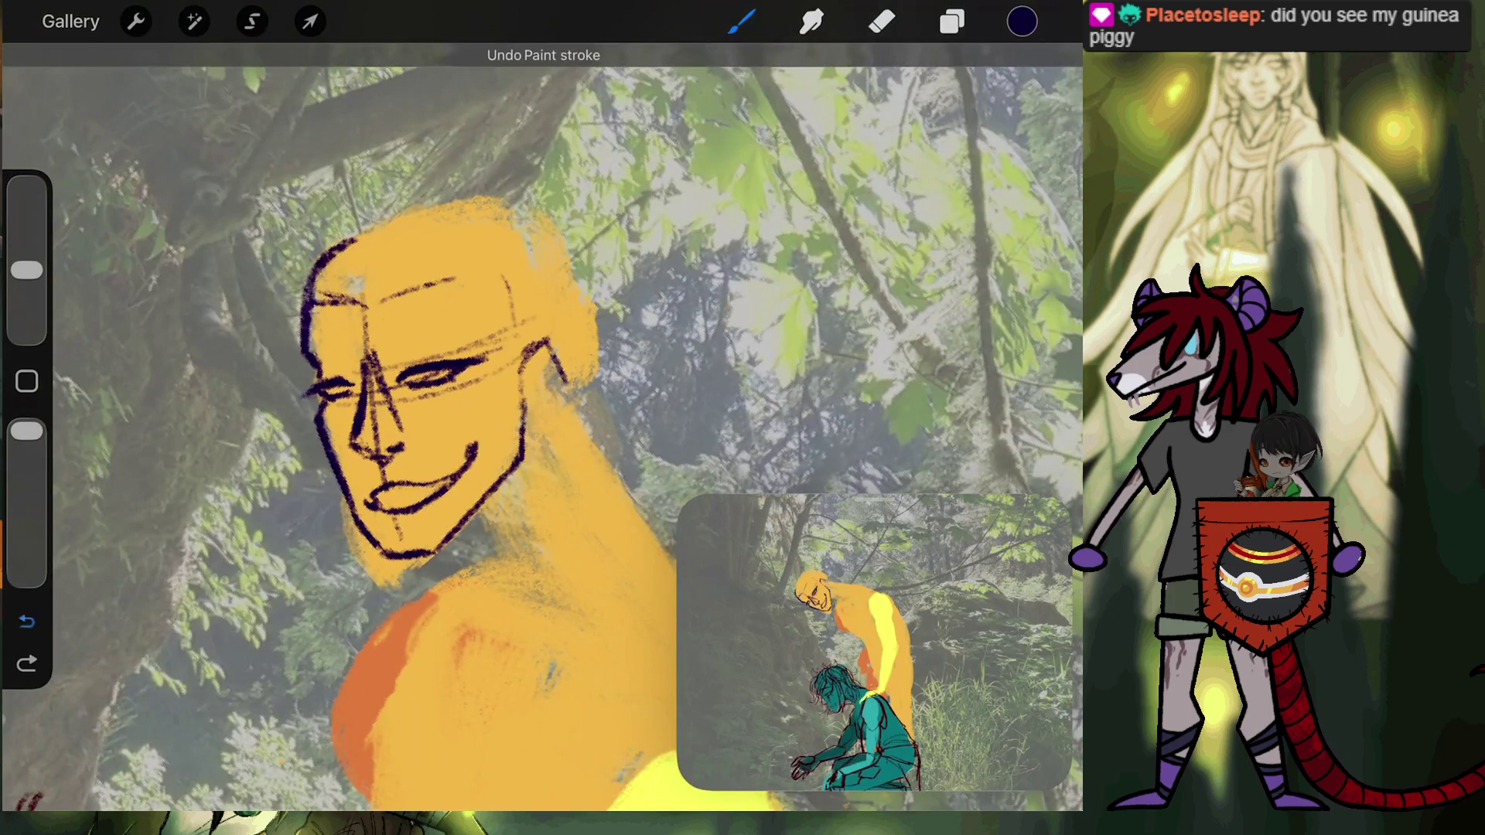
drag(561, 364, 545, 421)
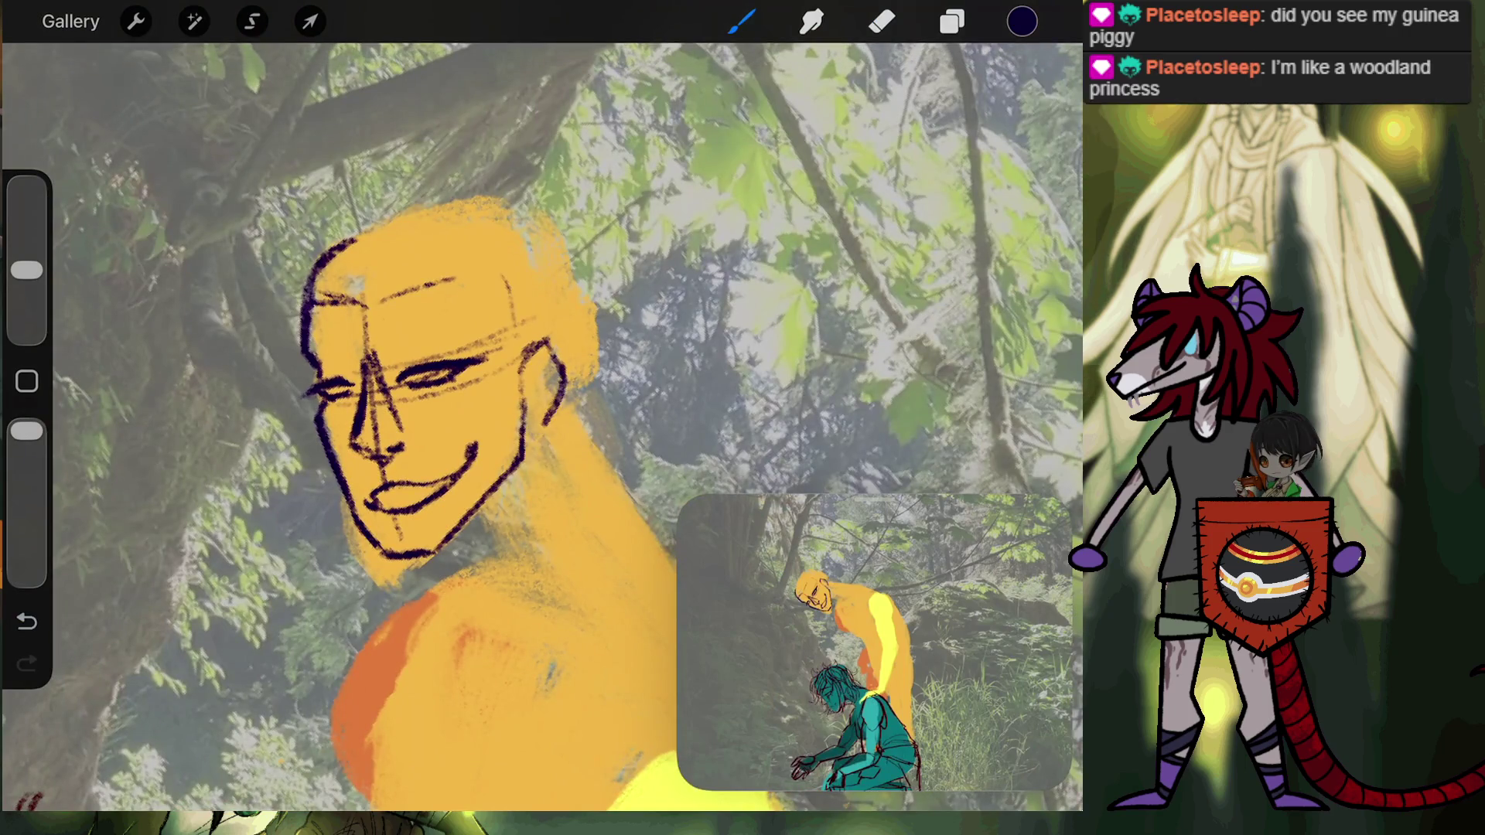
click(309, 21)
drag(433, 180, 314, 224)
drag(433, 364, 436, 367)
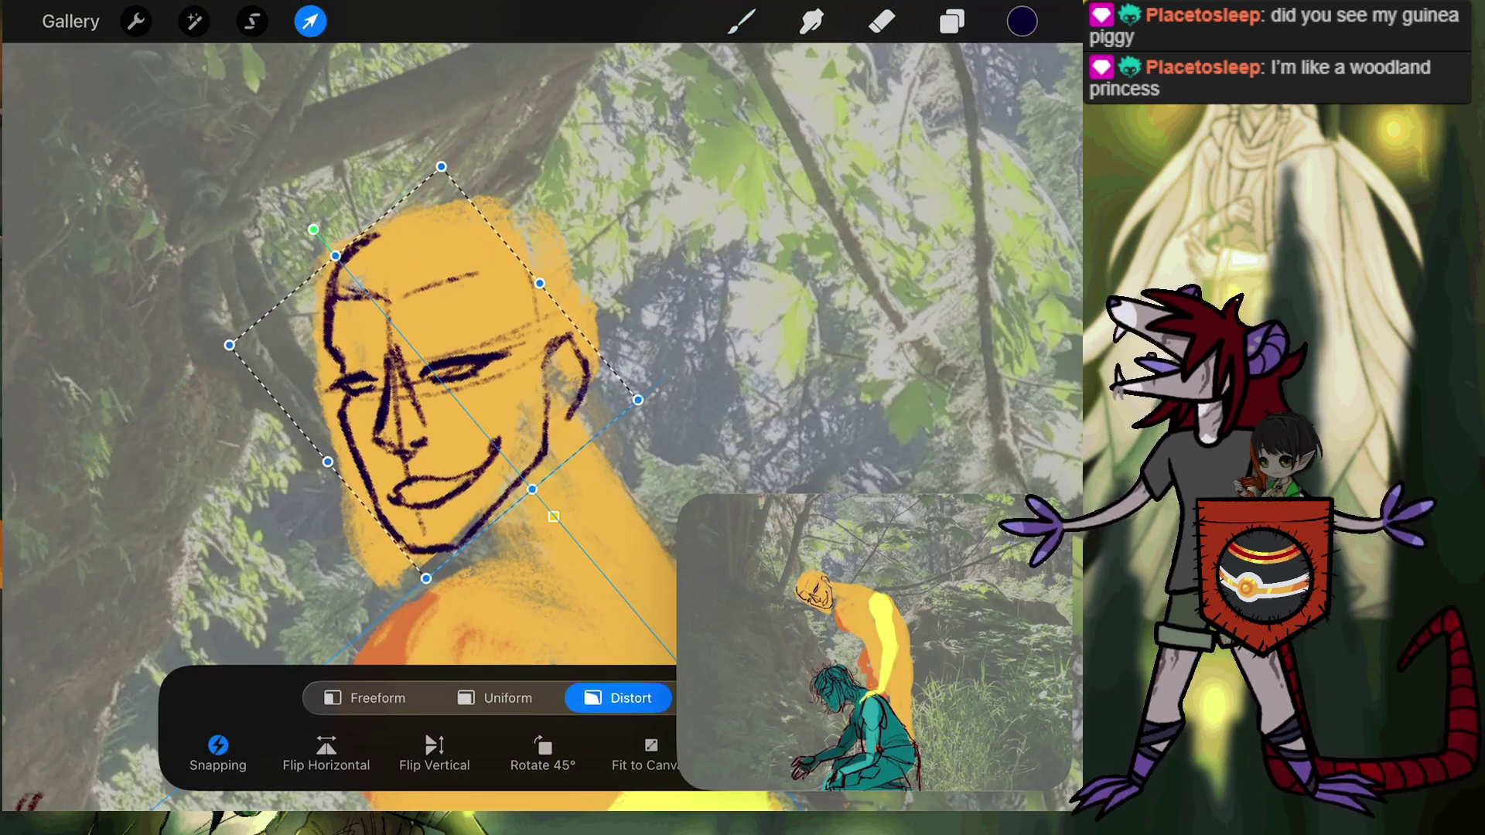
click(741, 21)
Outline the top and right side of the head, the back of the neck, and strokes under the jaw and chin.
mouse_move(383, 224)
mouse_down()
mouse_move(452, 198)
mouse_move(568, 245)
mouse_up()
drag(468, 217, 526, 192)
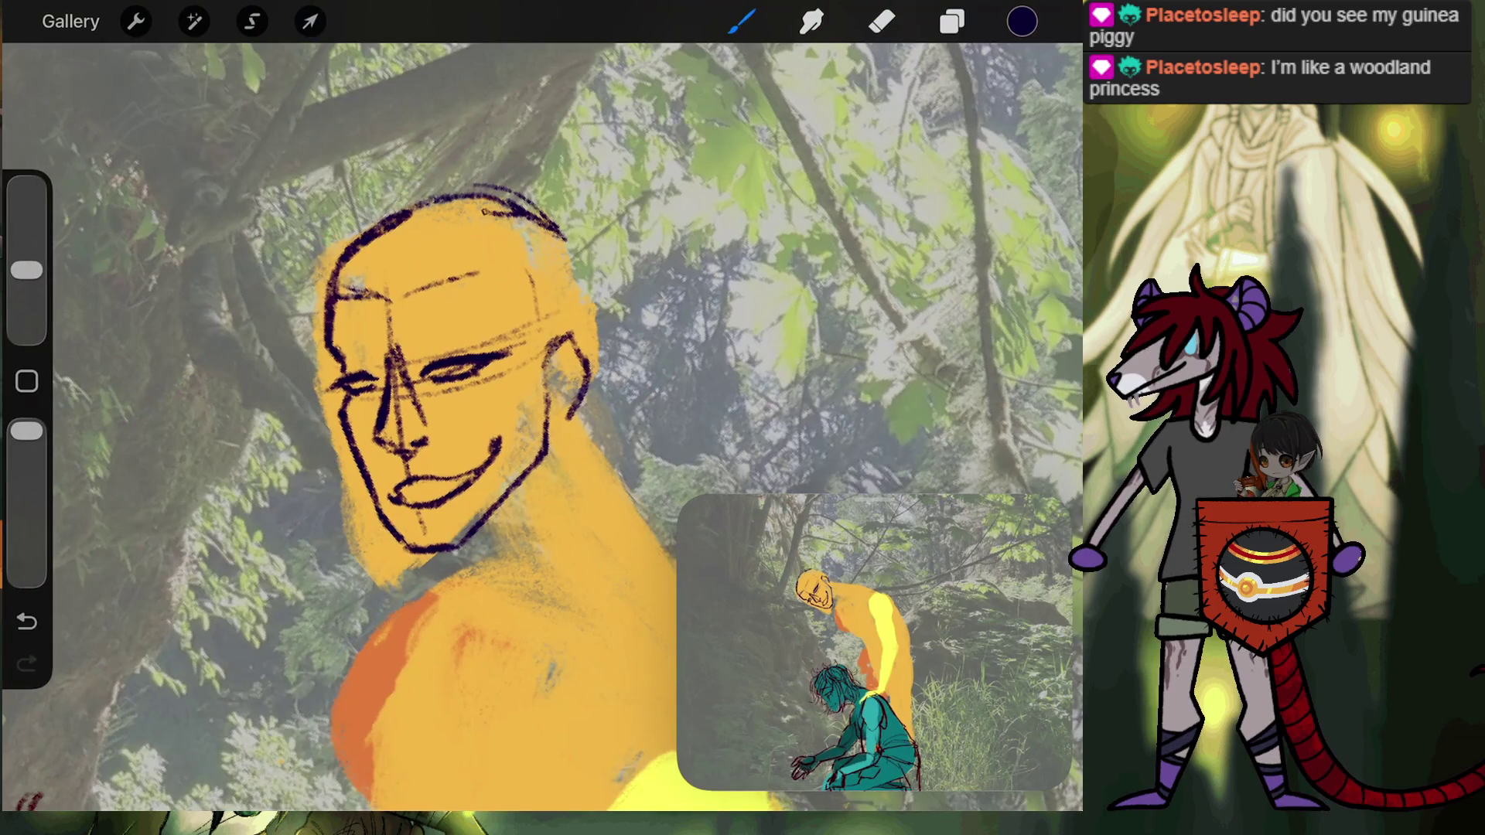
drag(567, 244, 574, 334)
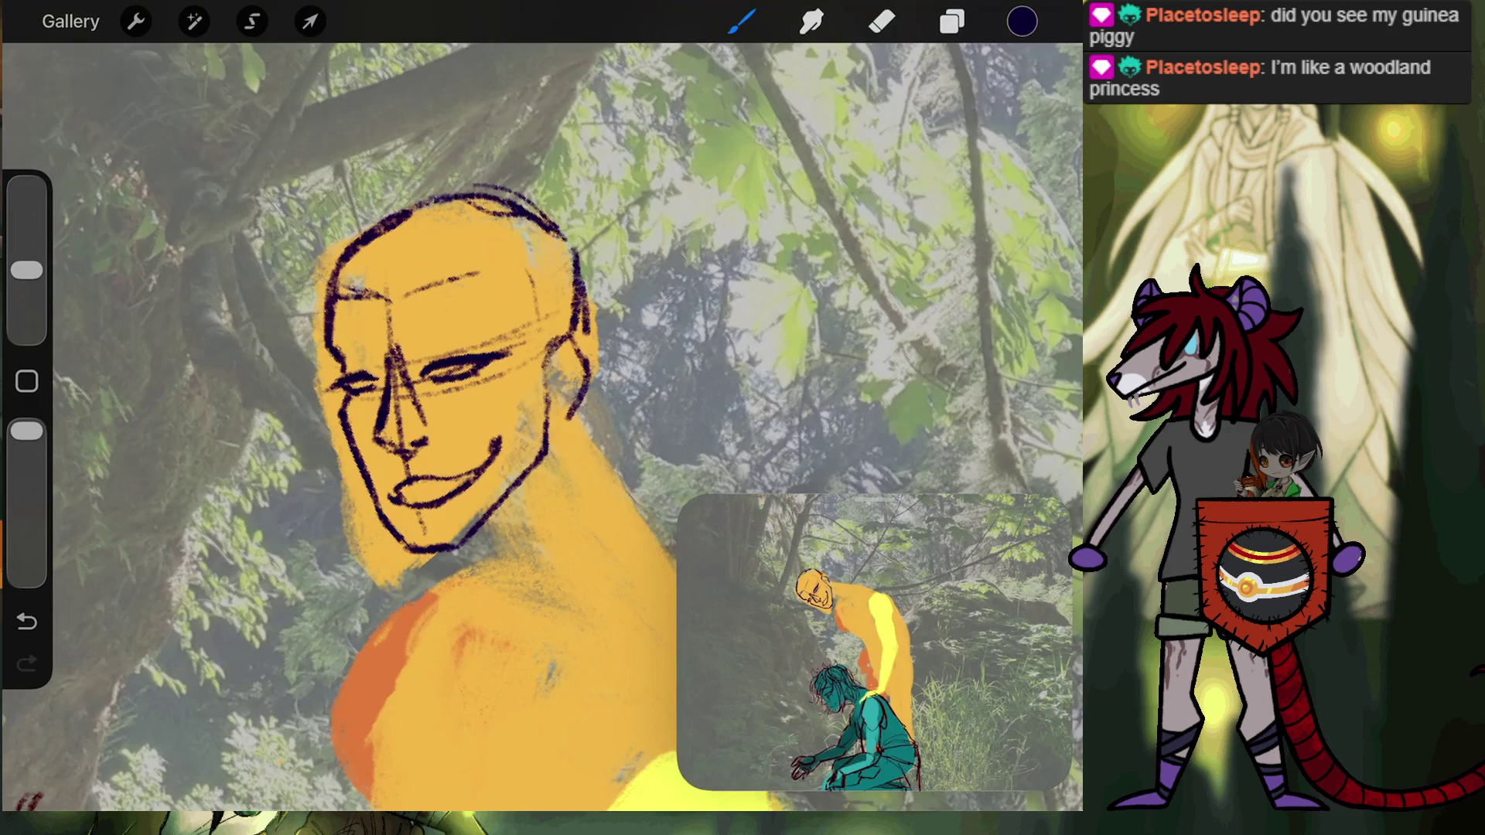
drag(448, 371, 263, 255)
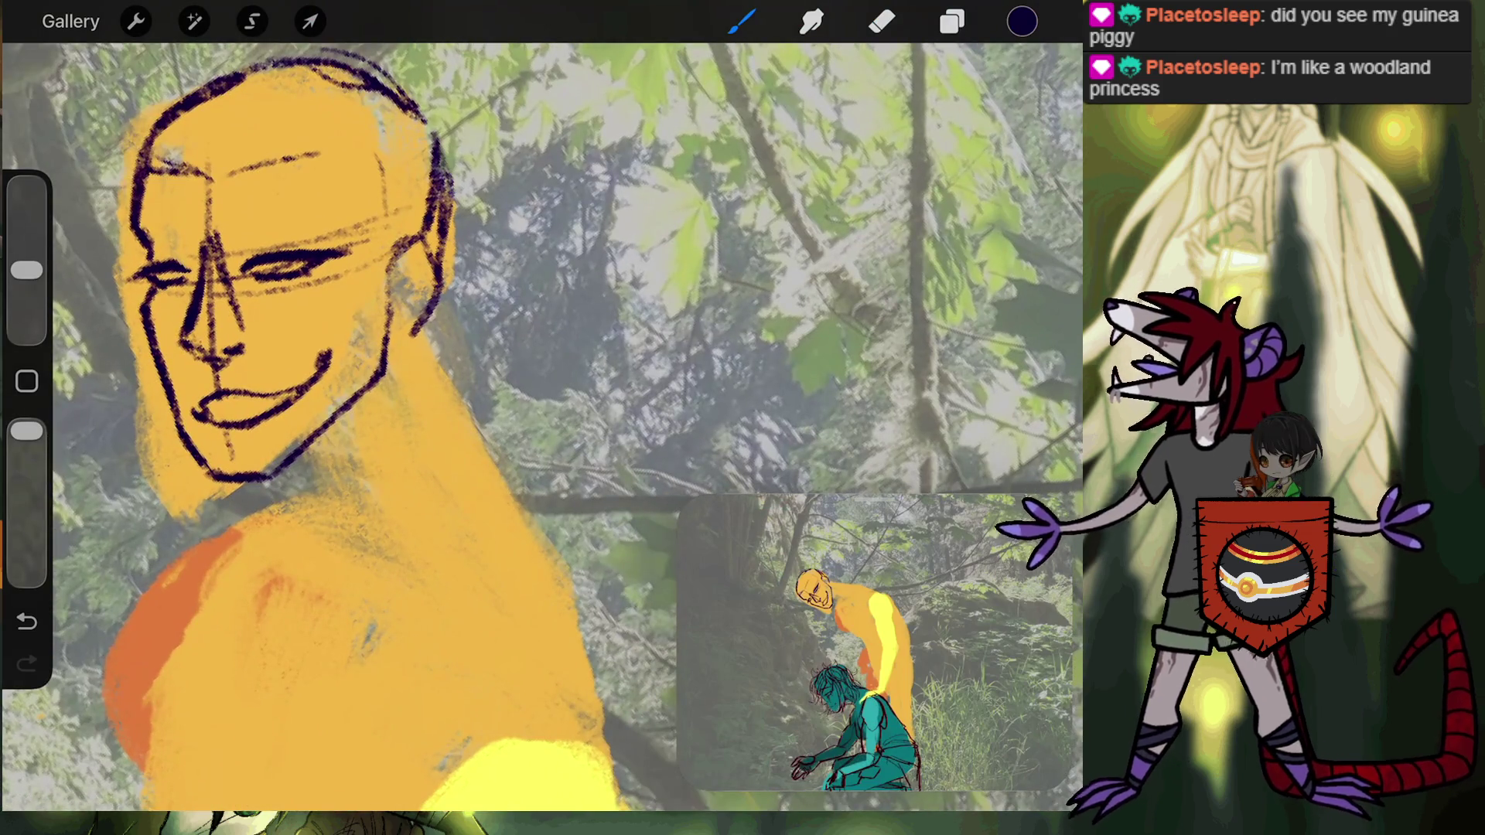
drag(424, 306, 481, 435)
drag(304, 452, 334, 492)
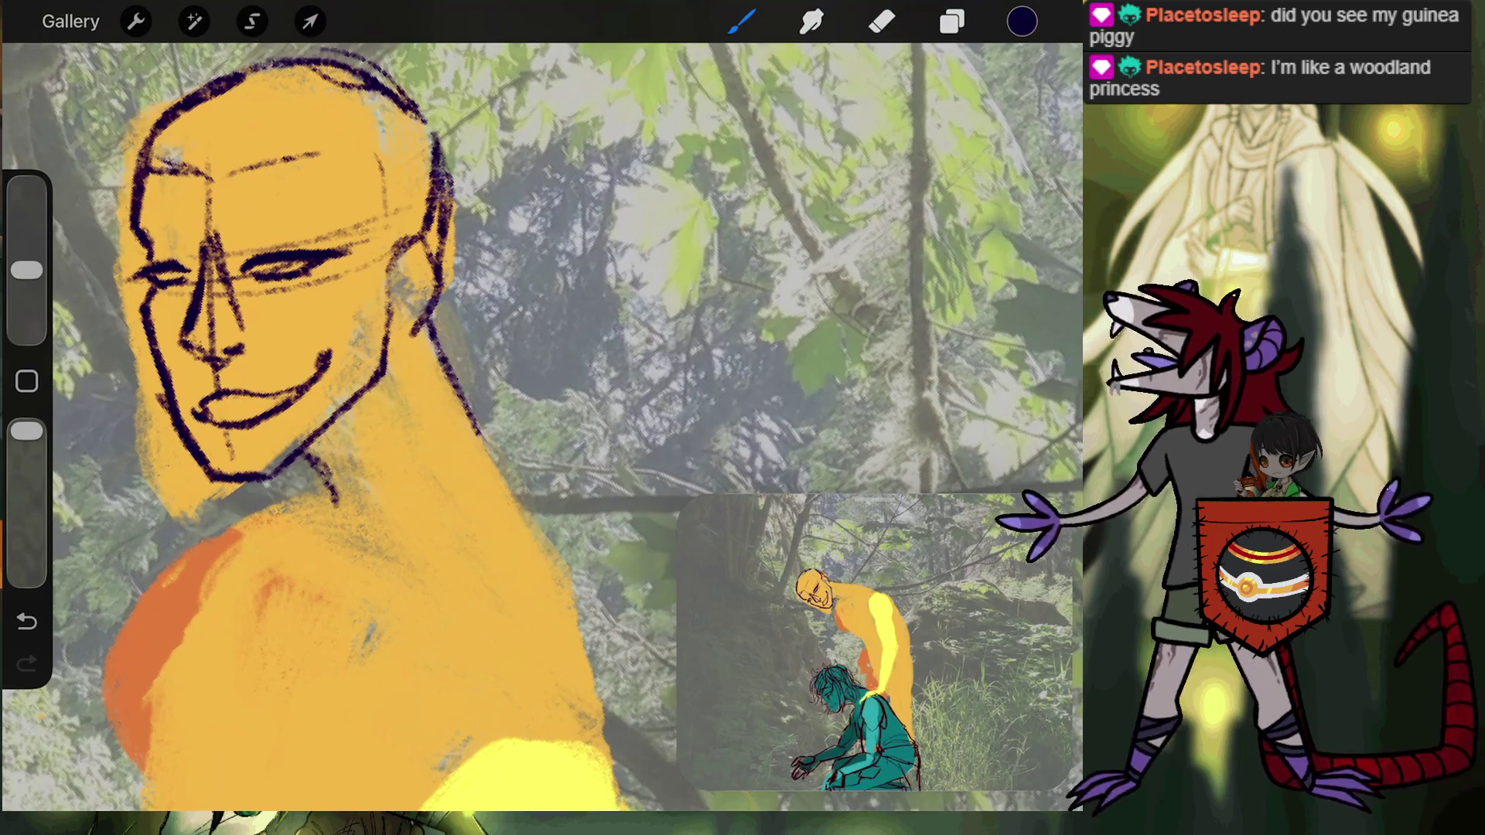
click(882, 22)
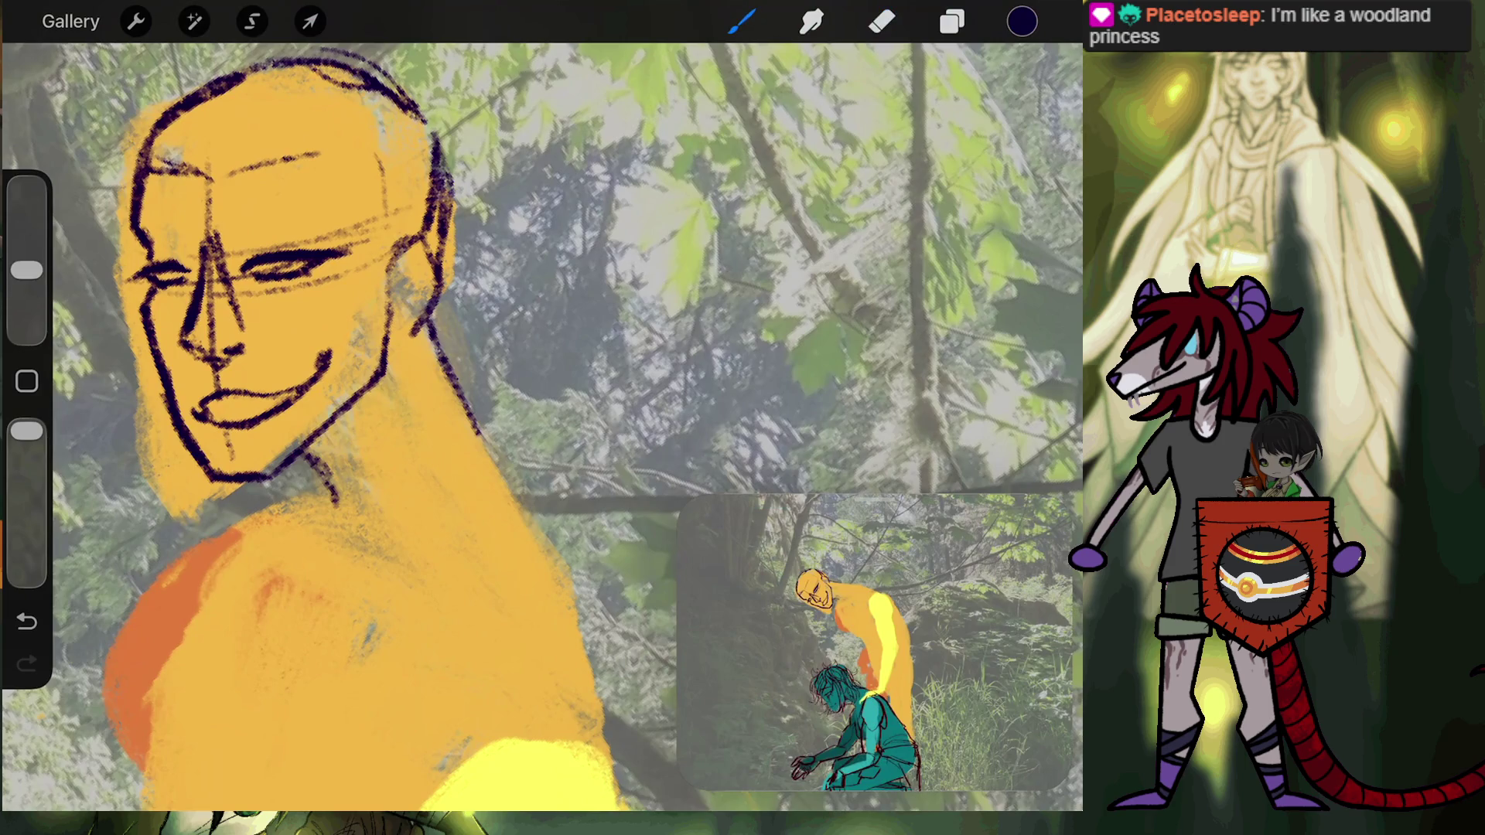
mouse_move(208, 438)
mouse_down()
mouse_move(266, 443)
mouse_move(290, 396)
mouse_up()
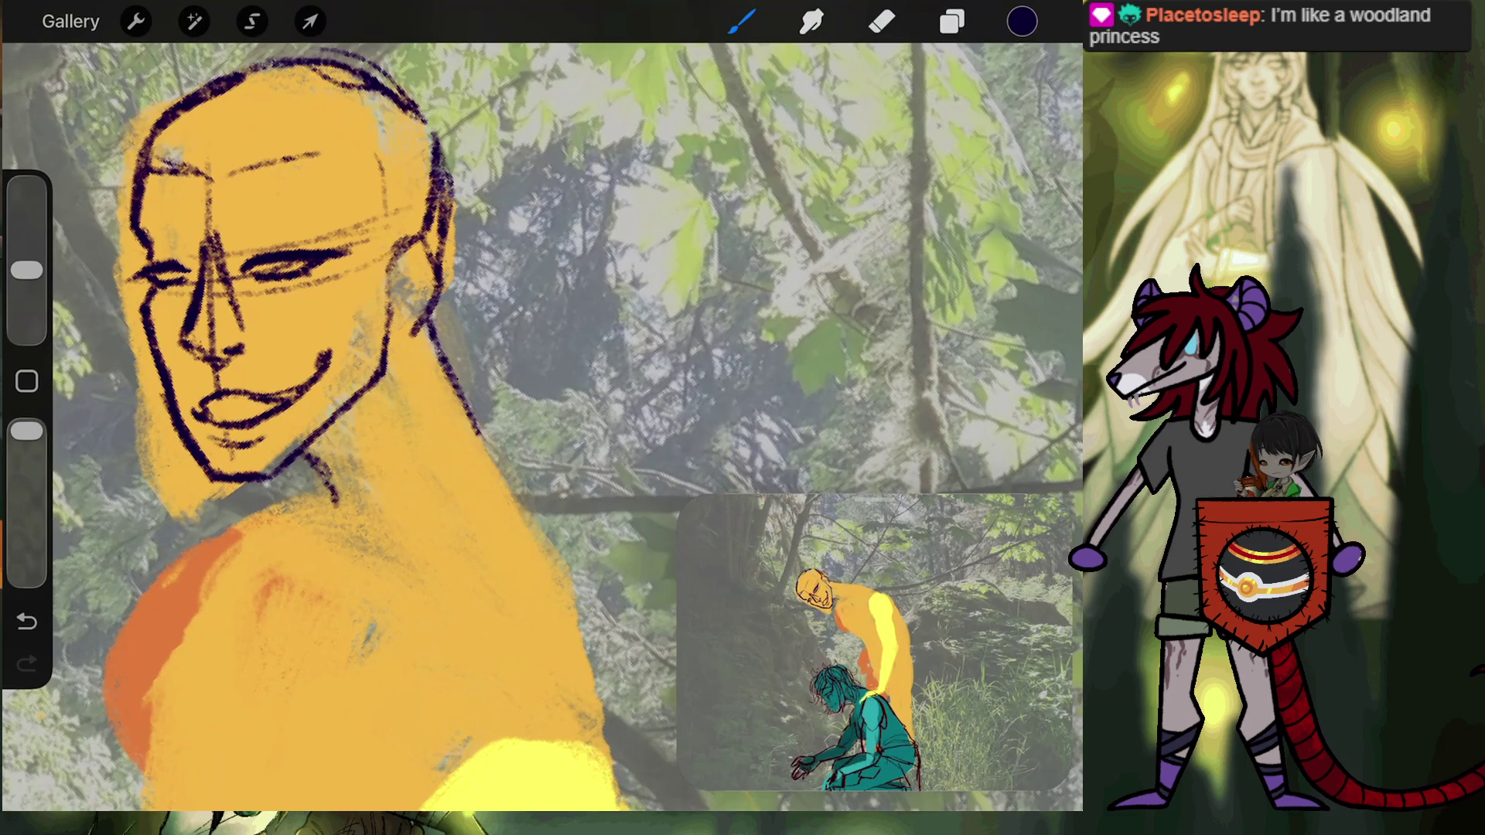
click(882, 22)
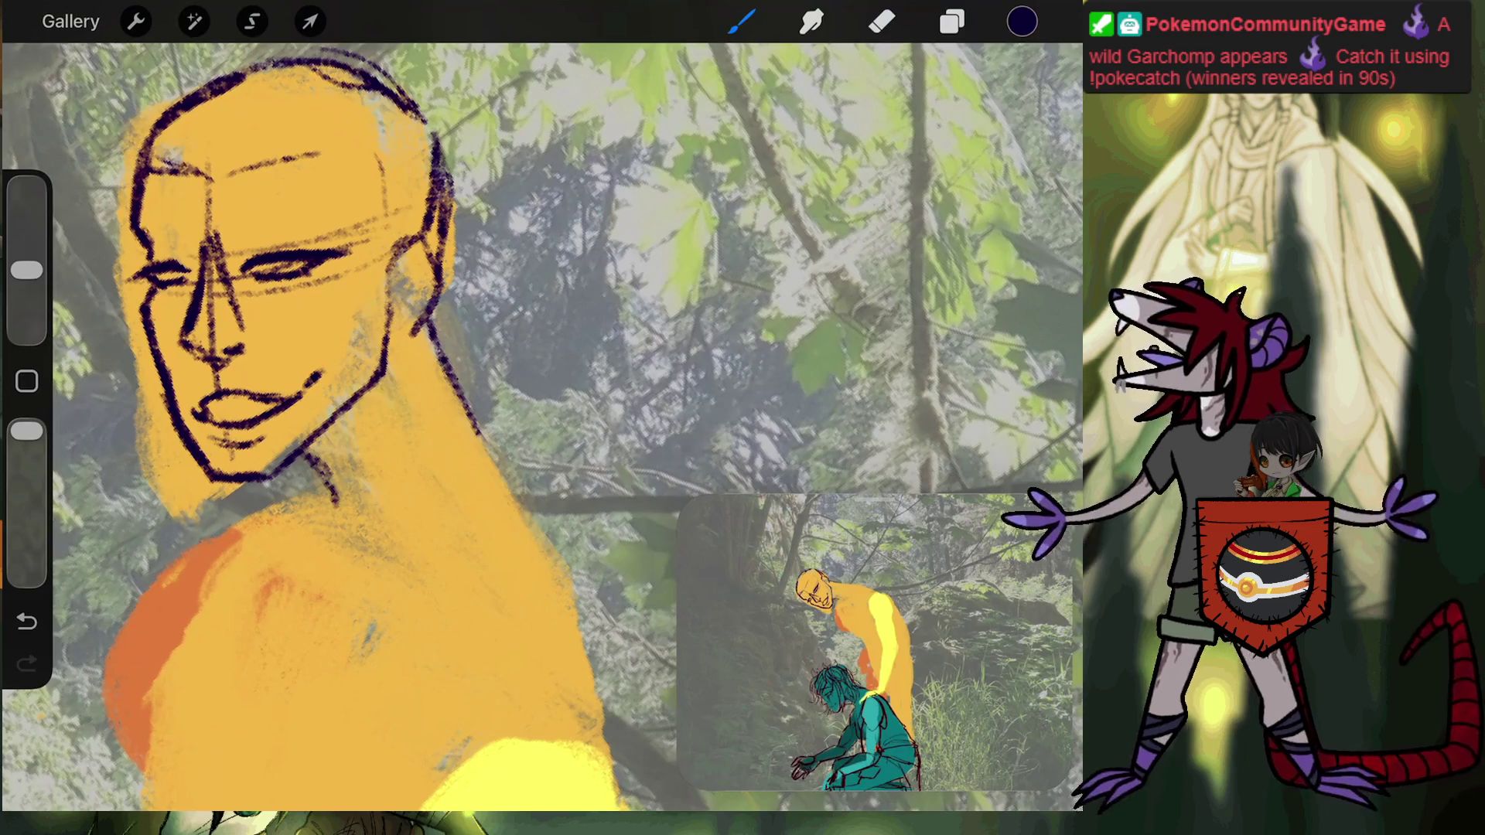
Zoom into the face and erase the stray tip of the eye stroke.
scroll(542, 426, up, 5)
scroll(541, 425, up, 5)
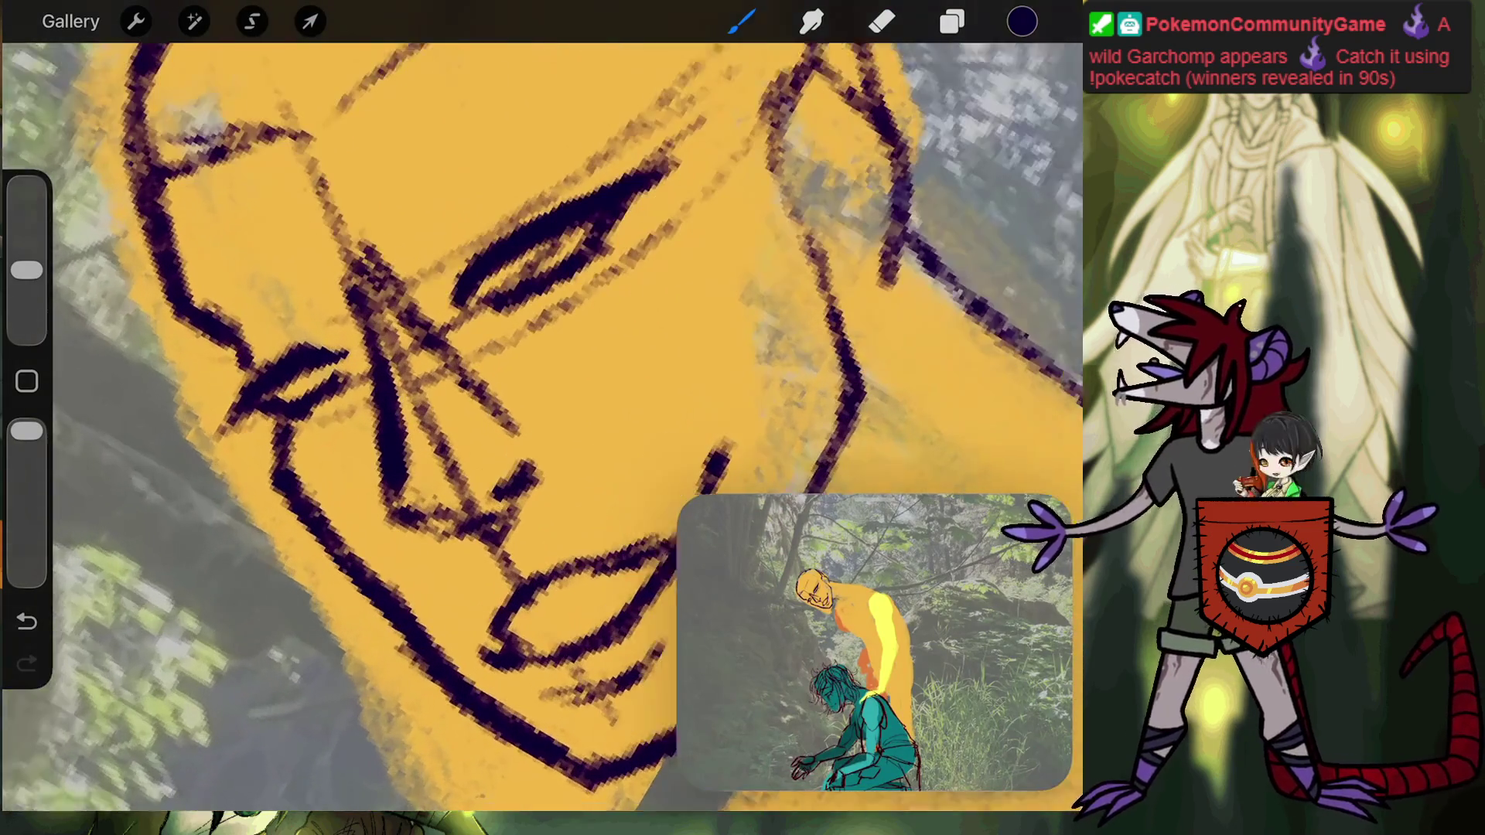
scroll(541, 425, up, 2)
key(e)
drag(216, 434, 253, 417)
key(b)
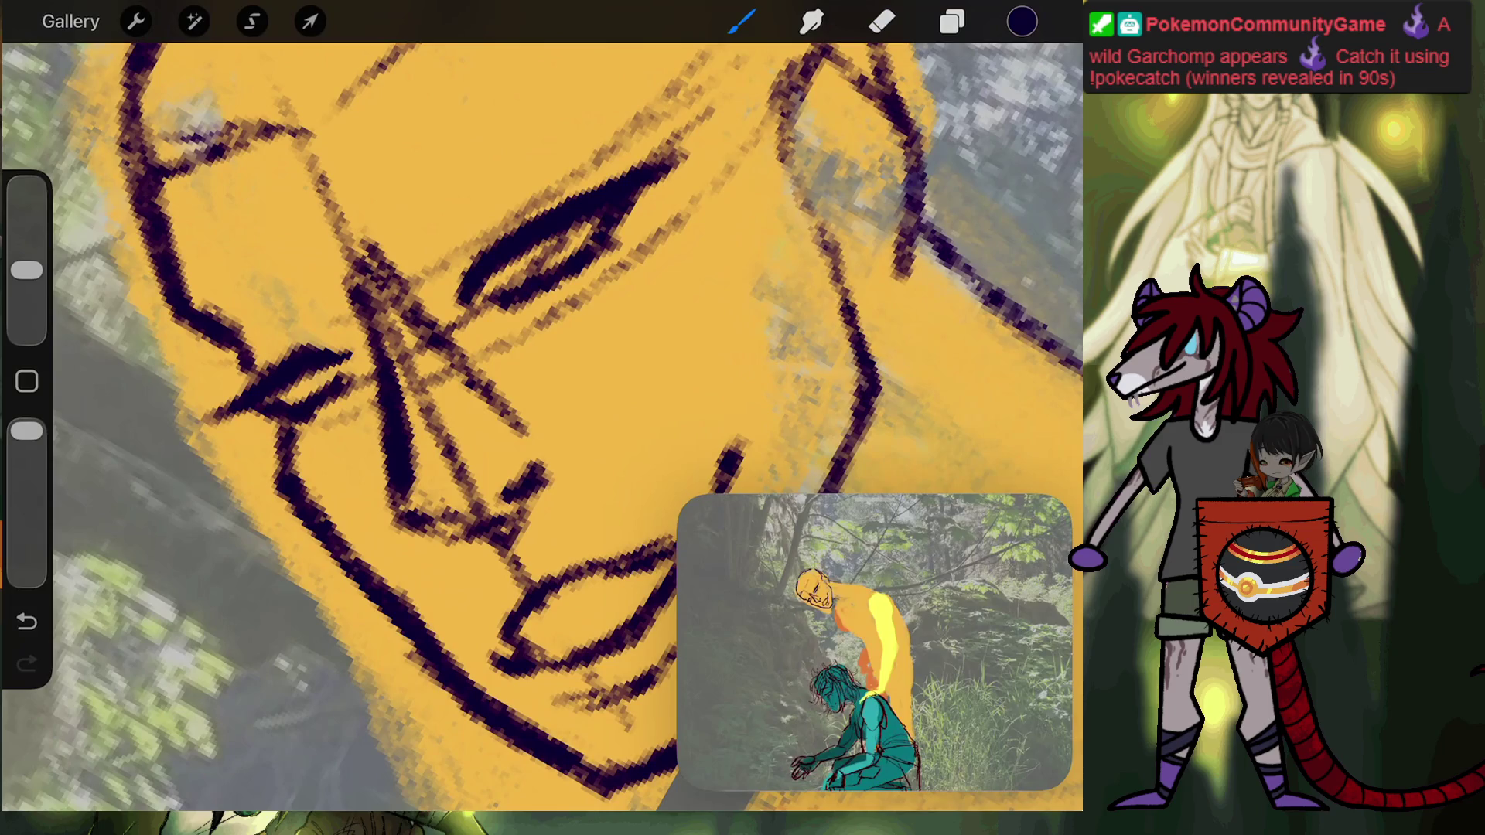
scroll(541, 426, down, 5)
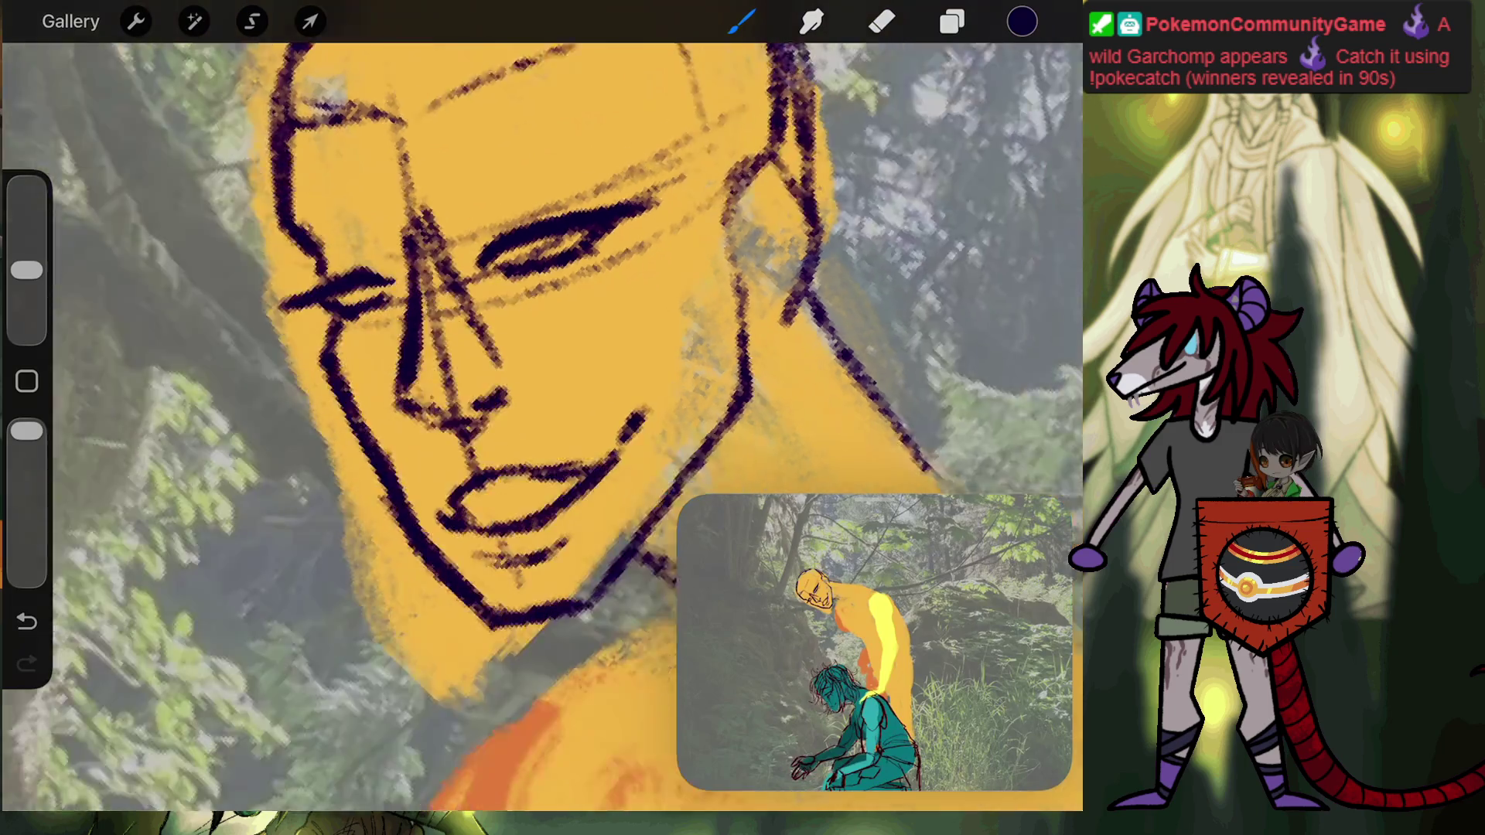
scroll(541, 425, up, 5)
key(e)
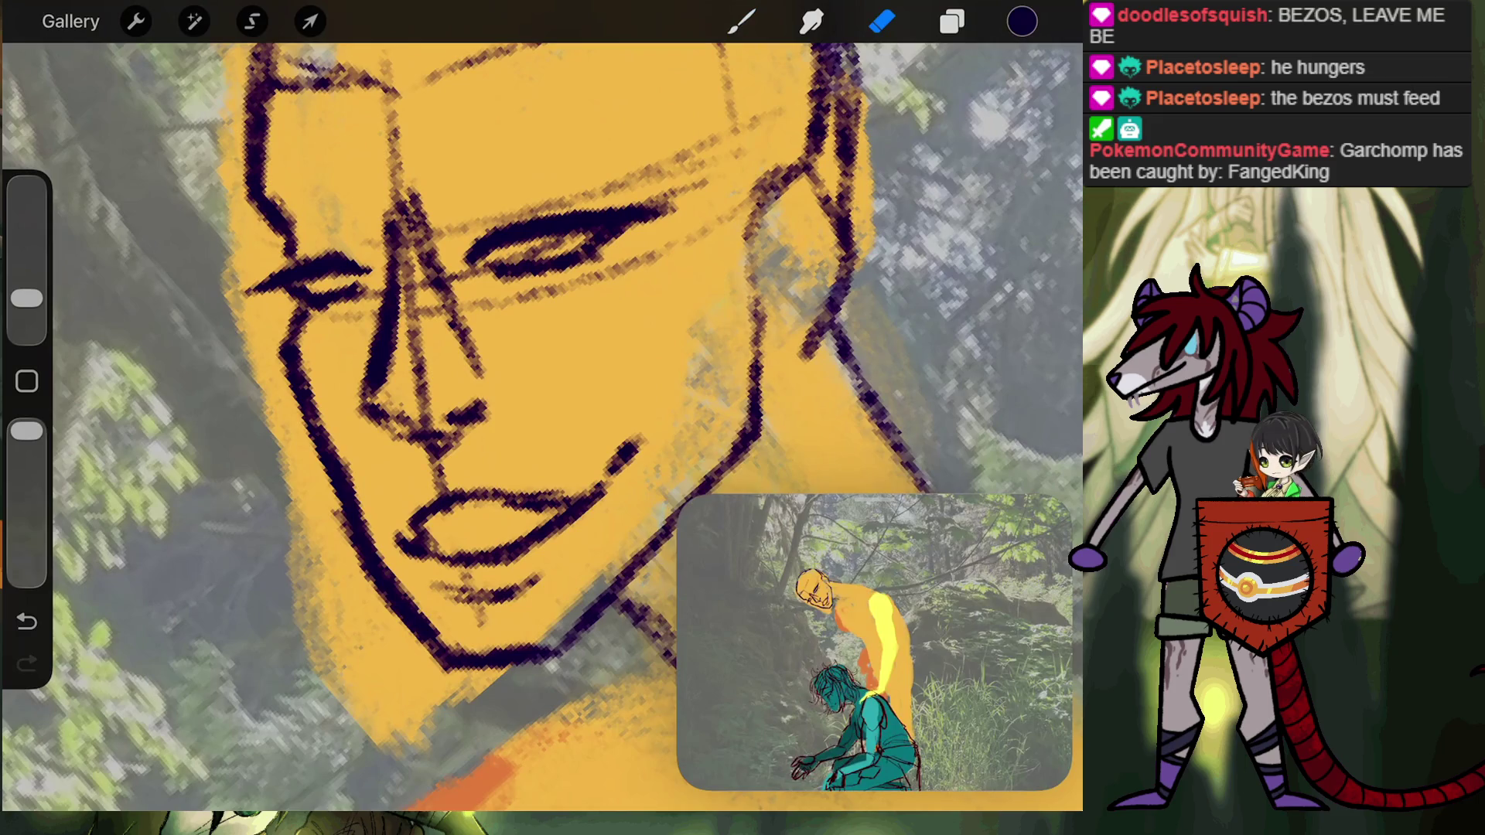
scroll(542, 425, down, 3)
scroll(541, 425, down, 3)
scroll(542, 426, down, 3)
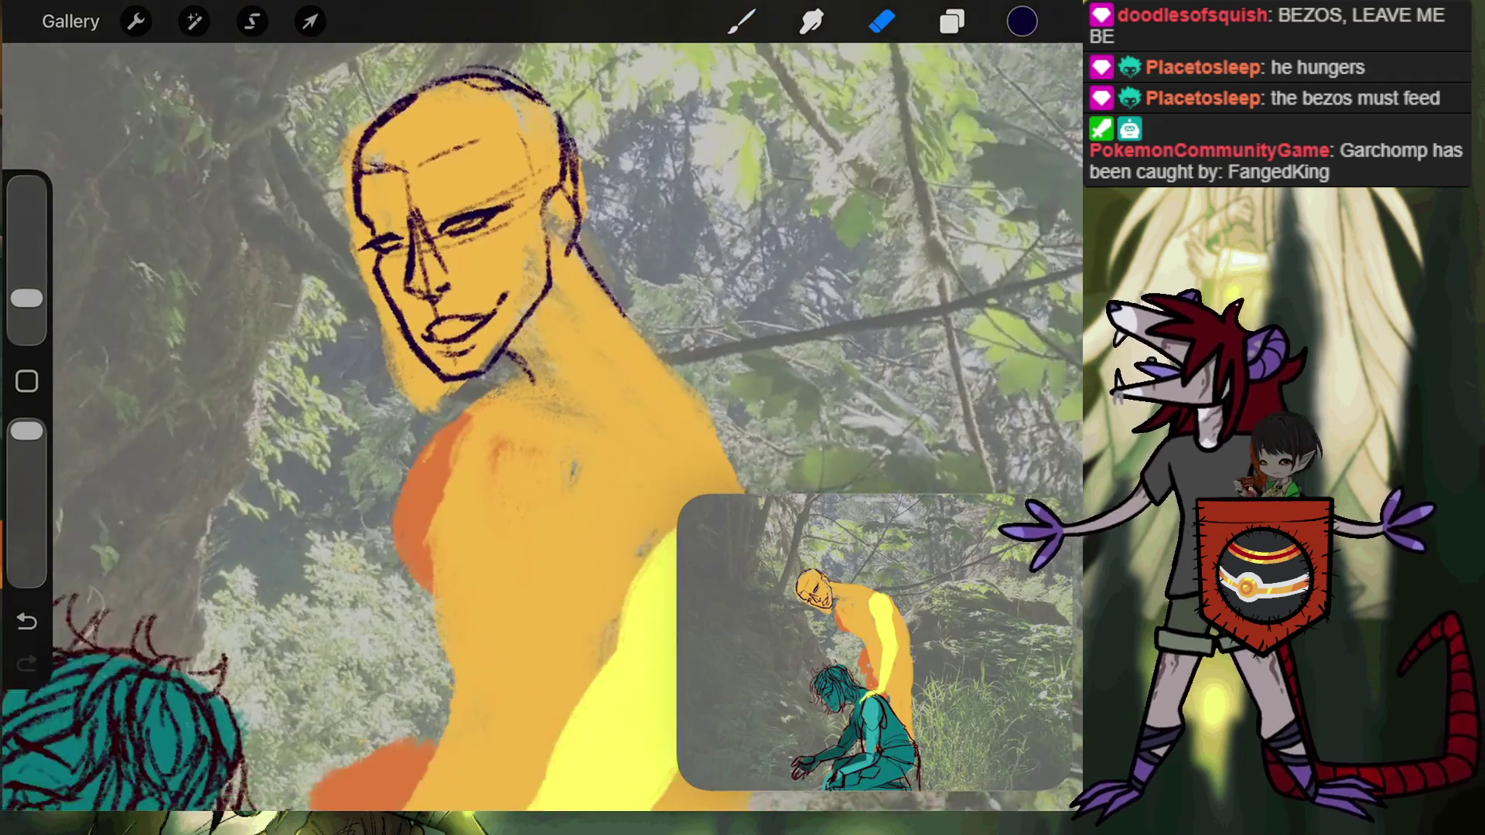
scroll(541, 425, up, 3)
scroll(541, 425, up, 2)
scroll(465, 348, up, 2)
scroll(464, 348, up, 2)
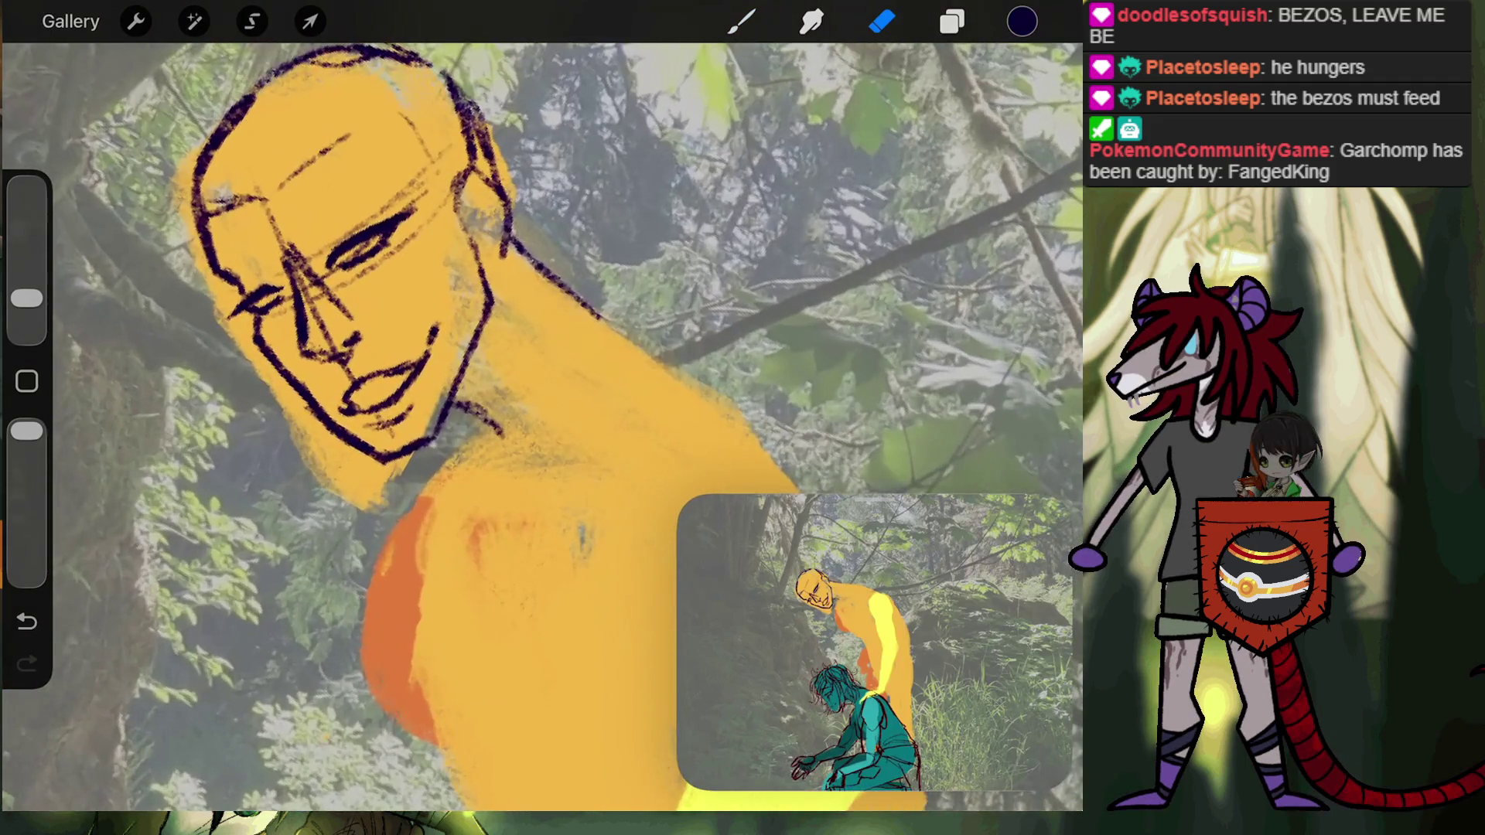
scroll(464, 348, up, 2)
scroll(464, 348, up, 2)
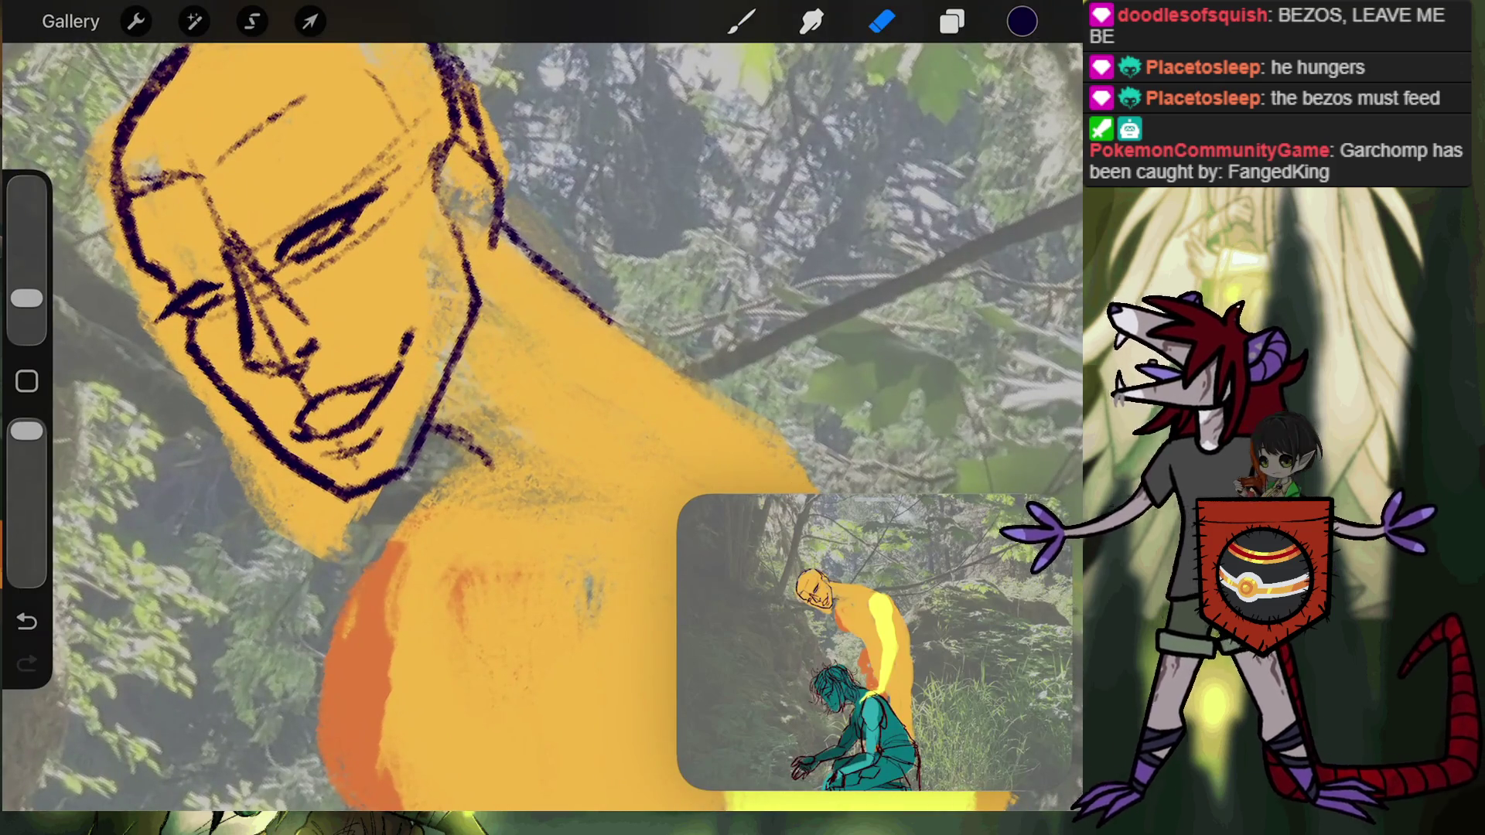
scroll(542, 425, up, 2)
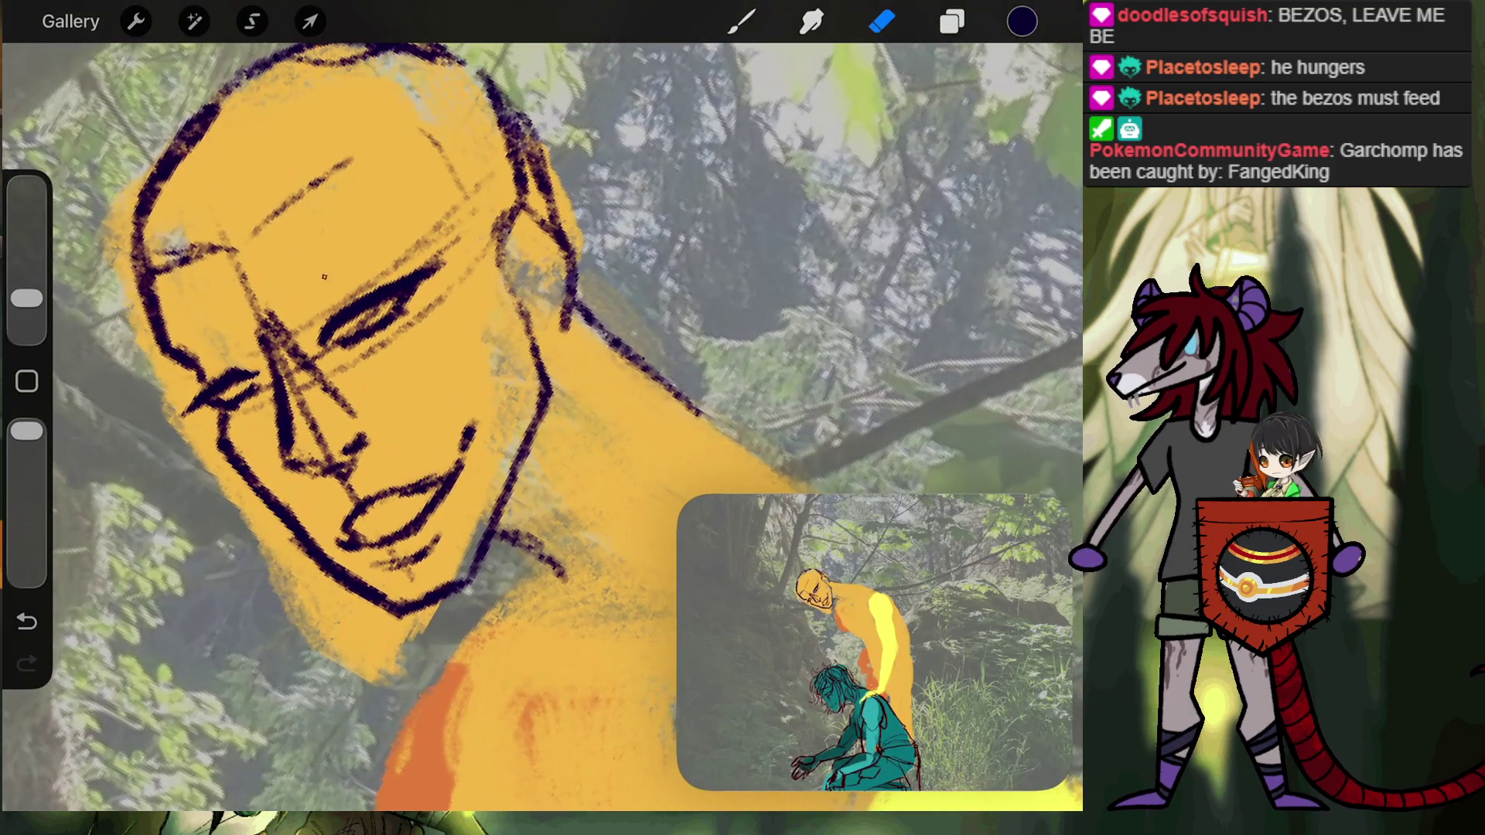
click(741, 21)
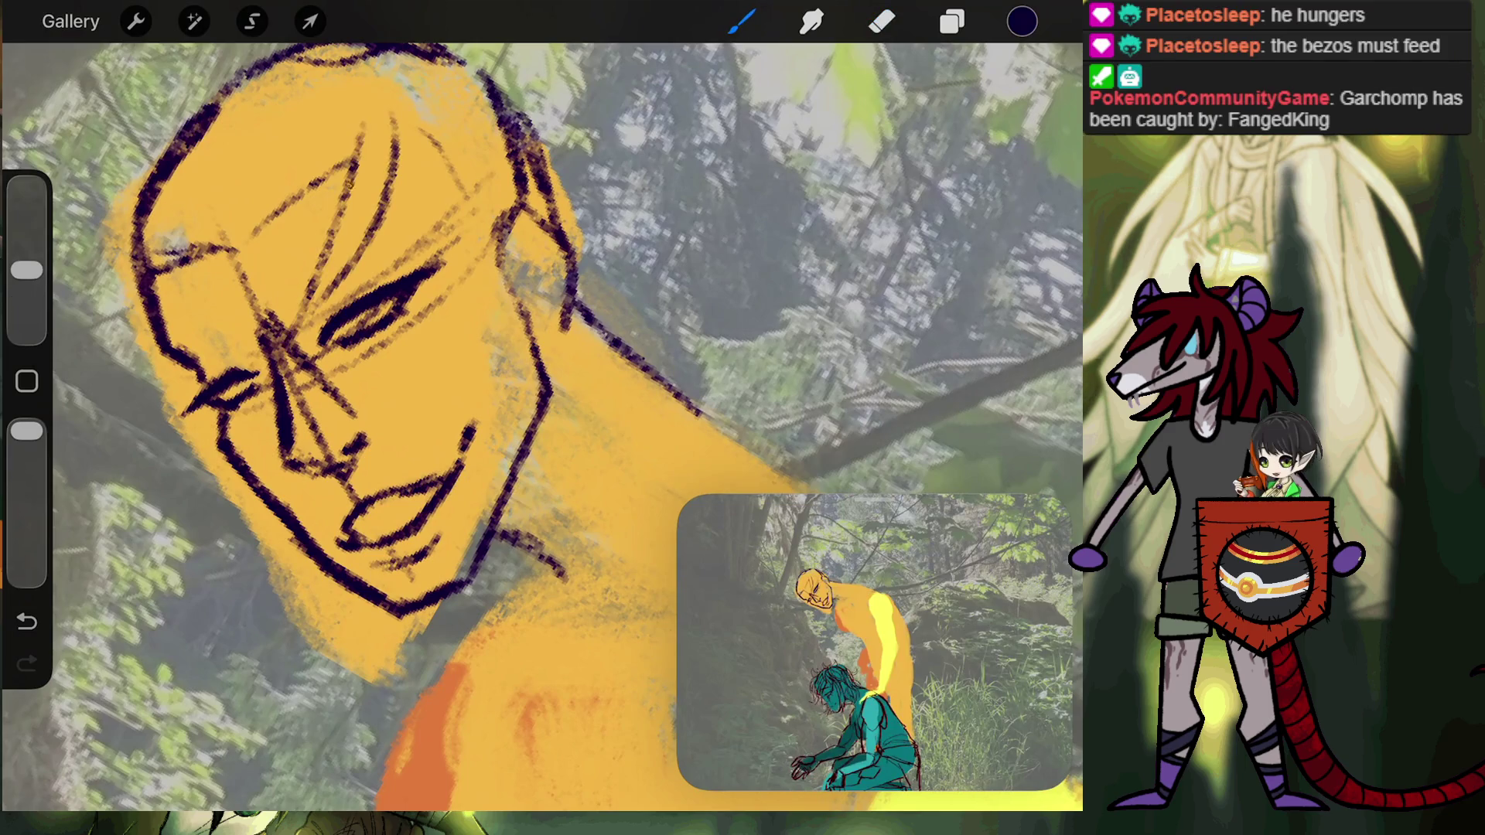
Sketch hair strands down across the forehead and along the right side of the face.
drag(359, 185, 247, 387)
drag(415, 113, 357, 295)
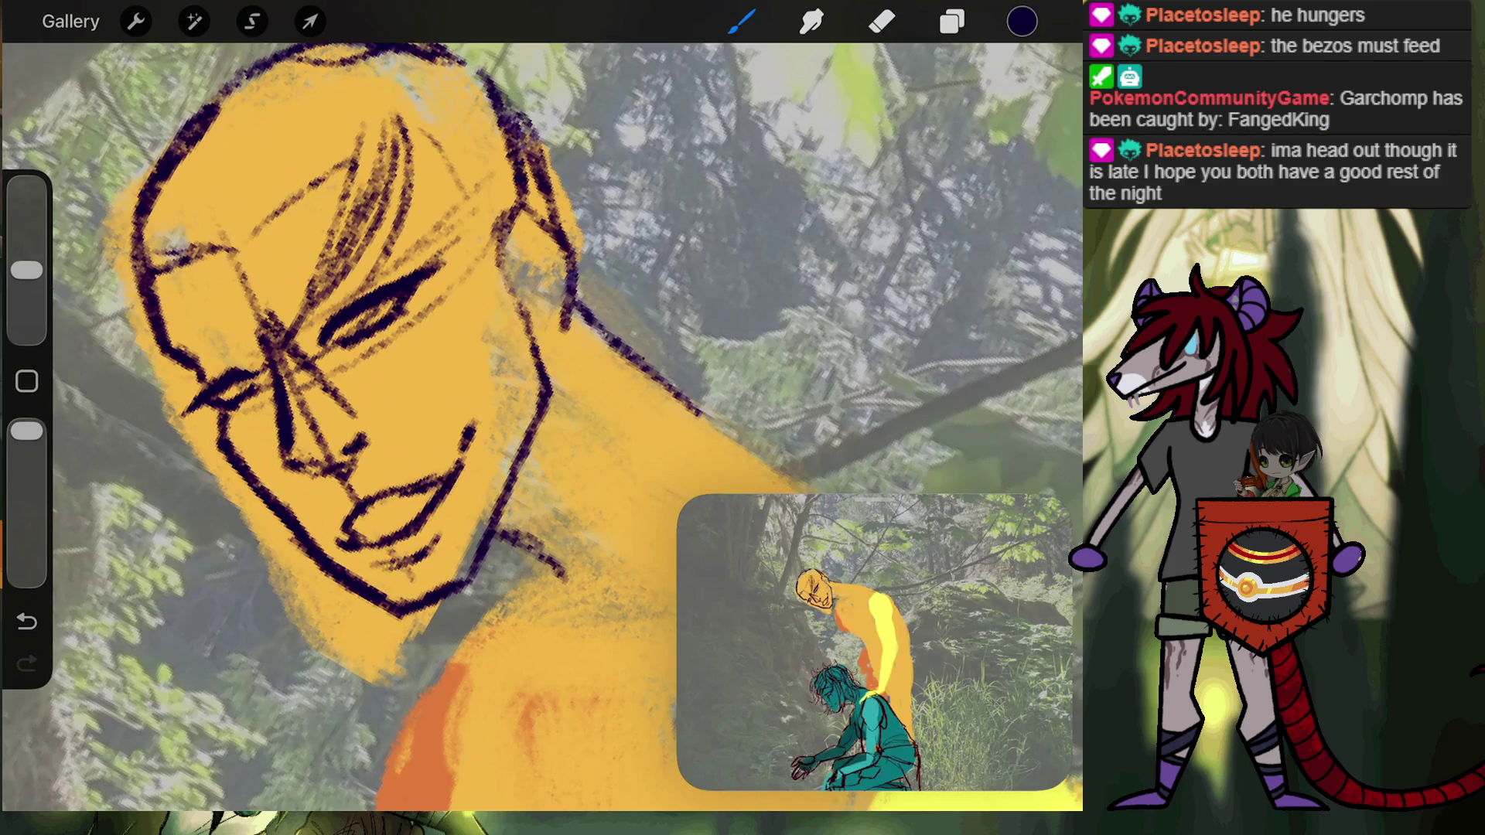
drag(427, 164, 392, 247)
drag(398, 234, 357, 295)
drag(421, 133, 391, 228)
drag(421, 143, 462, 377)
drag(465, 236, 456, 357)
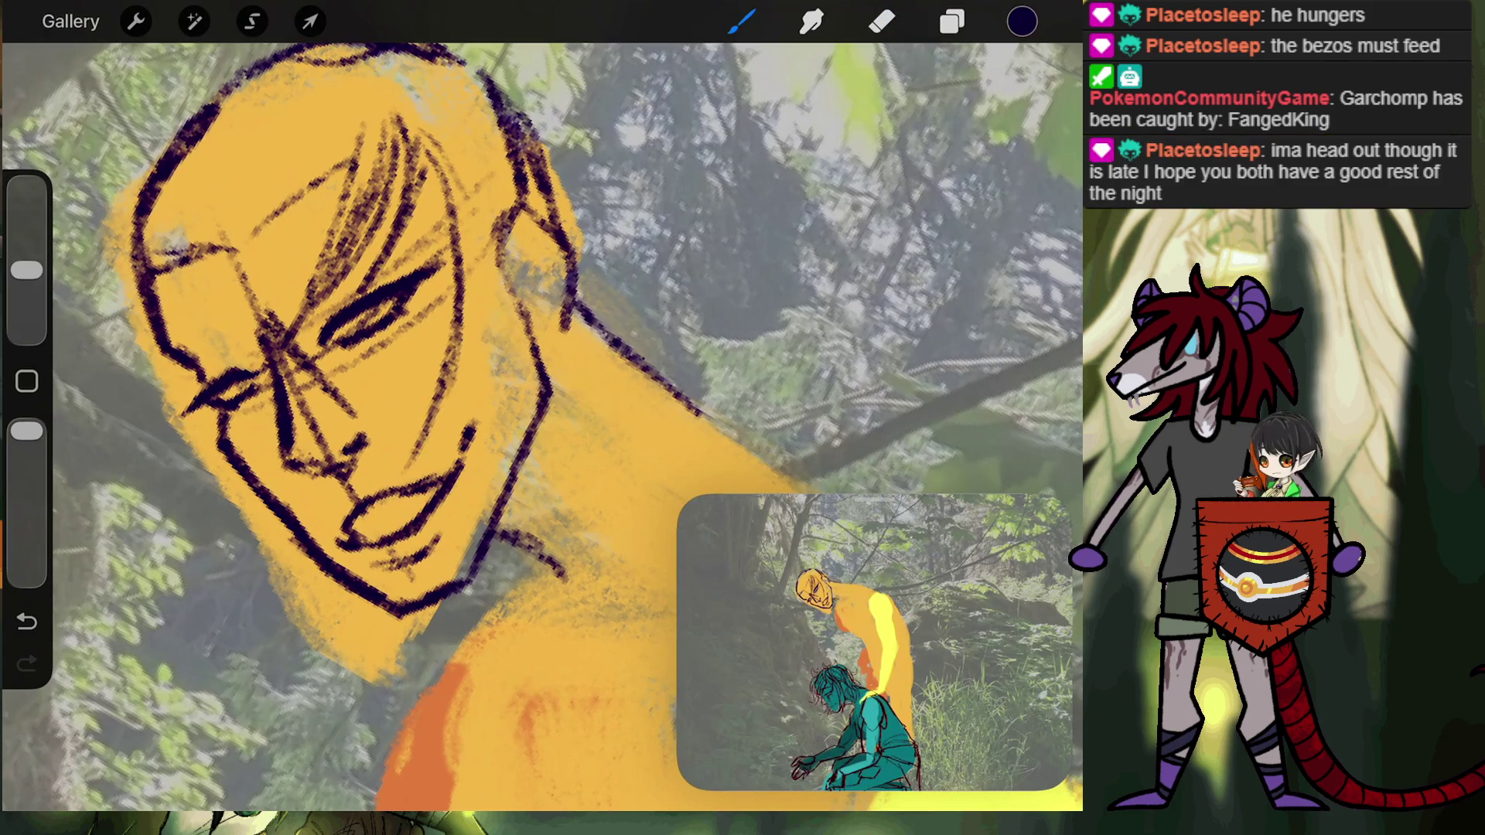
mouse_move(486, 197)
mouse_down()
mouse_move(450, 387)
mouse_move(474, 424)
mouse_move(492, 370)
mouse_up()
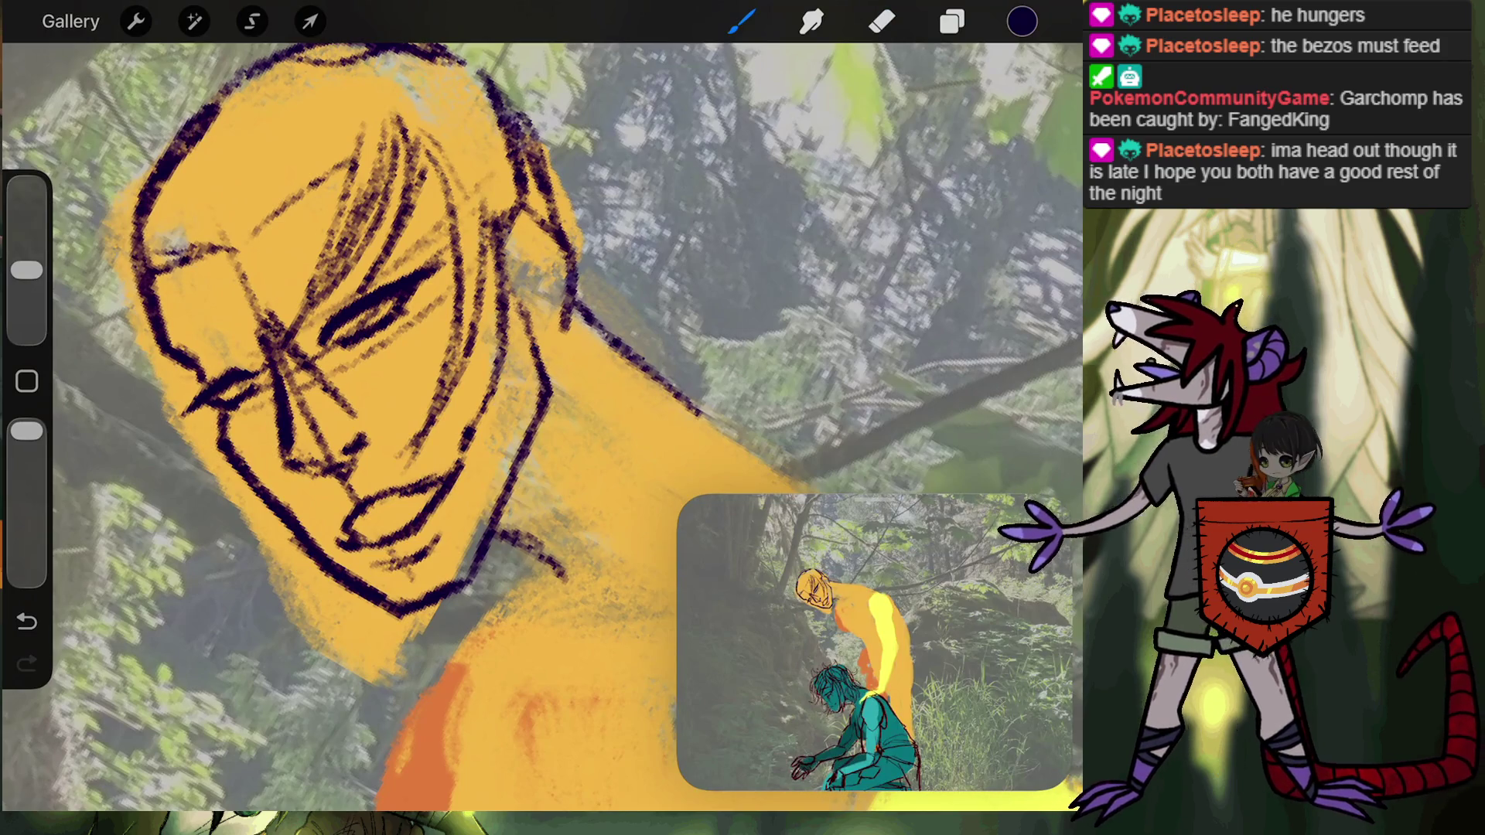
Hatch loose hair strands over the forehead and left cheek.
drag(187, 271, 216, 269)
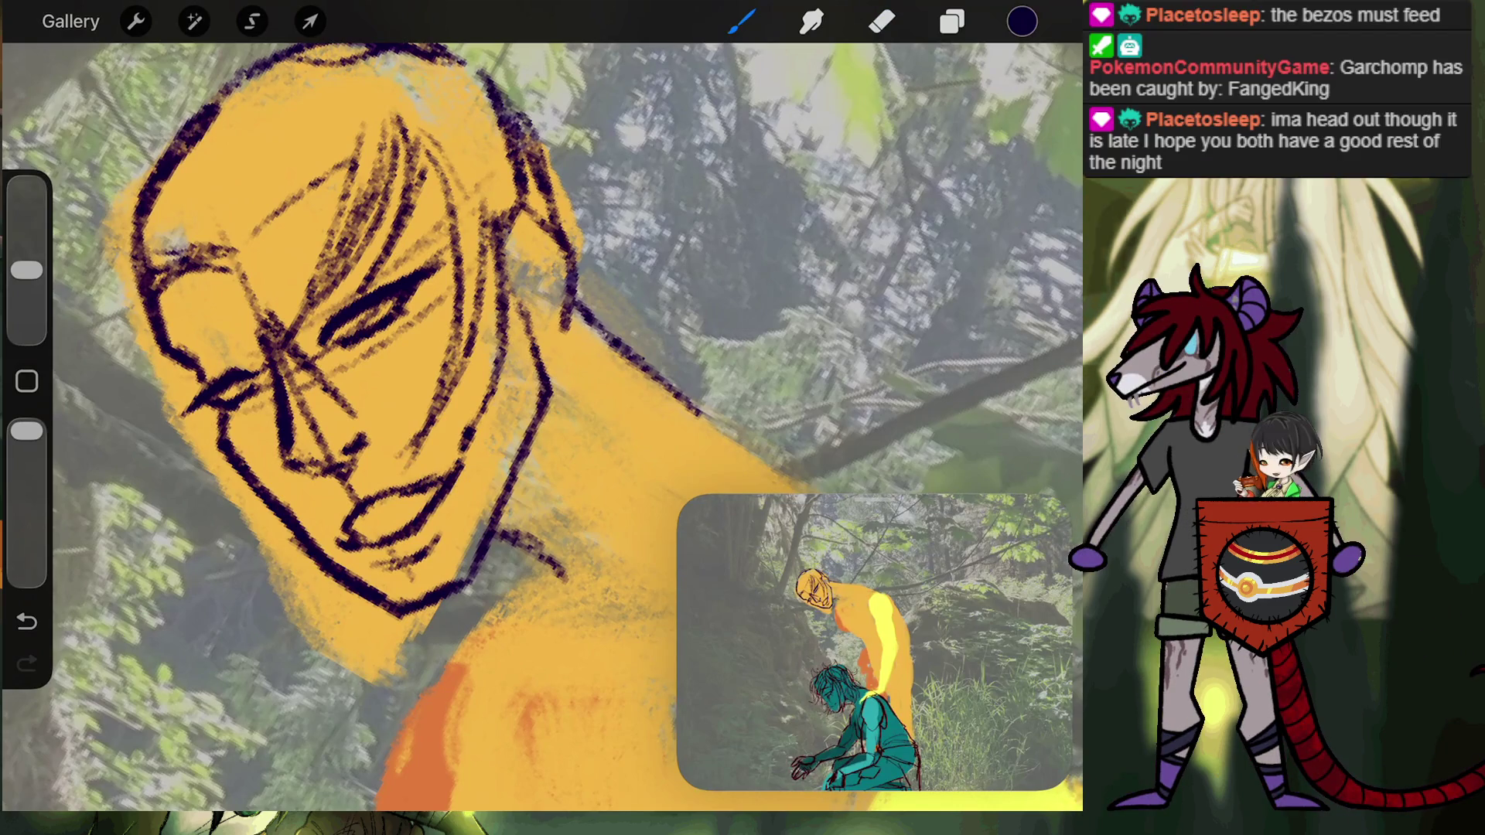
drag(347, 85, 158, 405)
drag(283, 215, 159, 445)
drag(348, 166, 240, 259)
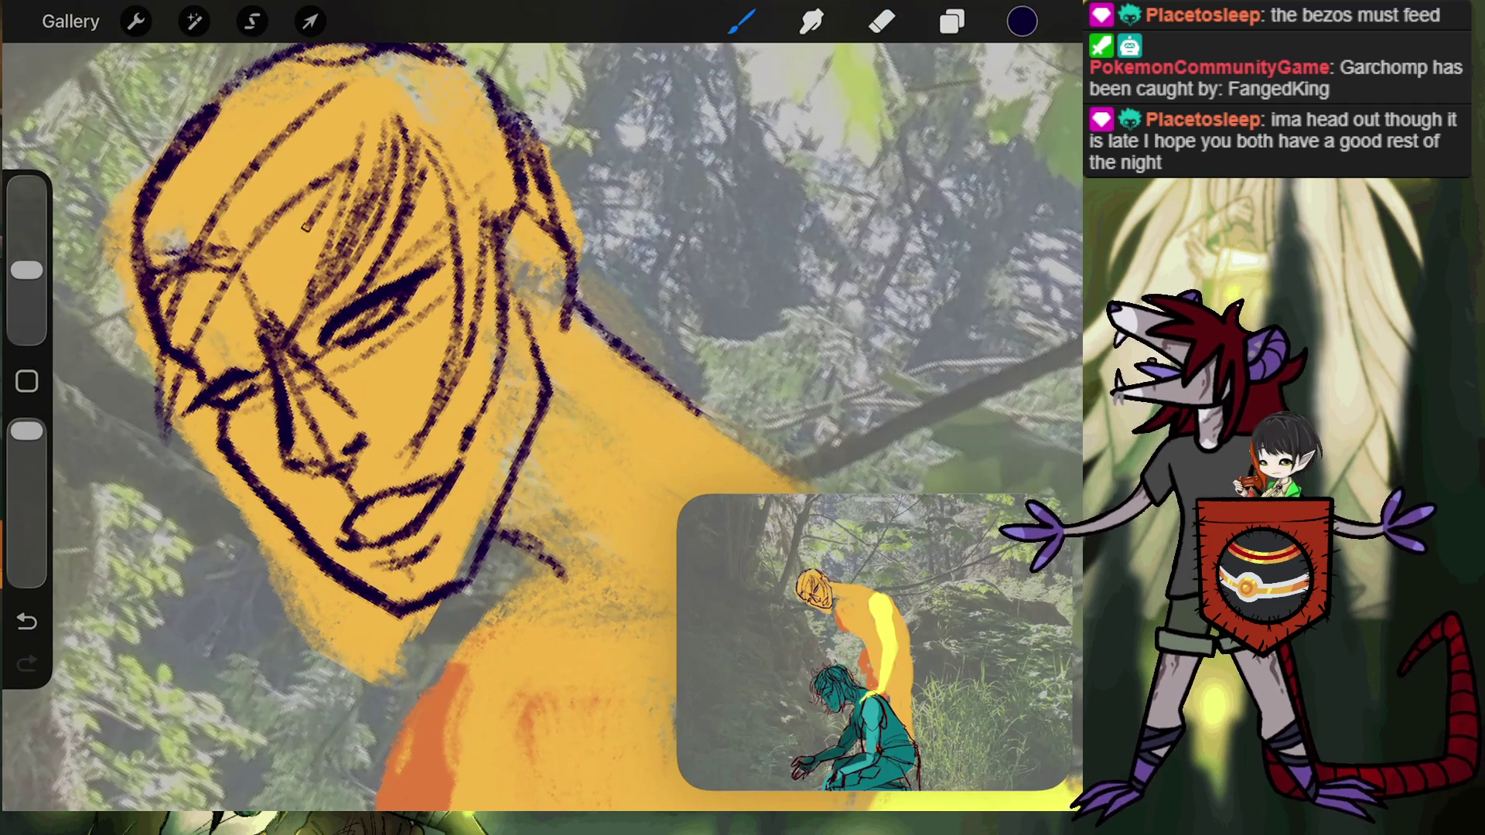
drag(316, 219, 193, 362)
drag(322, 187, 190, 356)
drag(286, 215, 178, 418)
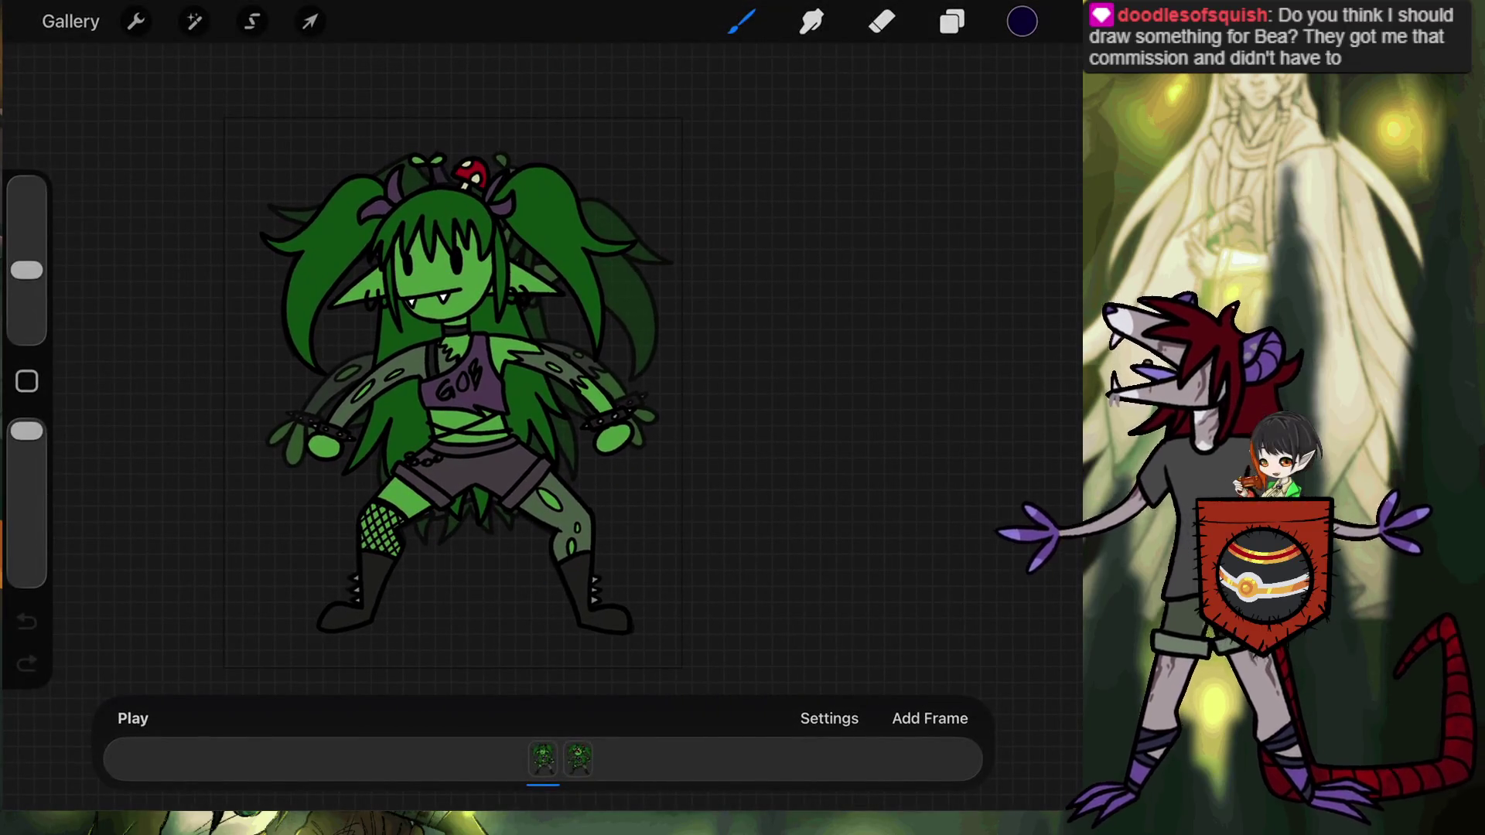
Play and stop the goblin animation, then return to the For Others gallery.
click(132, 719)
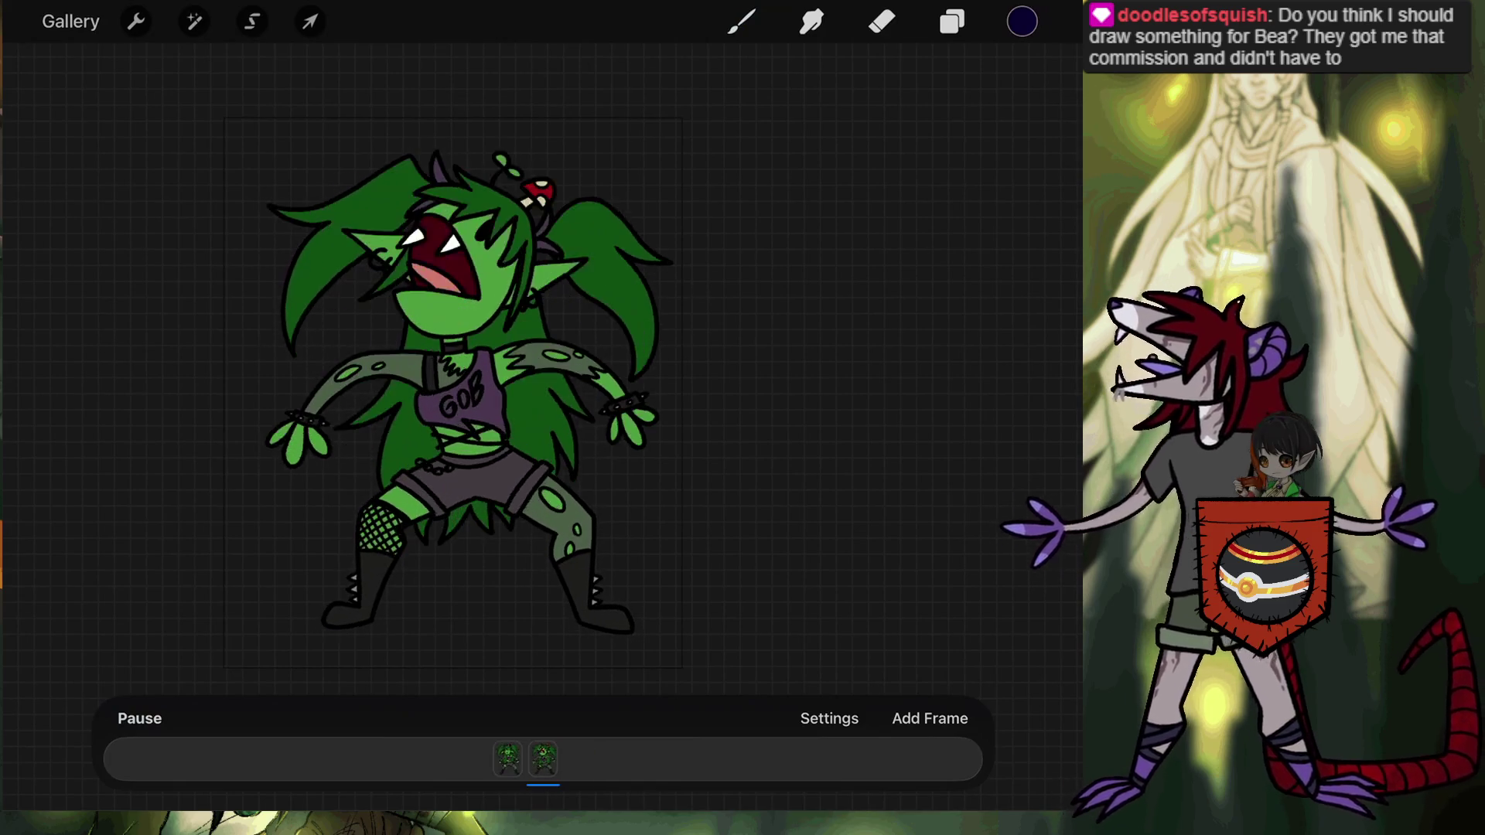
click(139, 719)
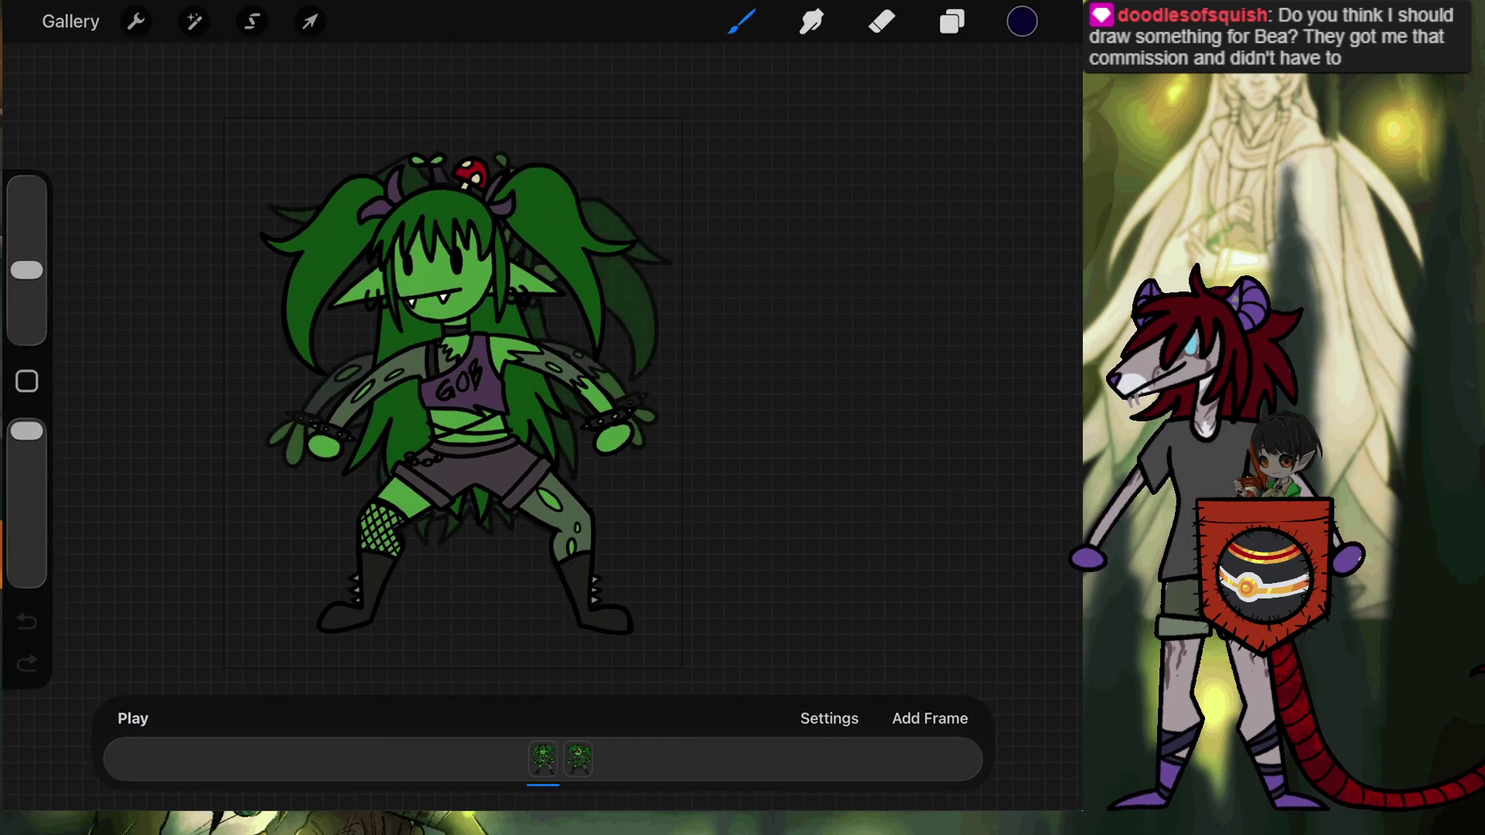
click(71, 21)
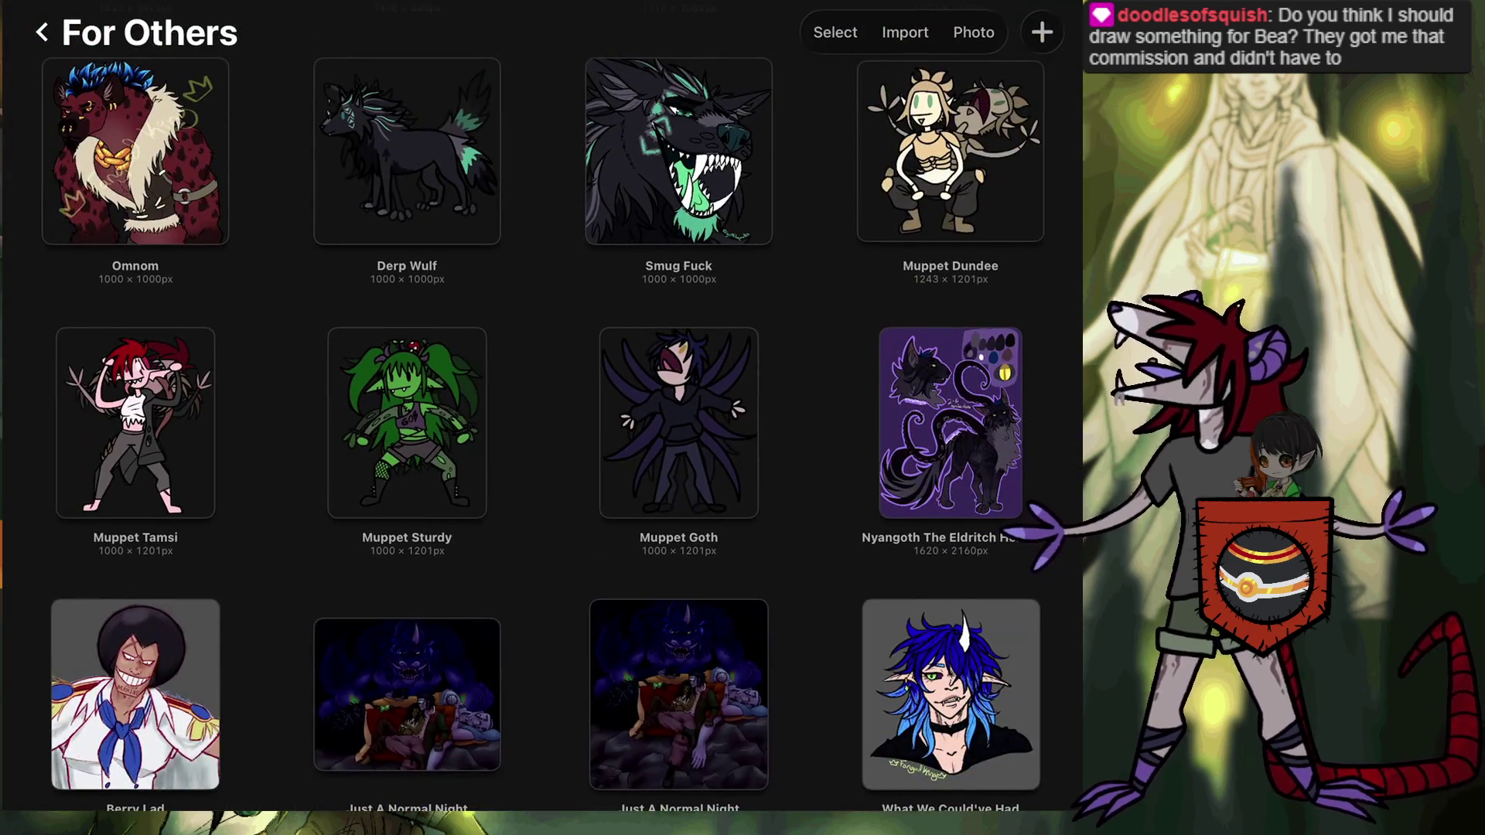
Open Muppet Goth, play and stop its animation, and return to the gallery.
scroll(542, 418, down, 2)
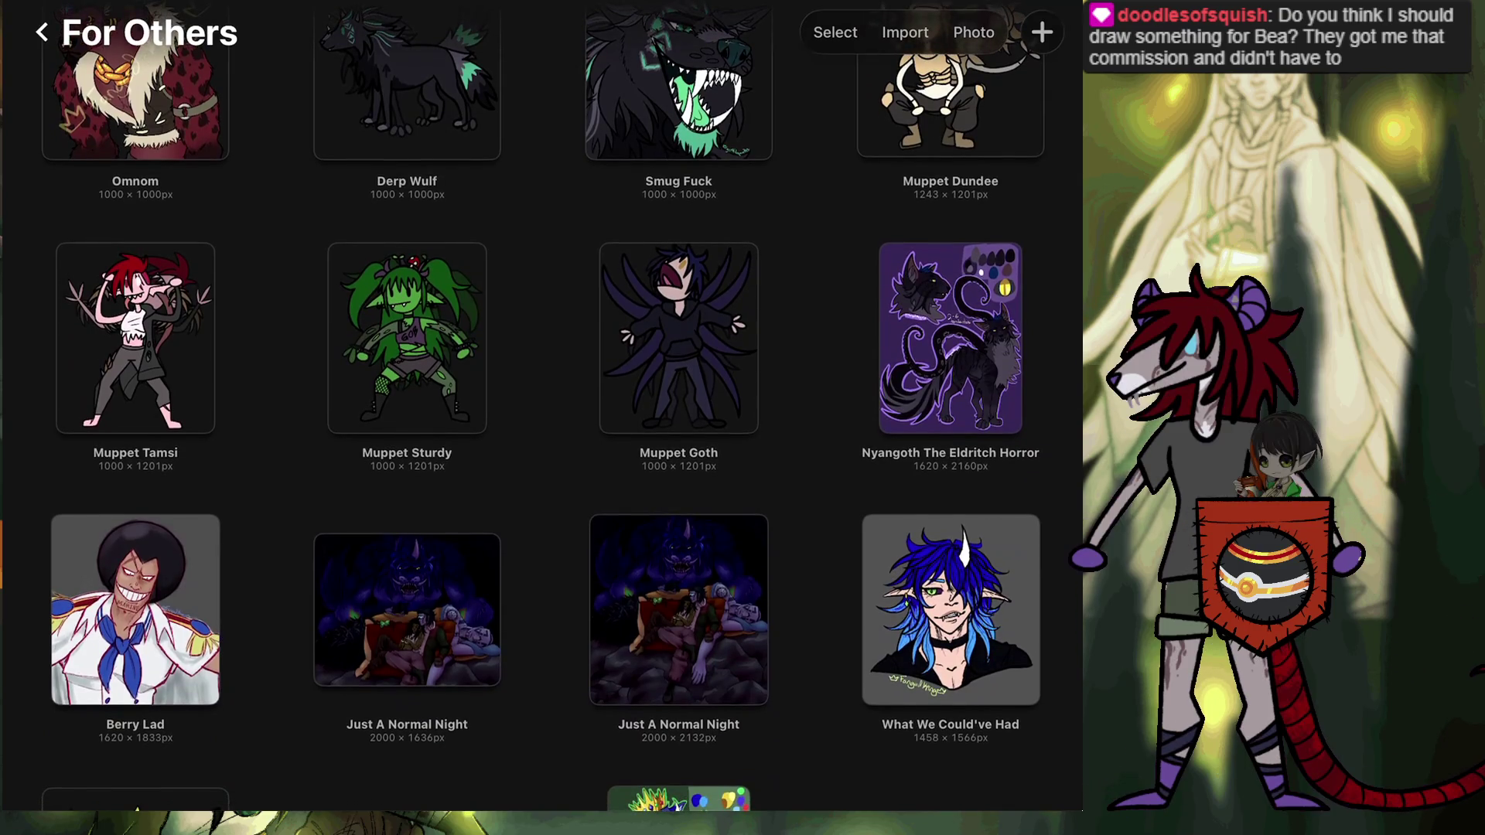
click(678, 338)
click(132, 719)
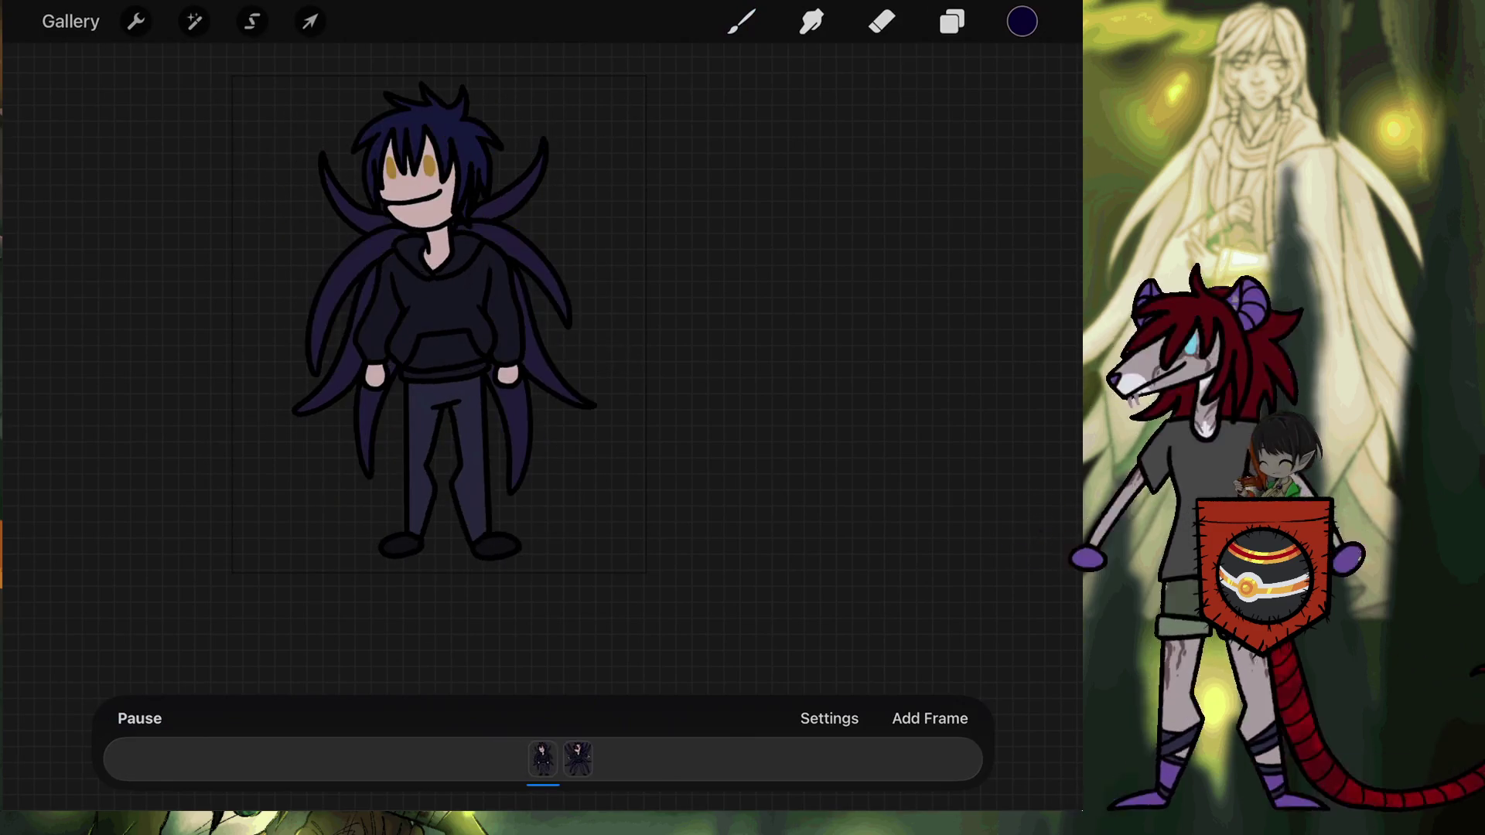
click(139, 718)
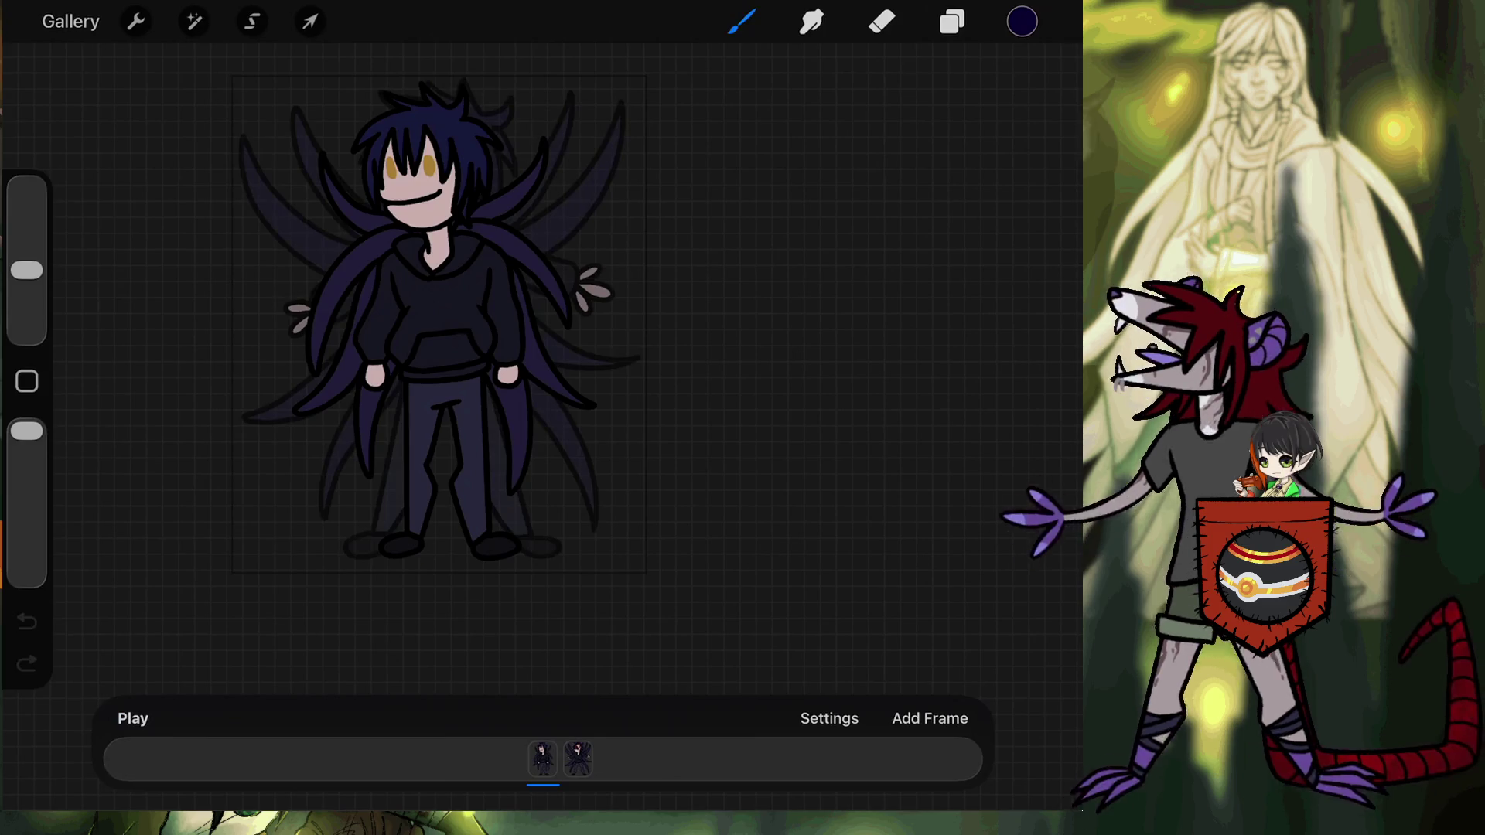
click(70, 21)
Scroll the For Others gallery and open Nyangoth The Eldritch Horror.
scroll(542, 425, down, 5)
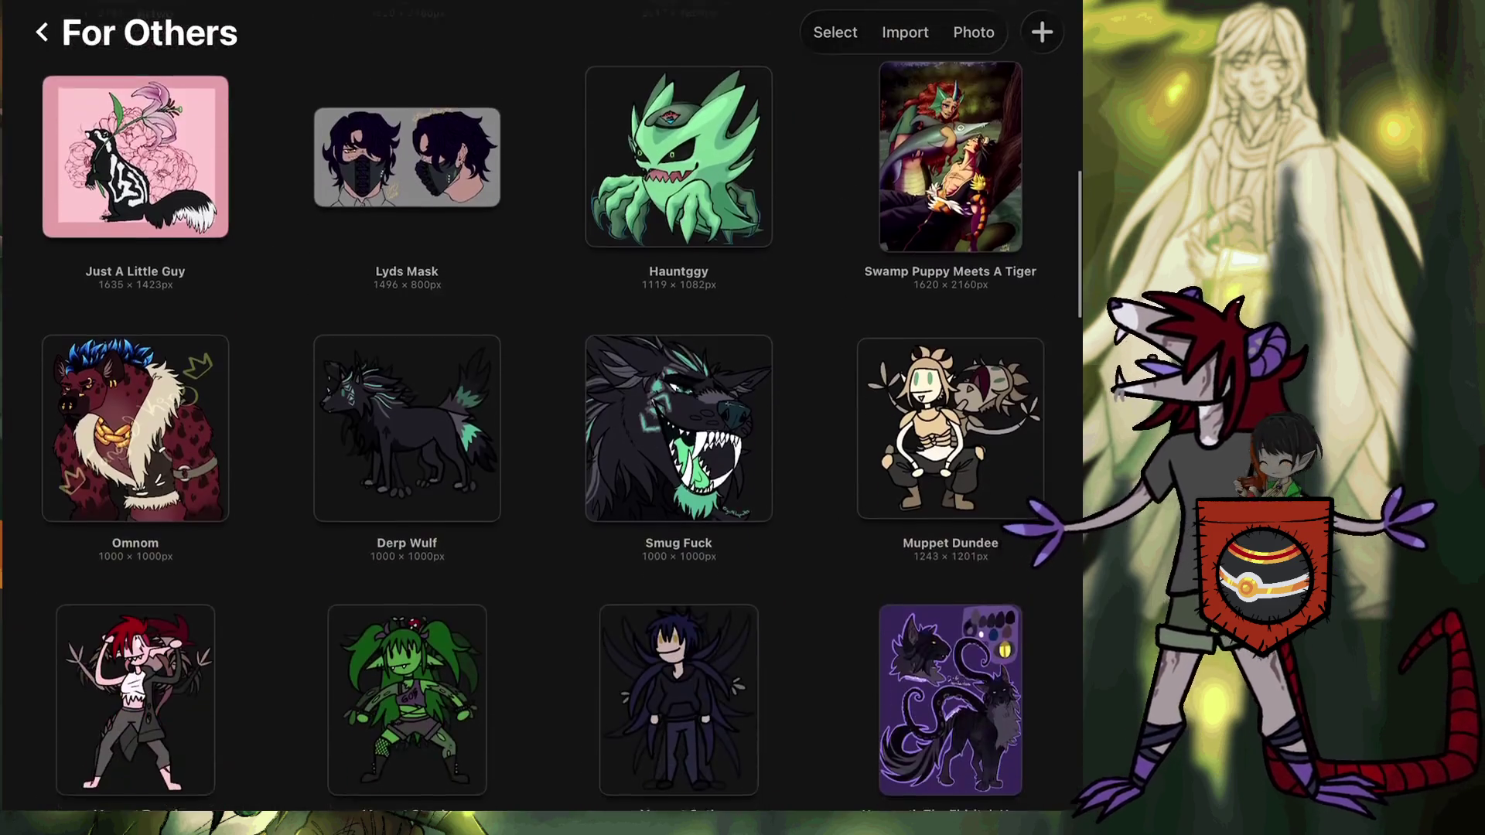
scroll(542, 425, down, 2)
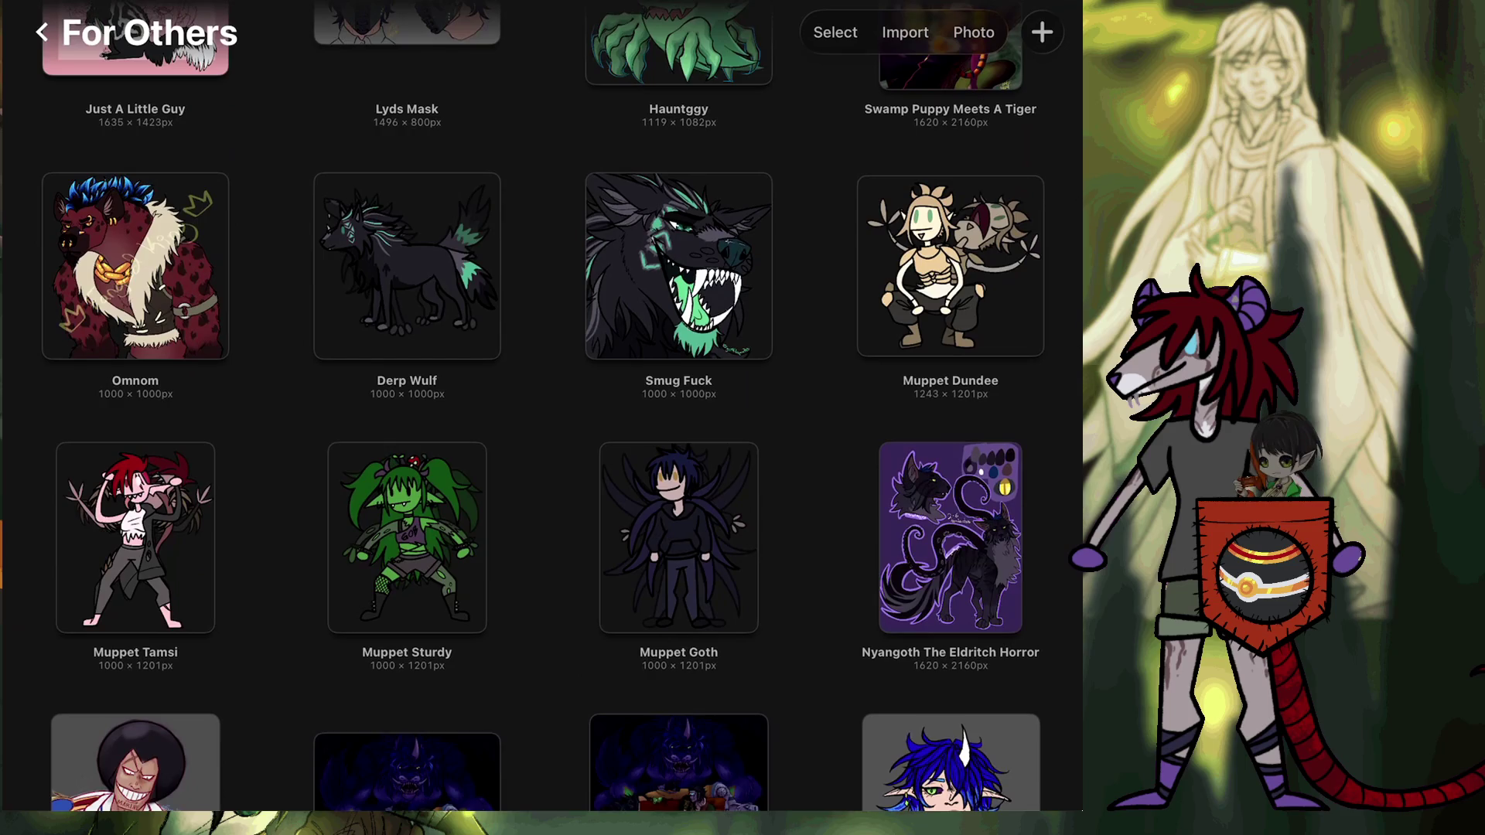
scroll(542, 426, down, 2)
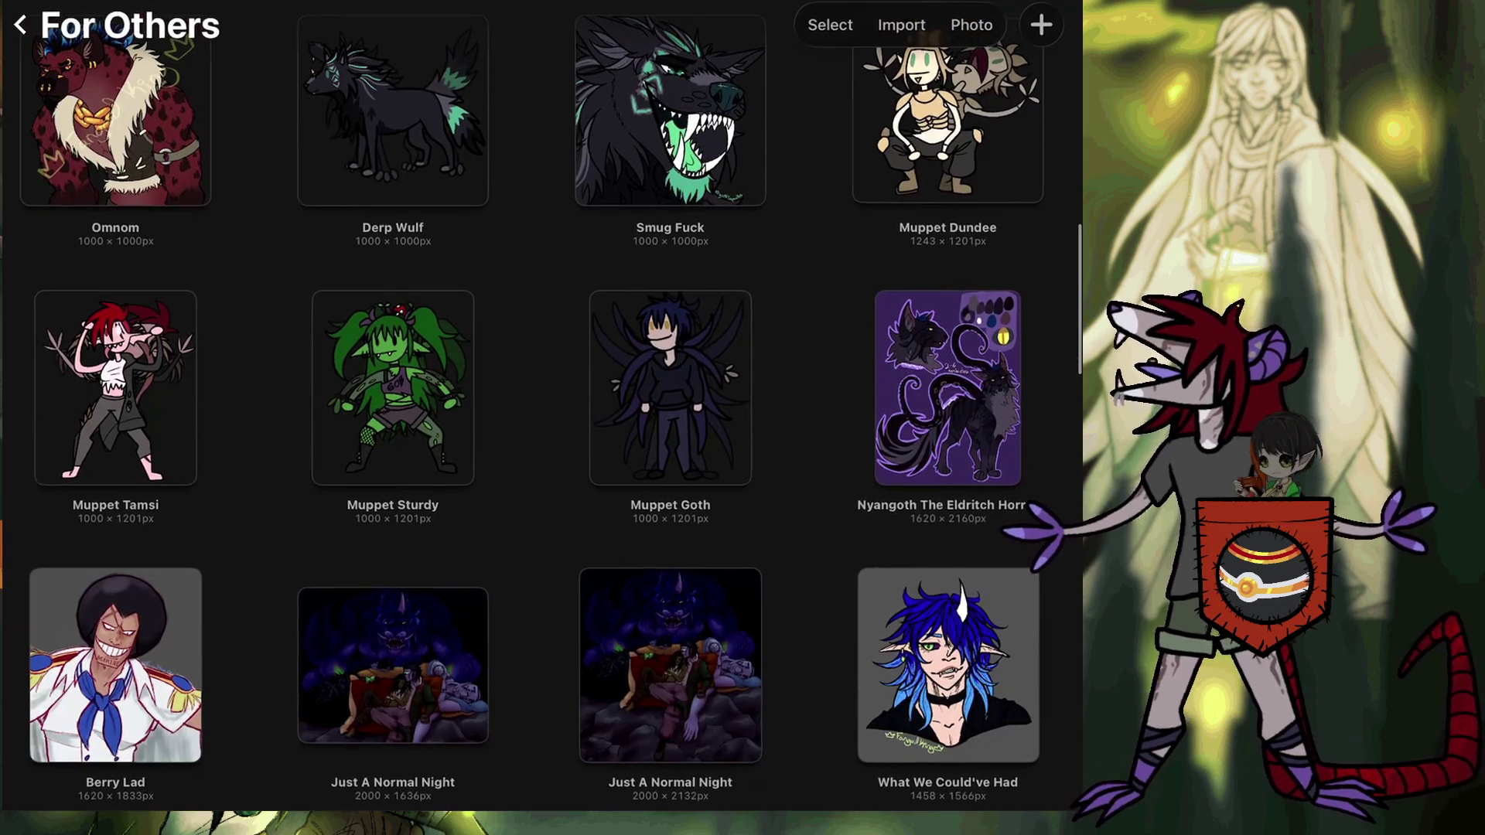
click(951, 387)
scroll(697, 426, up, 5)
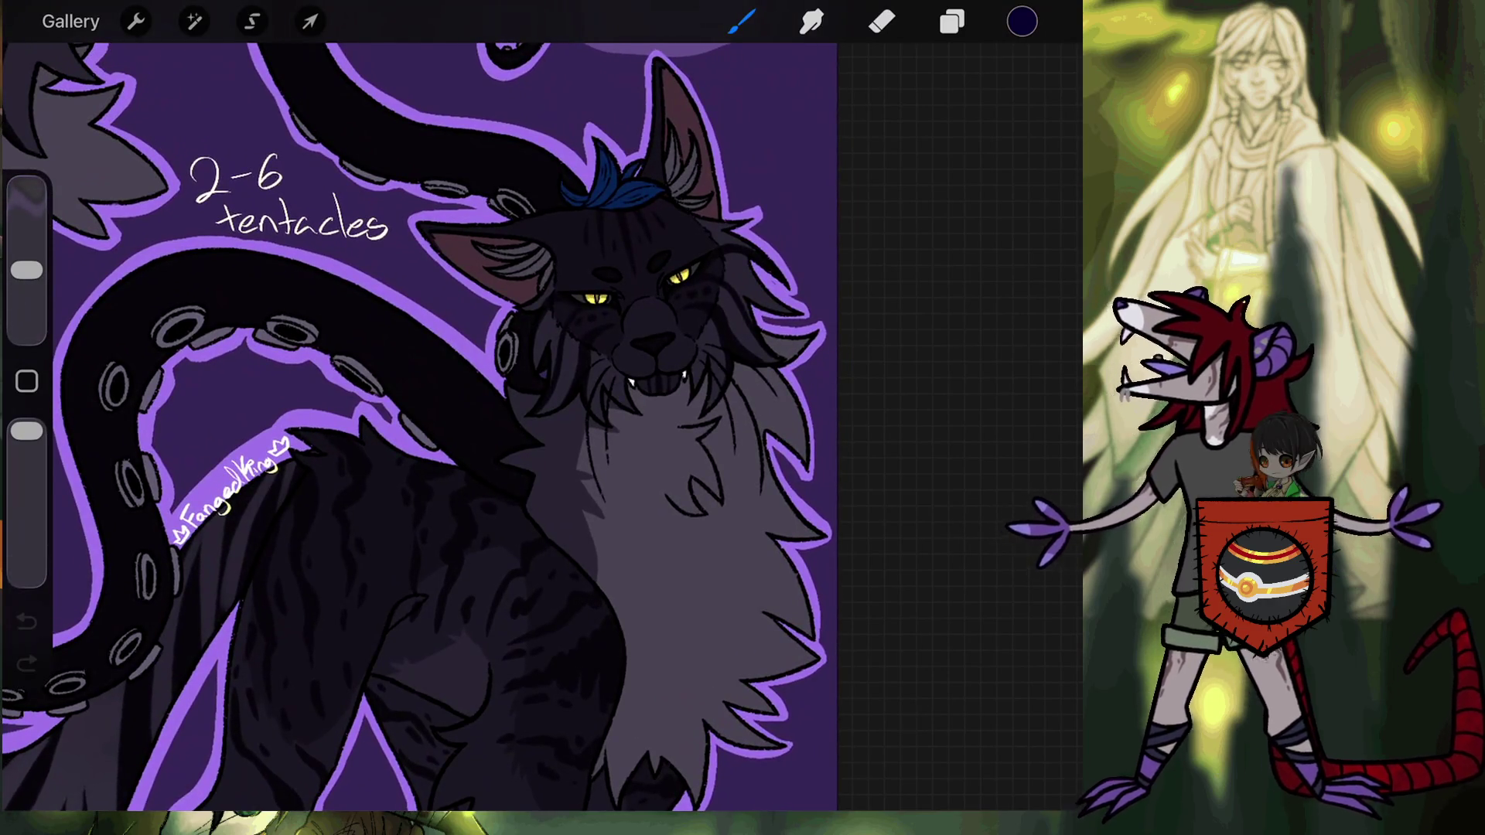
Open Oni Puppy Is Real, play and stop its animation, and return to For Others.
scroll(464, 425, down, 3)
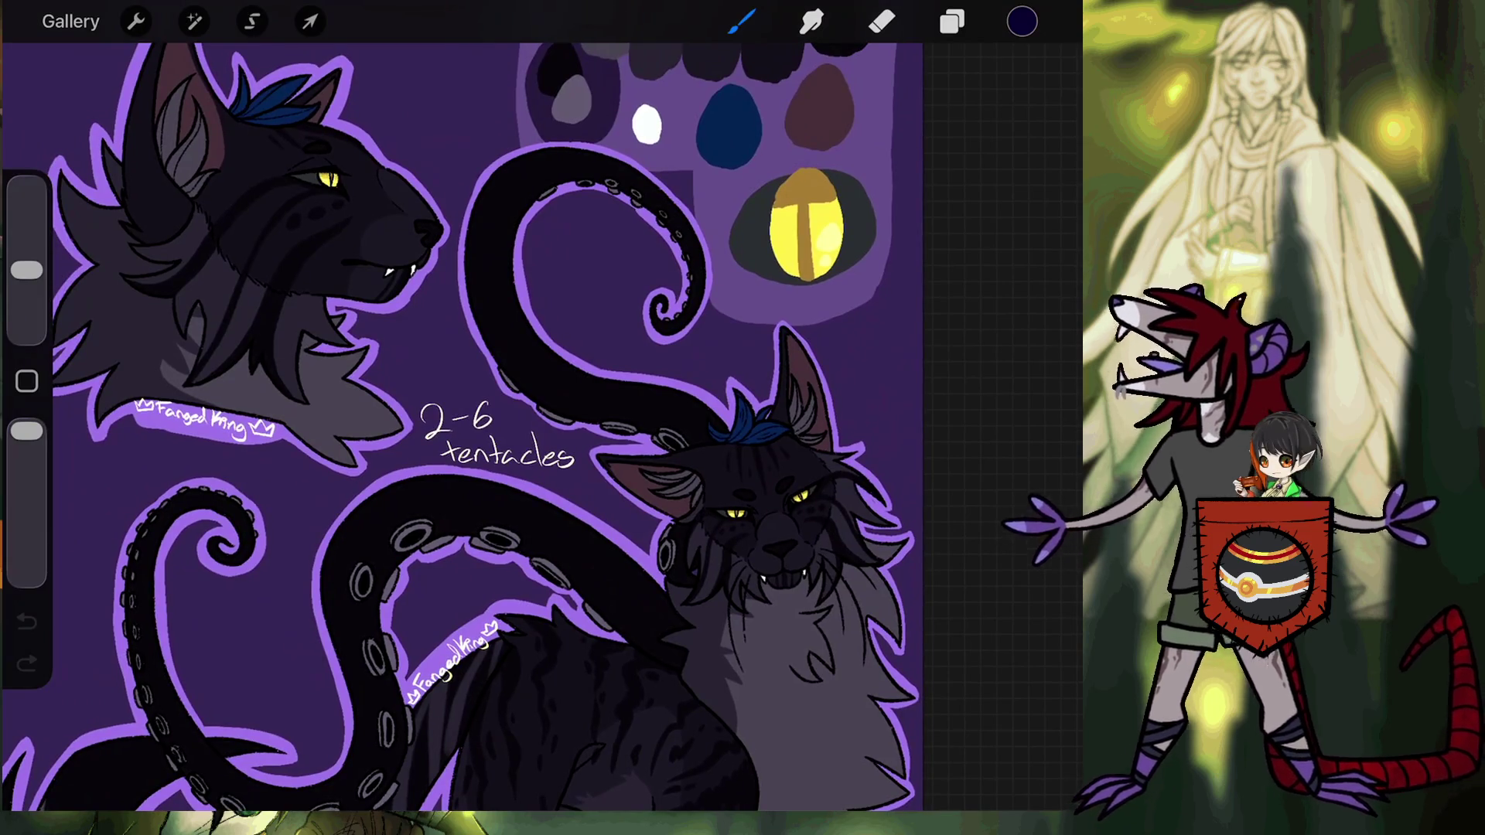
scroll(472, 410, down, 5)
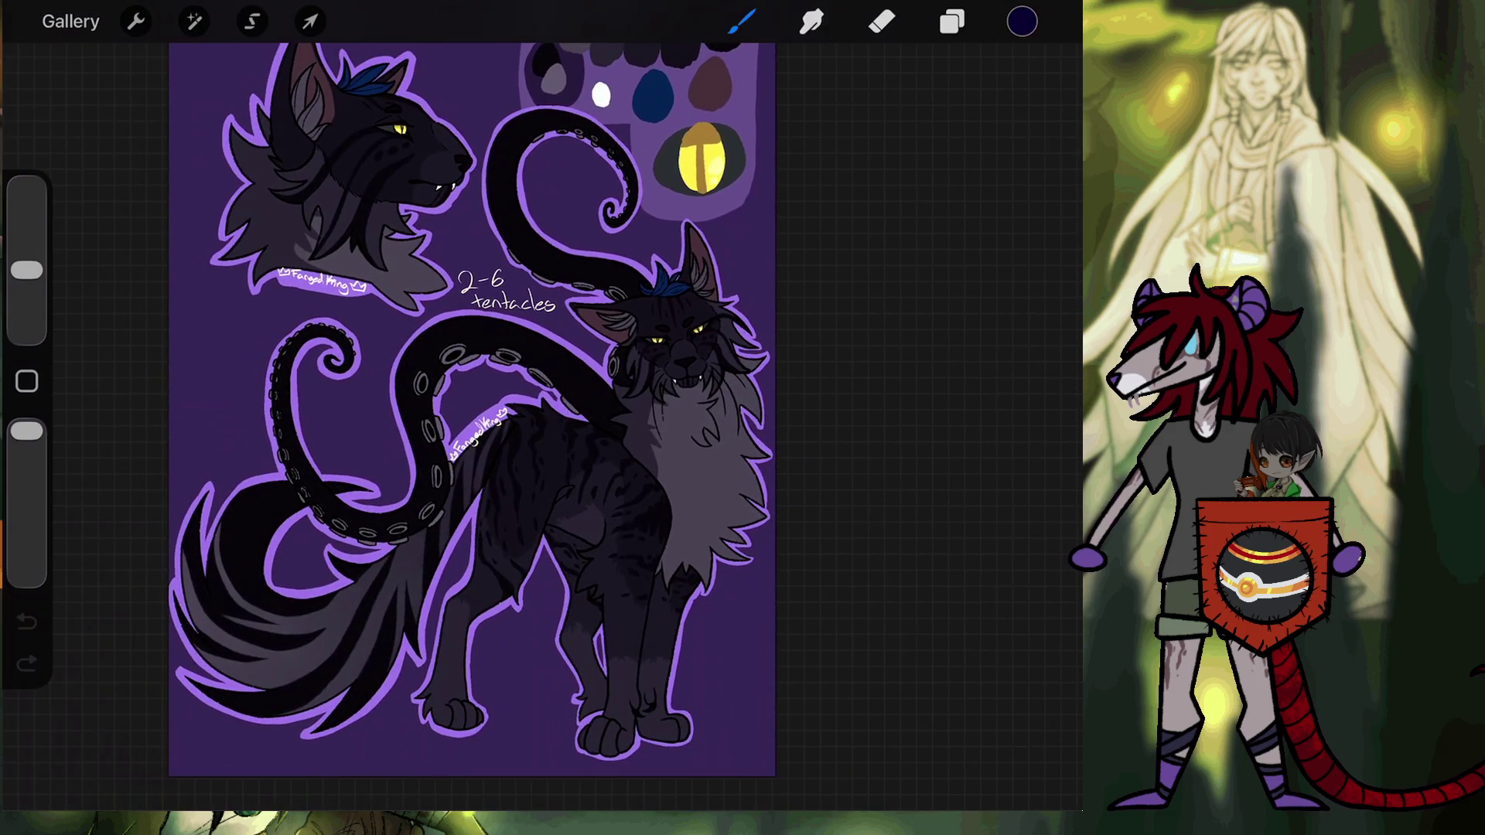
scroll(472, 410, down, 5)
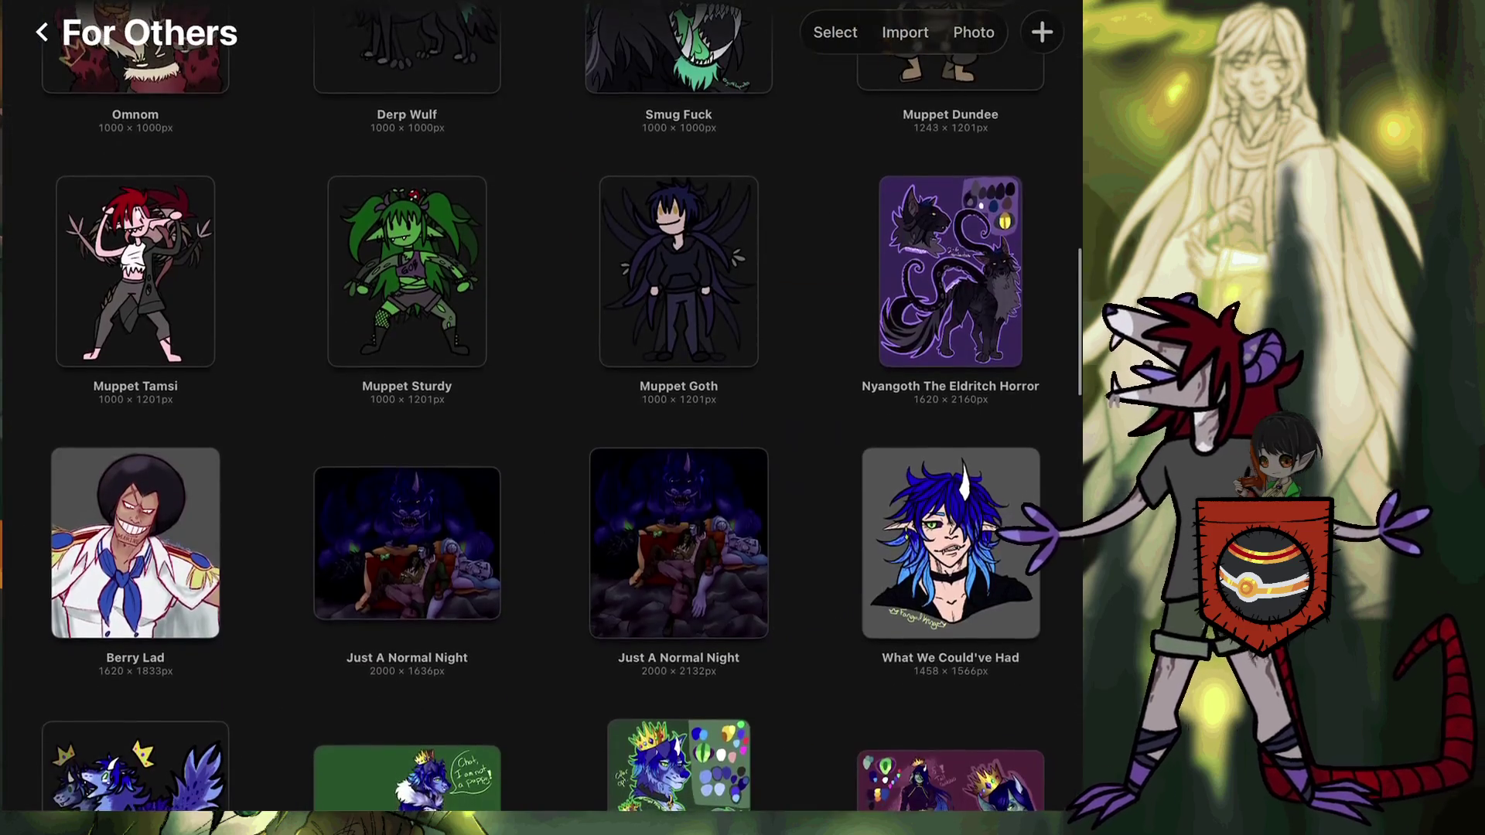
scroll(541, 410, down, 3)
scroll(542, 410, down, 1)
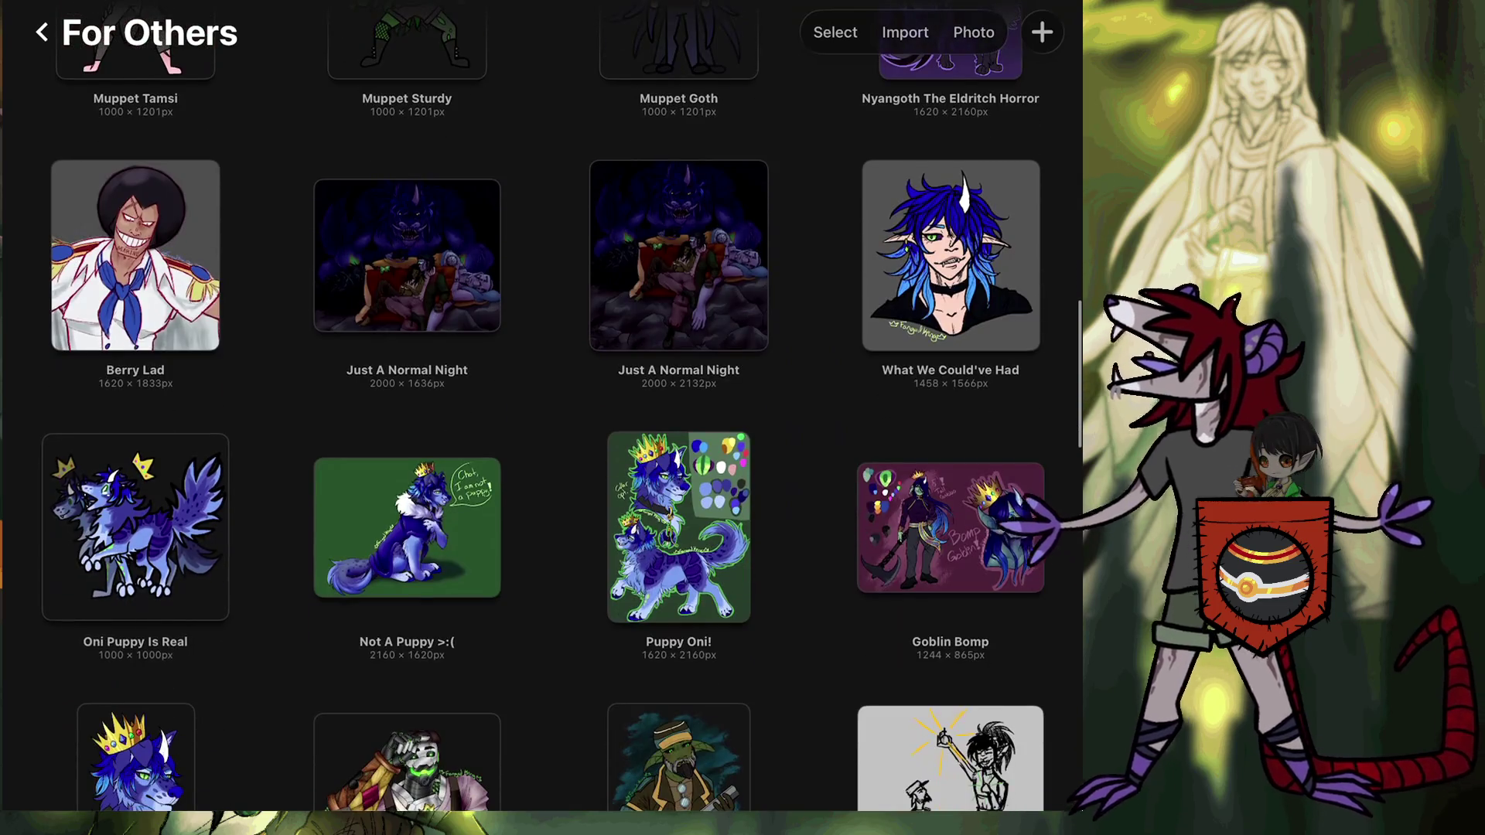
click(135, 528)
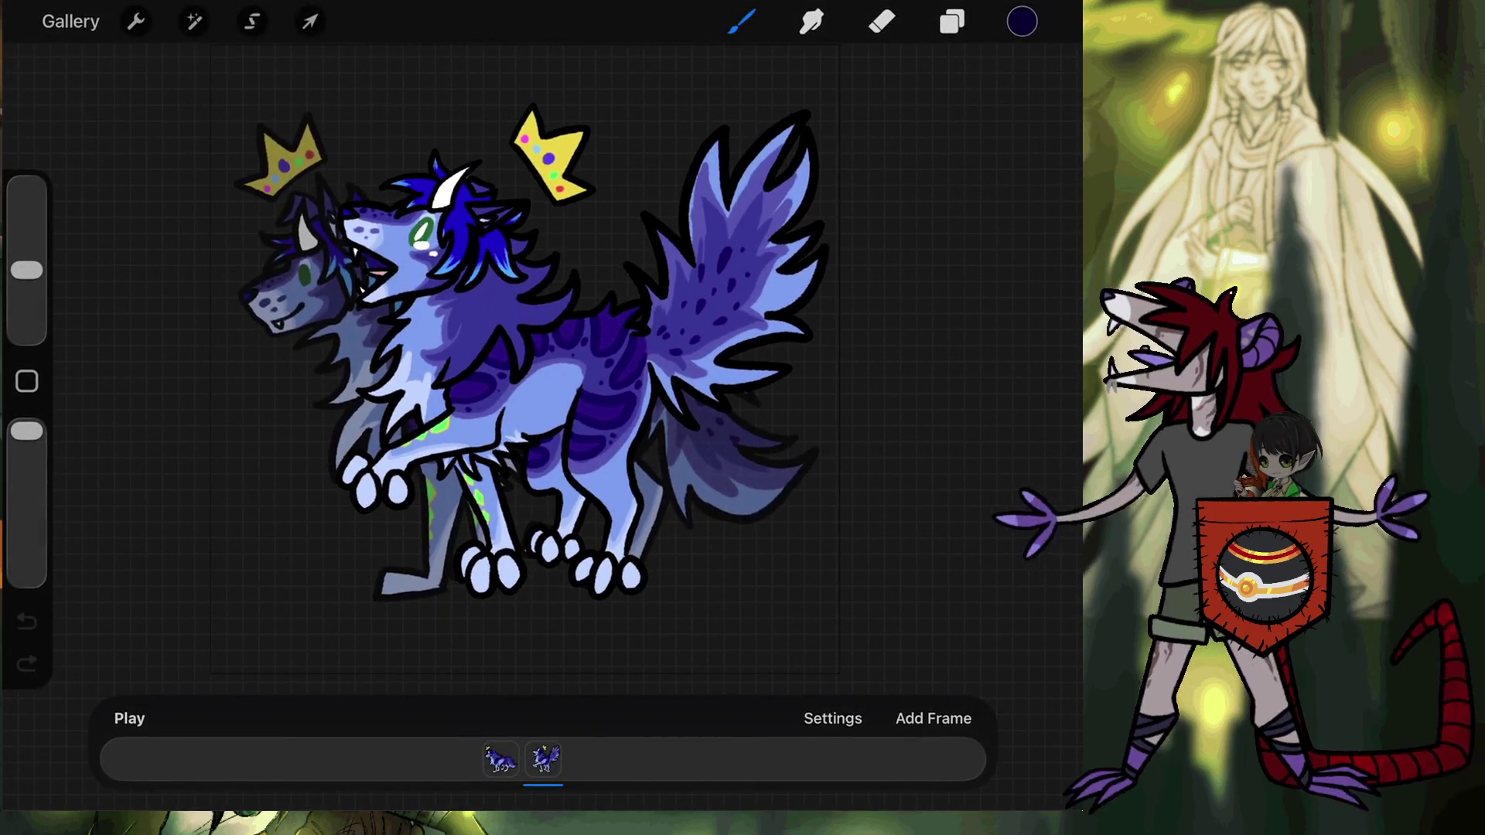
click(130, 719)
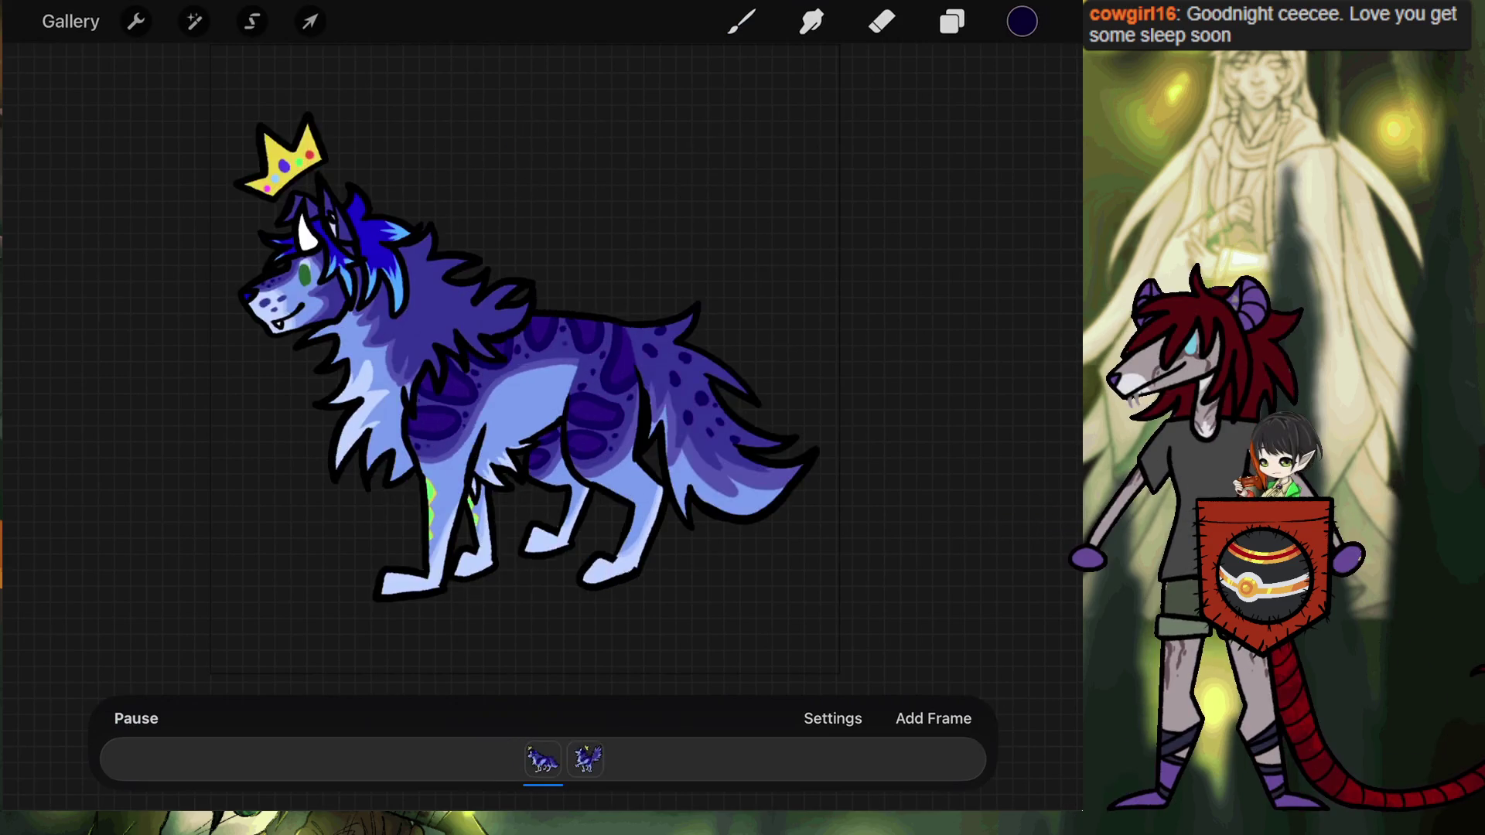
click(136, 719)
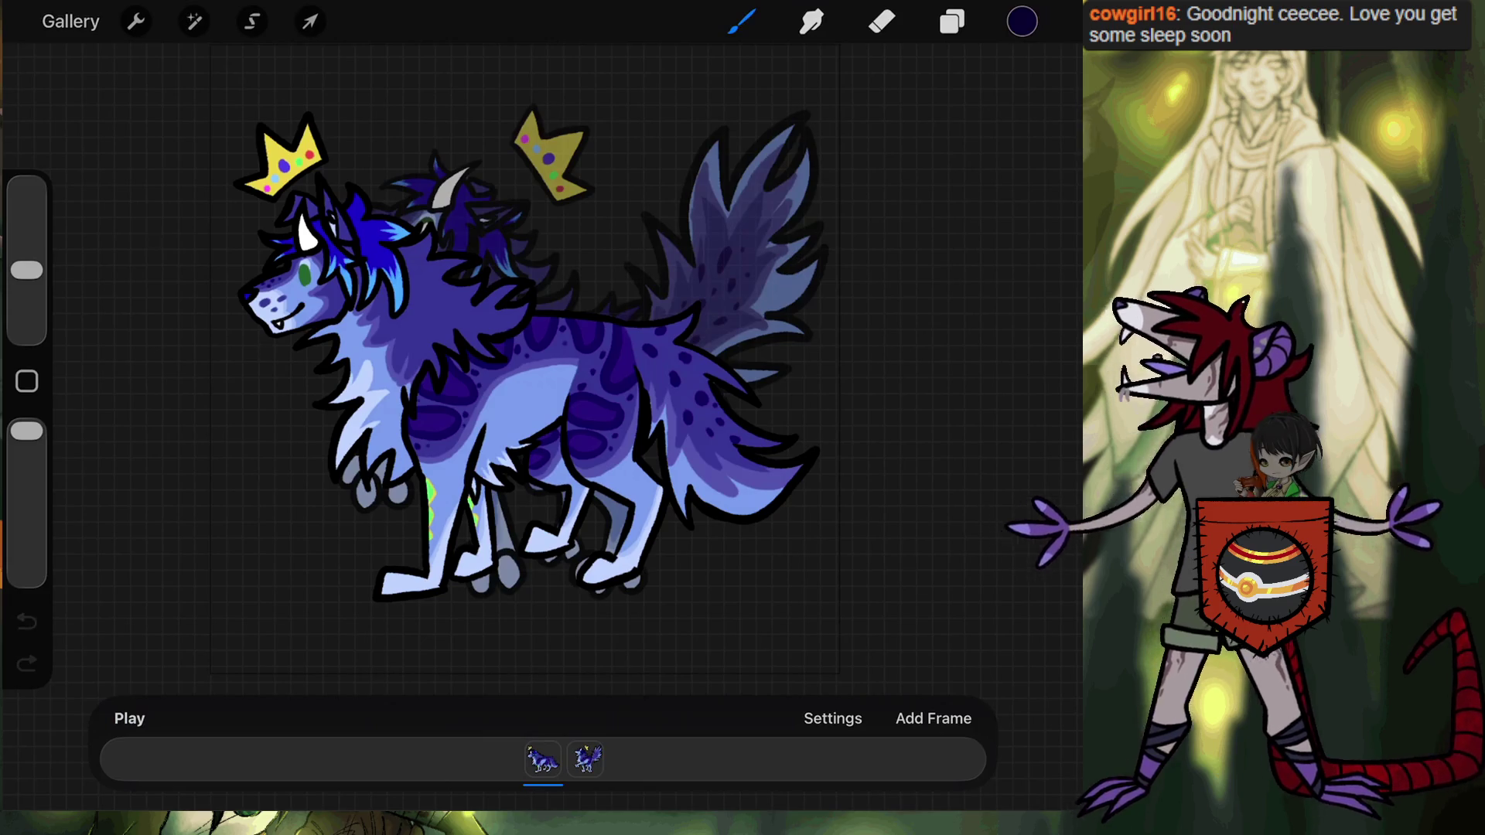
click(70, 21)
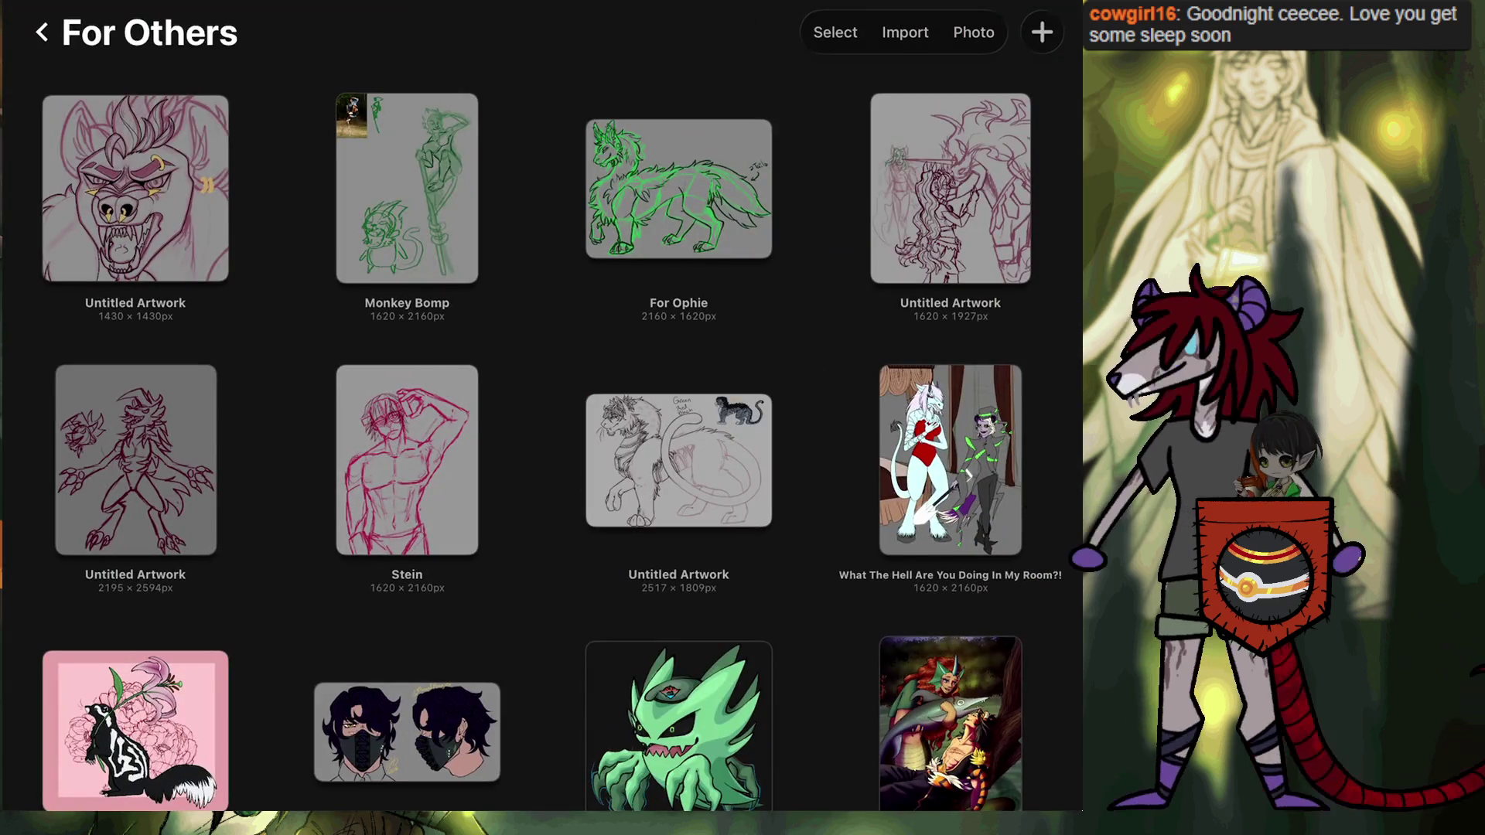
Open the Goblin Bomp artwork, then close it back to the gallery.
scroll(541, 418, down, 5)
scroll(542, 417, down, 9)
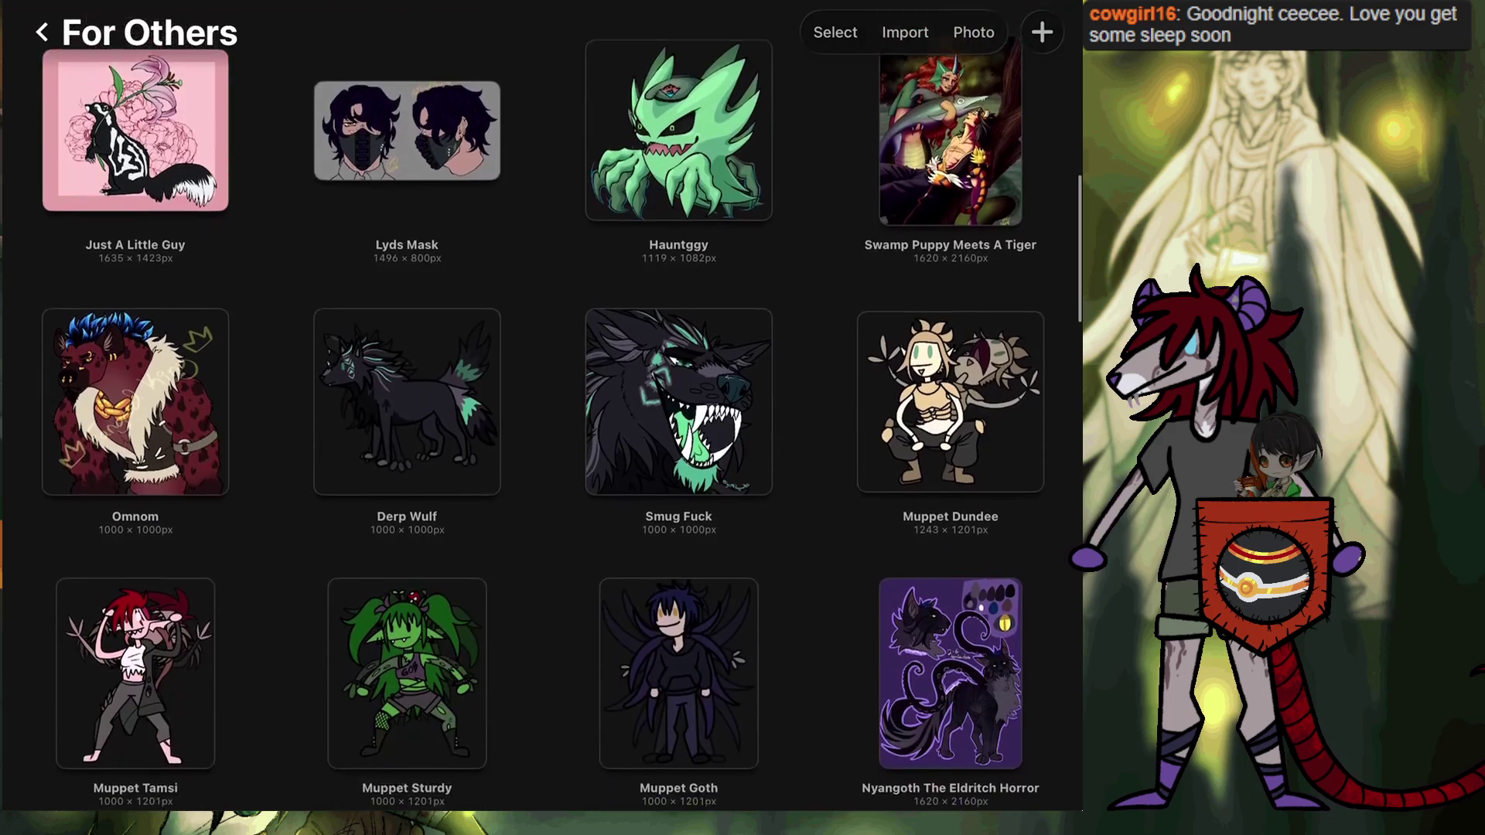
scroll(542, 418, down, 3)
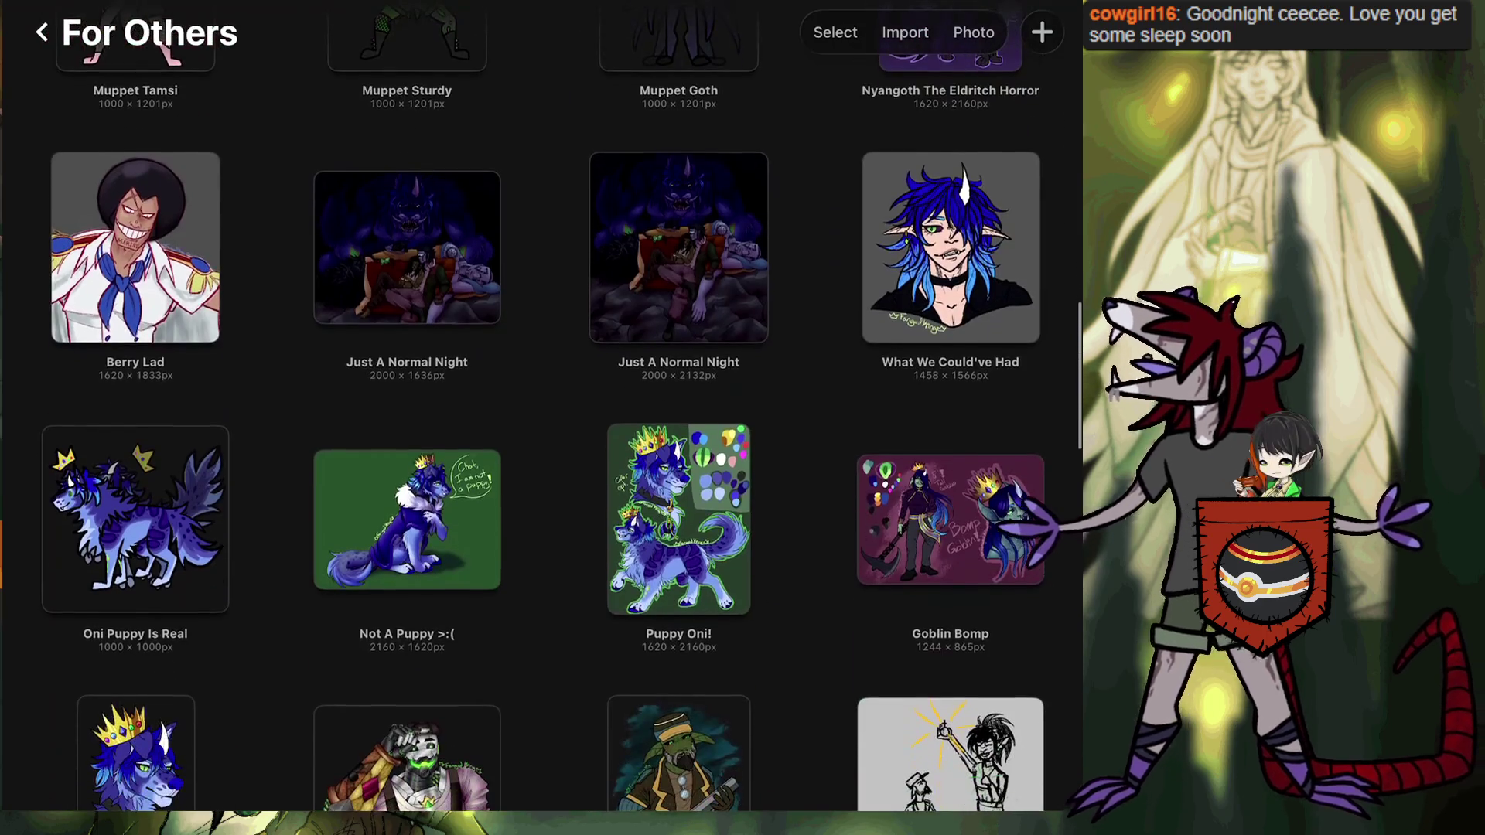
scroll(541, 418, down, 1)
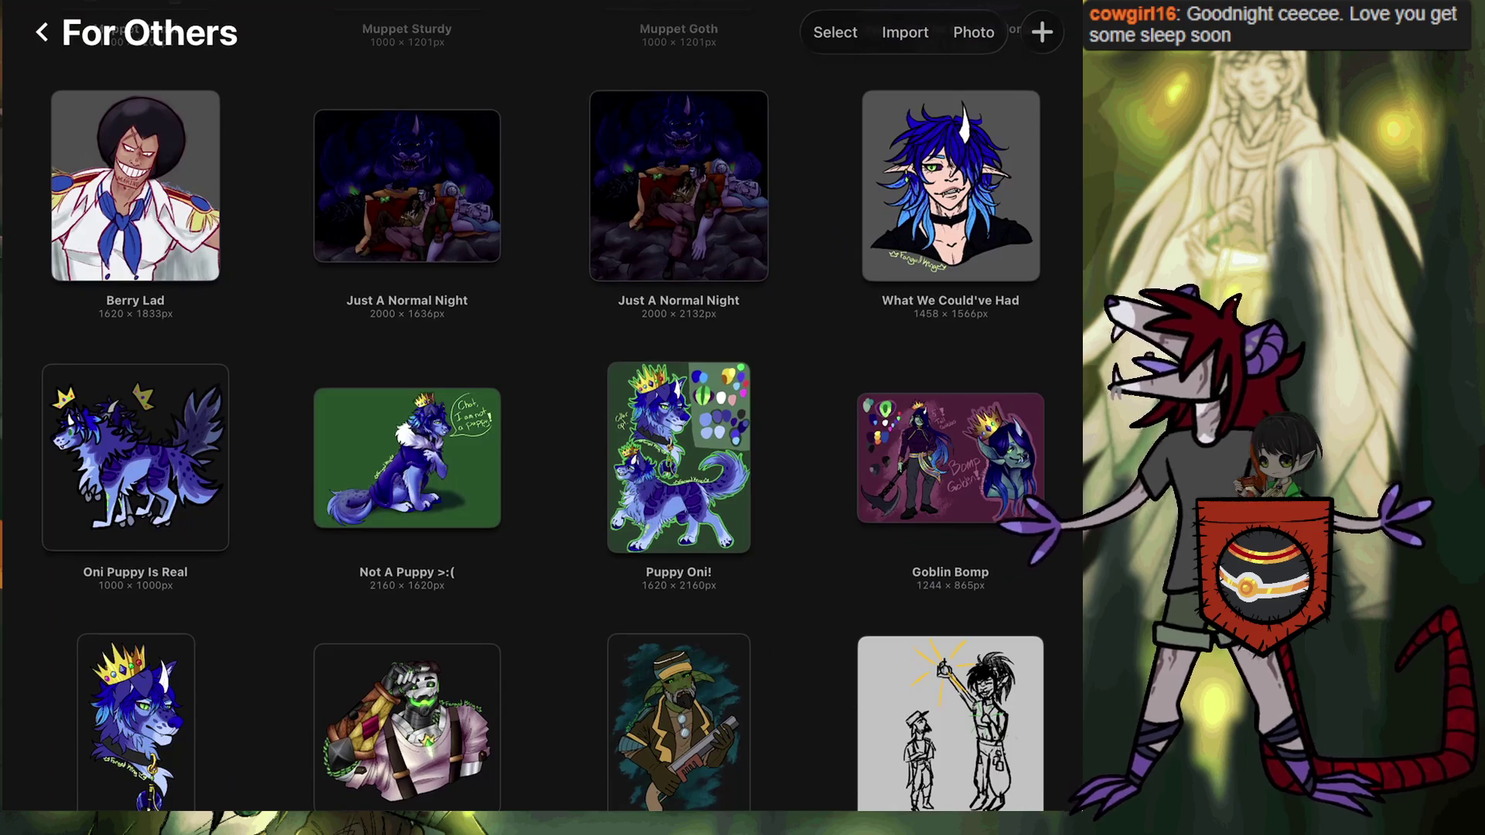
scroll(542, 418, down, 1)
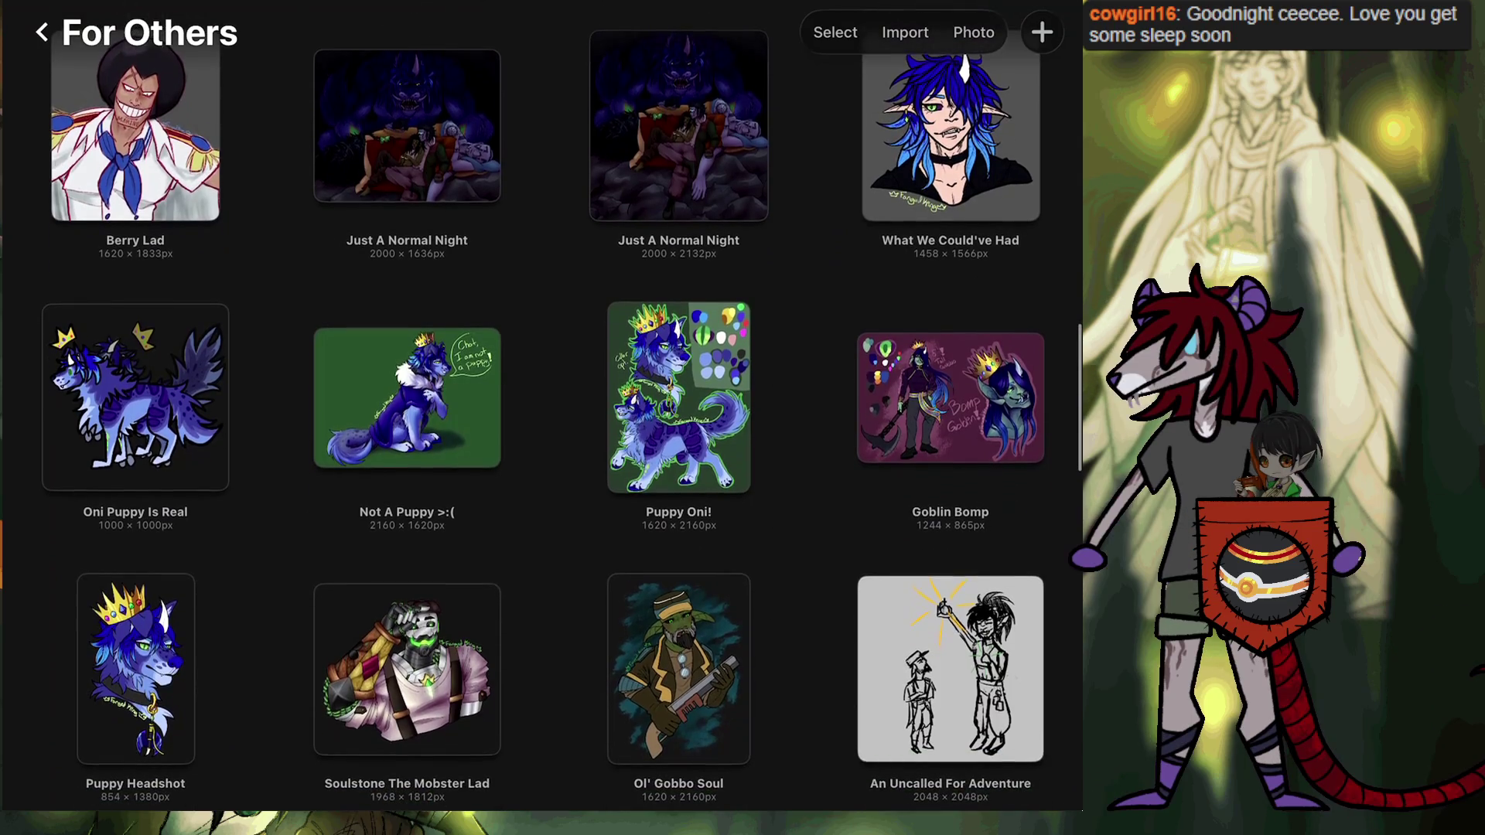
click(950, 397)
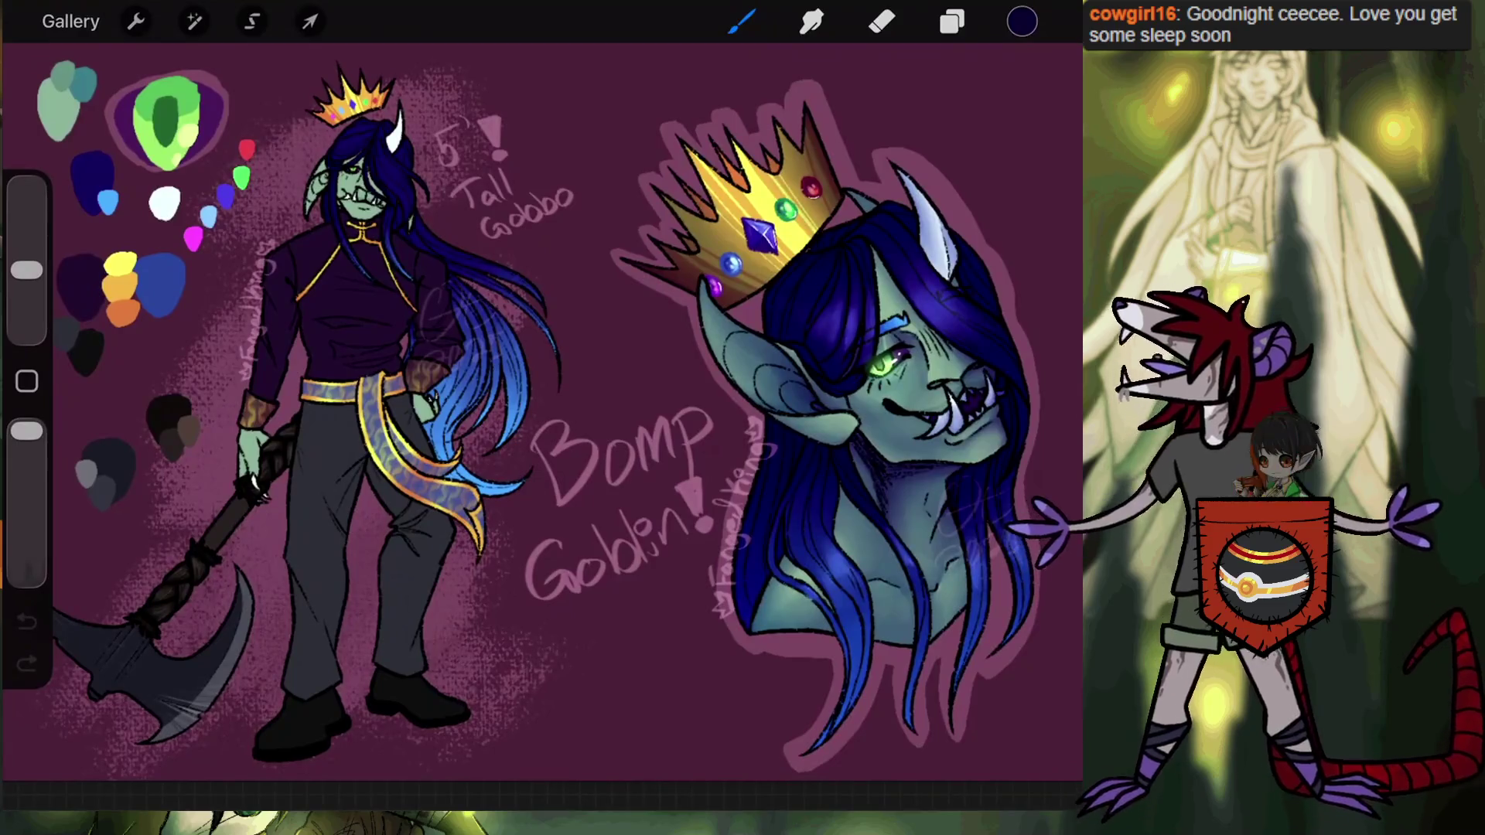
scroll(541, 410, down, 3)
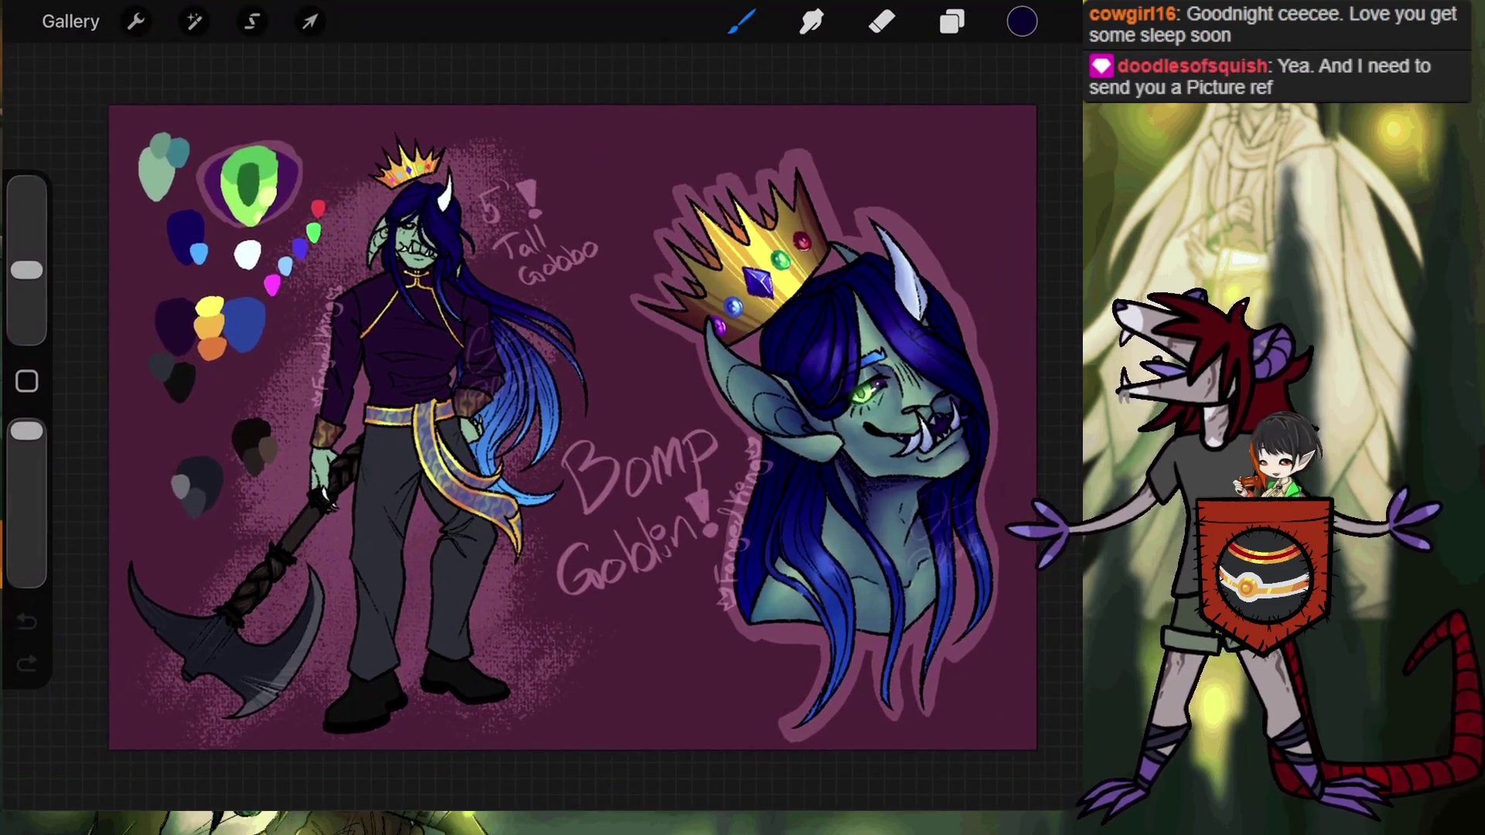
click(71, 21)
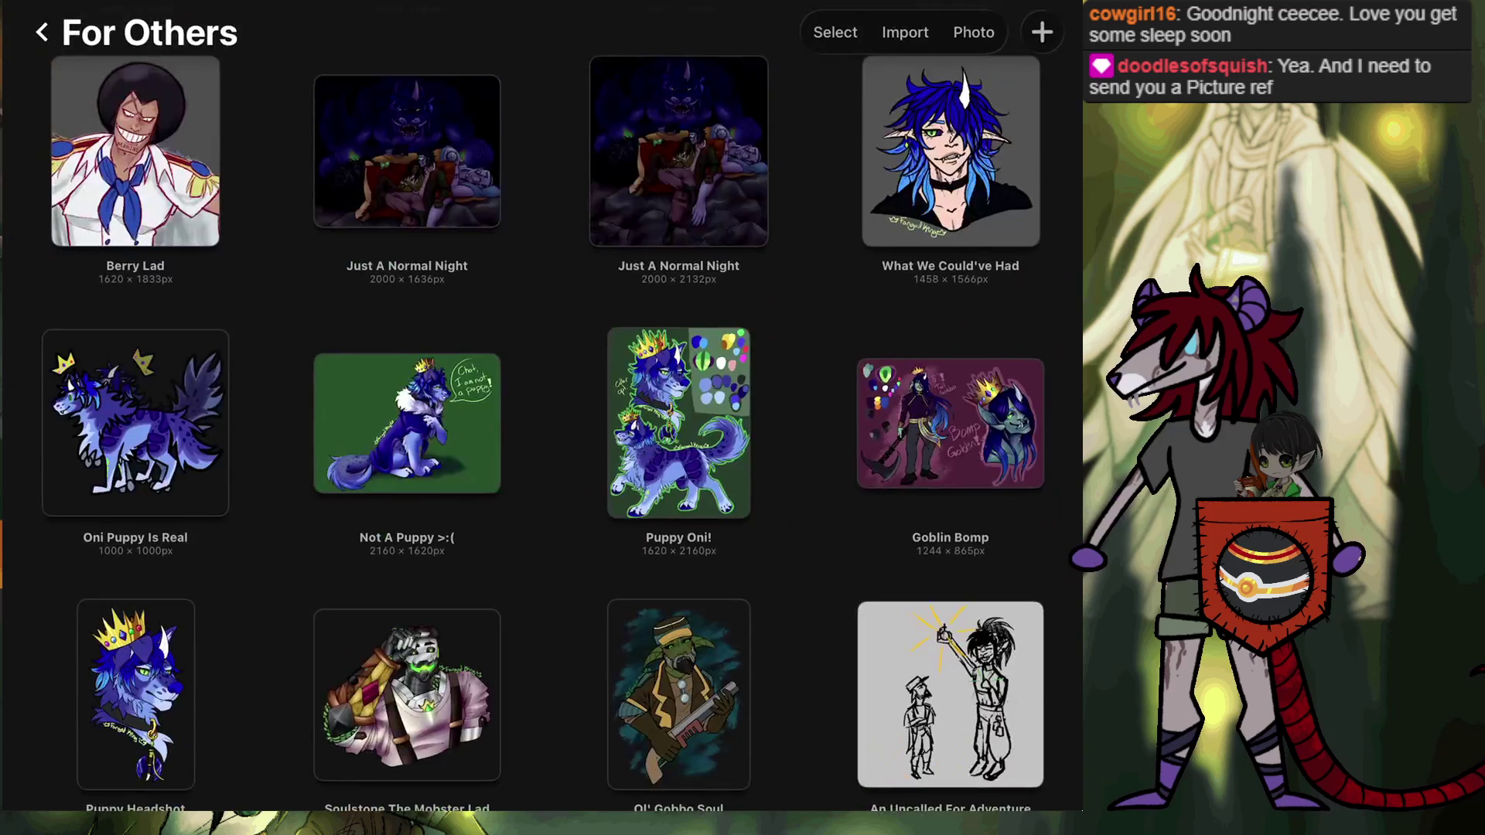
Go back to the main gallery and open the Etch And Revenant stack.
scroll(541, 417, up, 10)
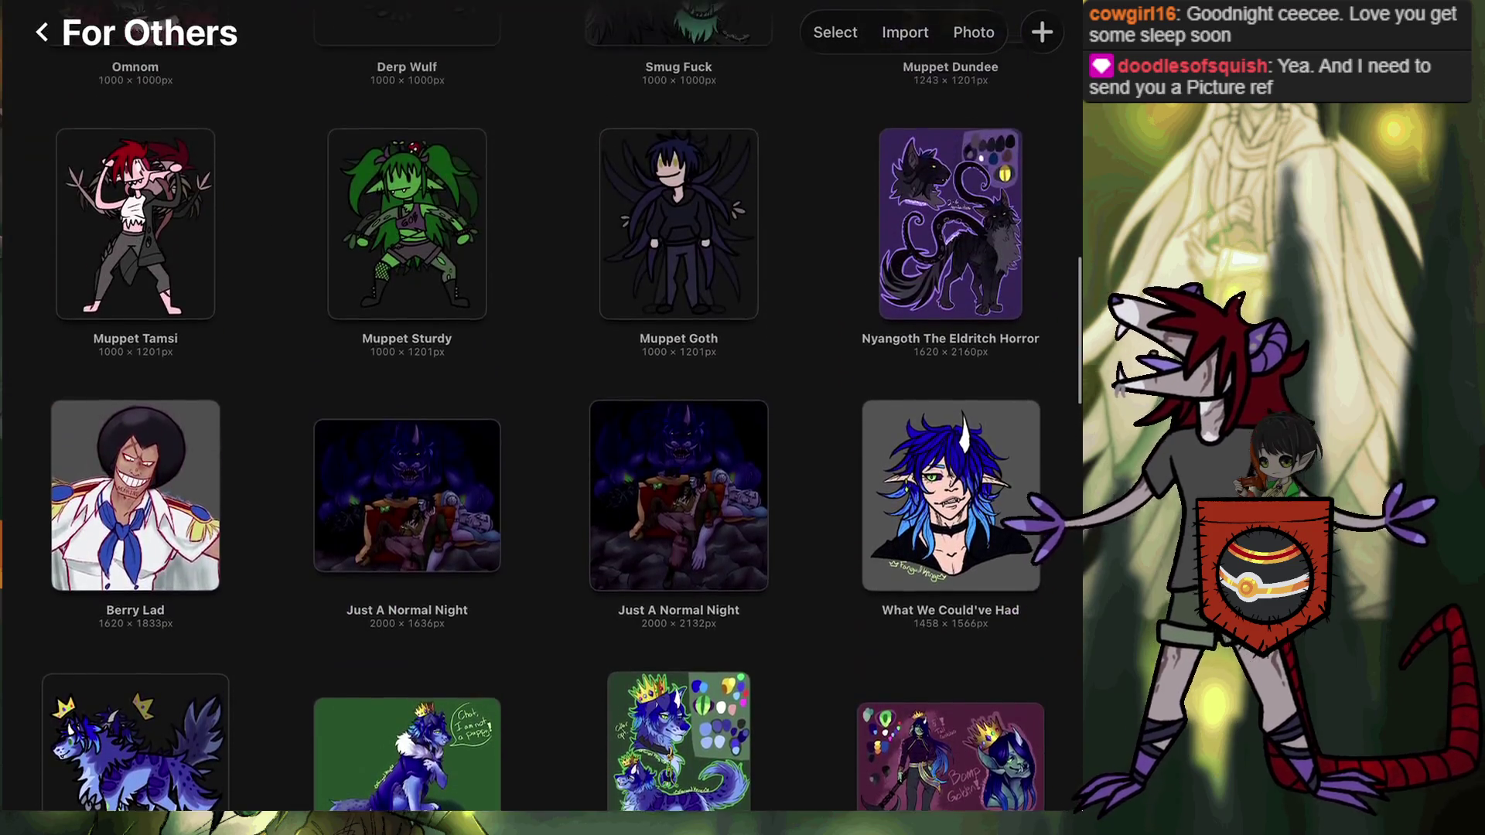
scroll(542, 418, up, 3)
scroll(541, 418, up, 4)
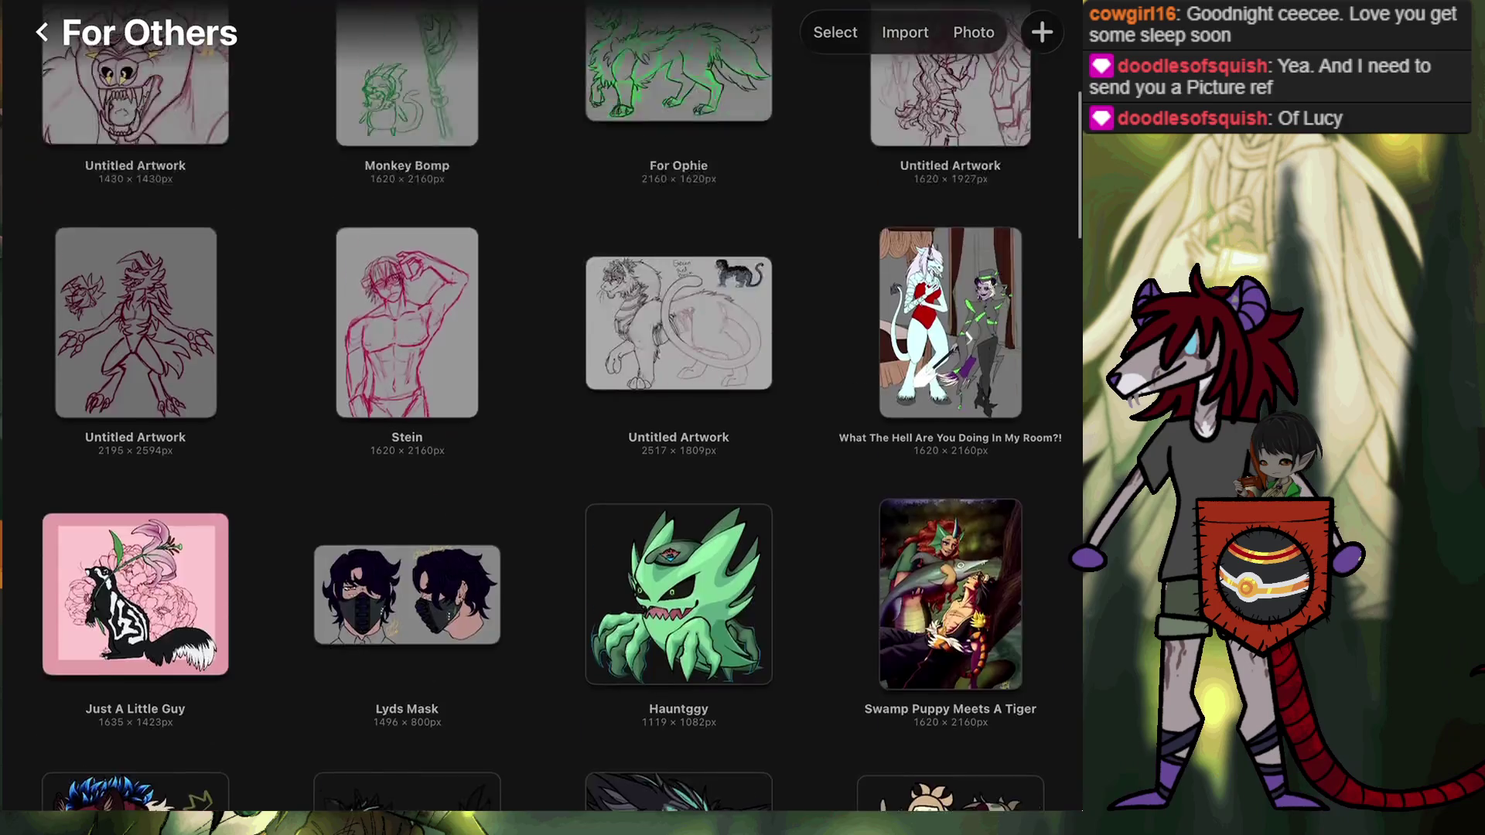
scroll(541, 417, down, 1)
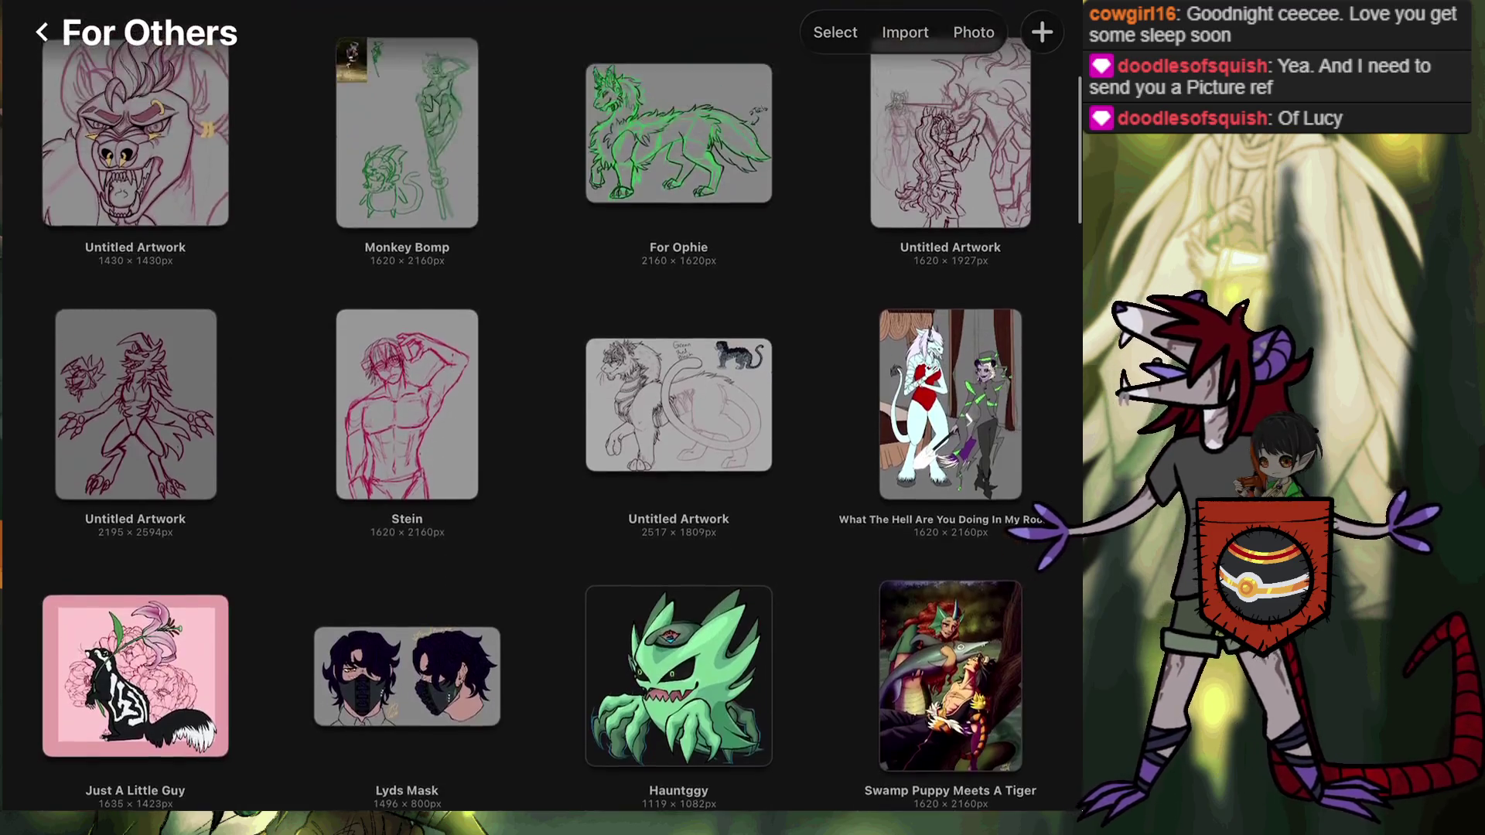
scroll(541, 418, up, 1)
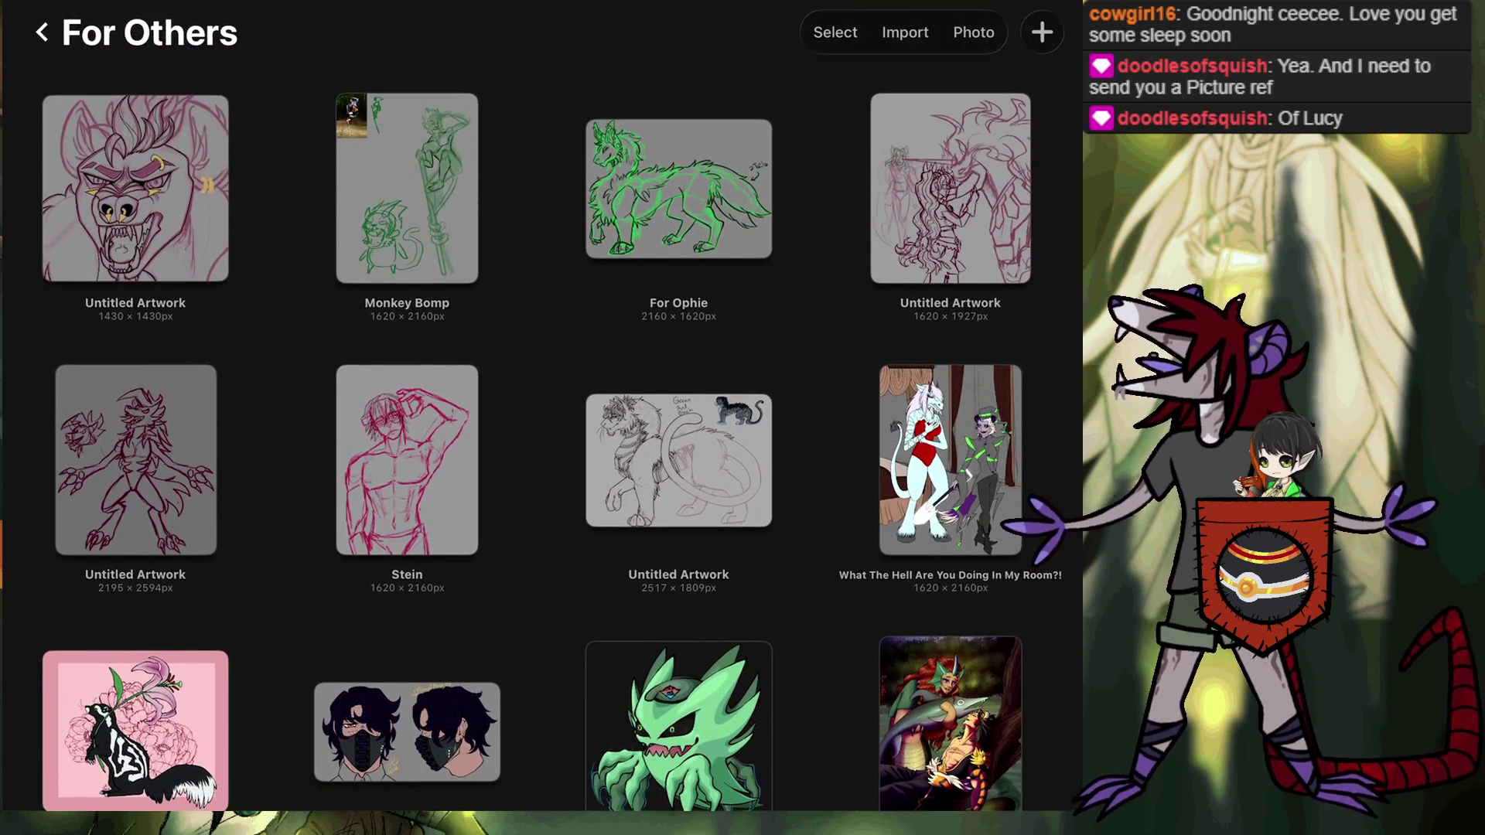
click(42, 32)
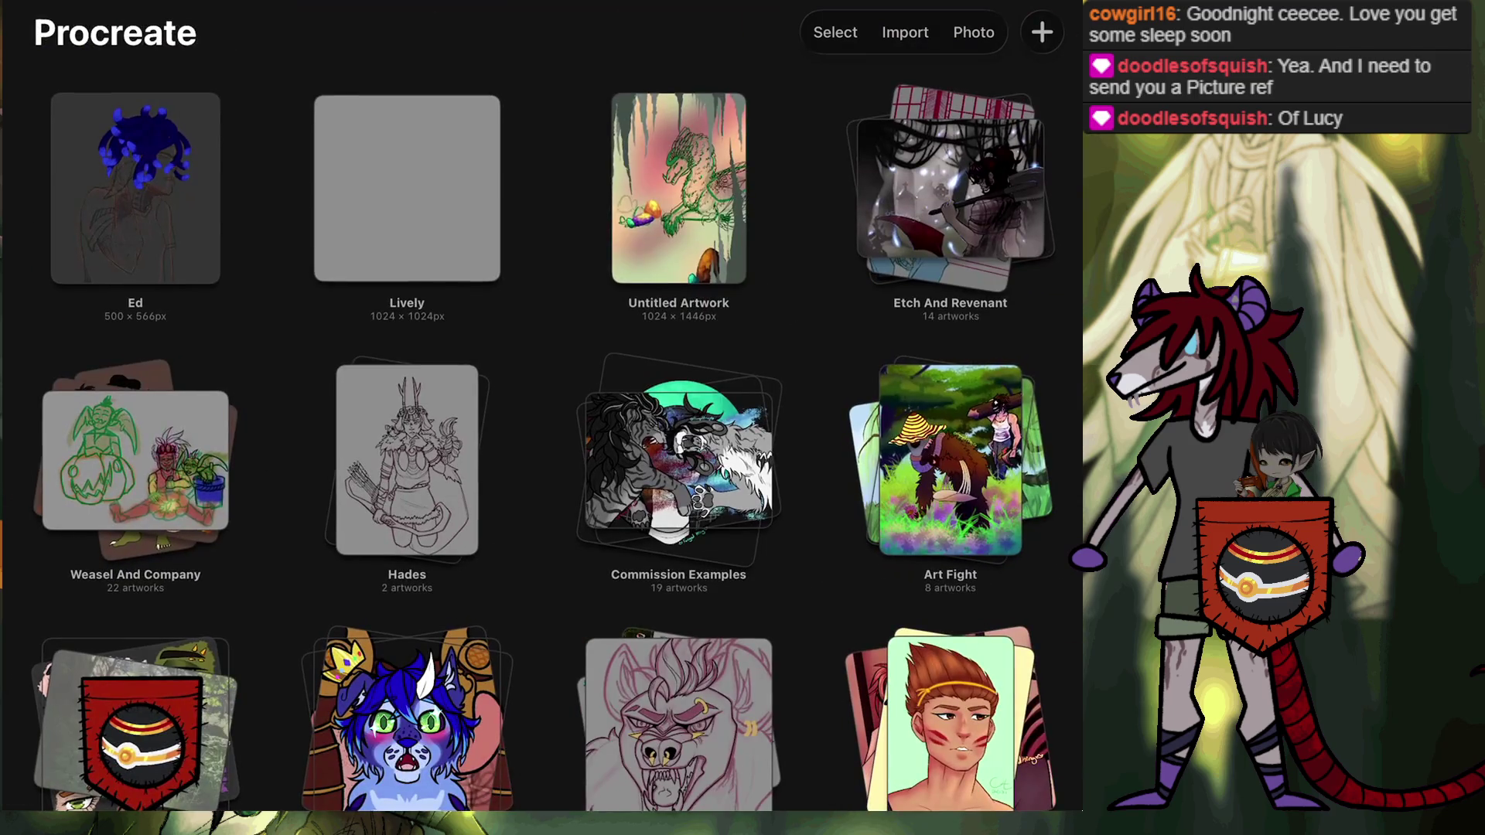
scroll(541, 418, down, 3)
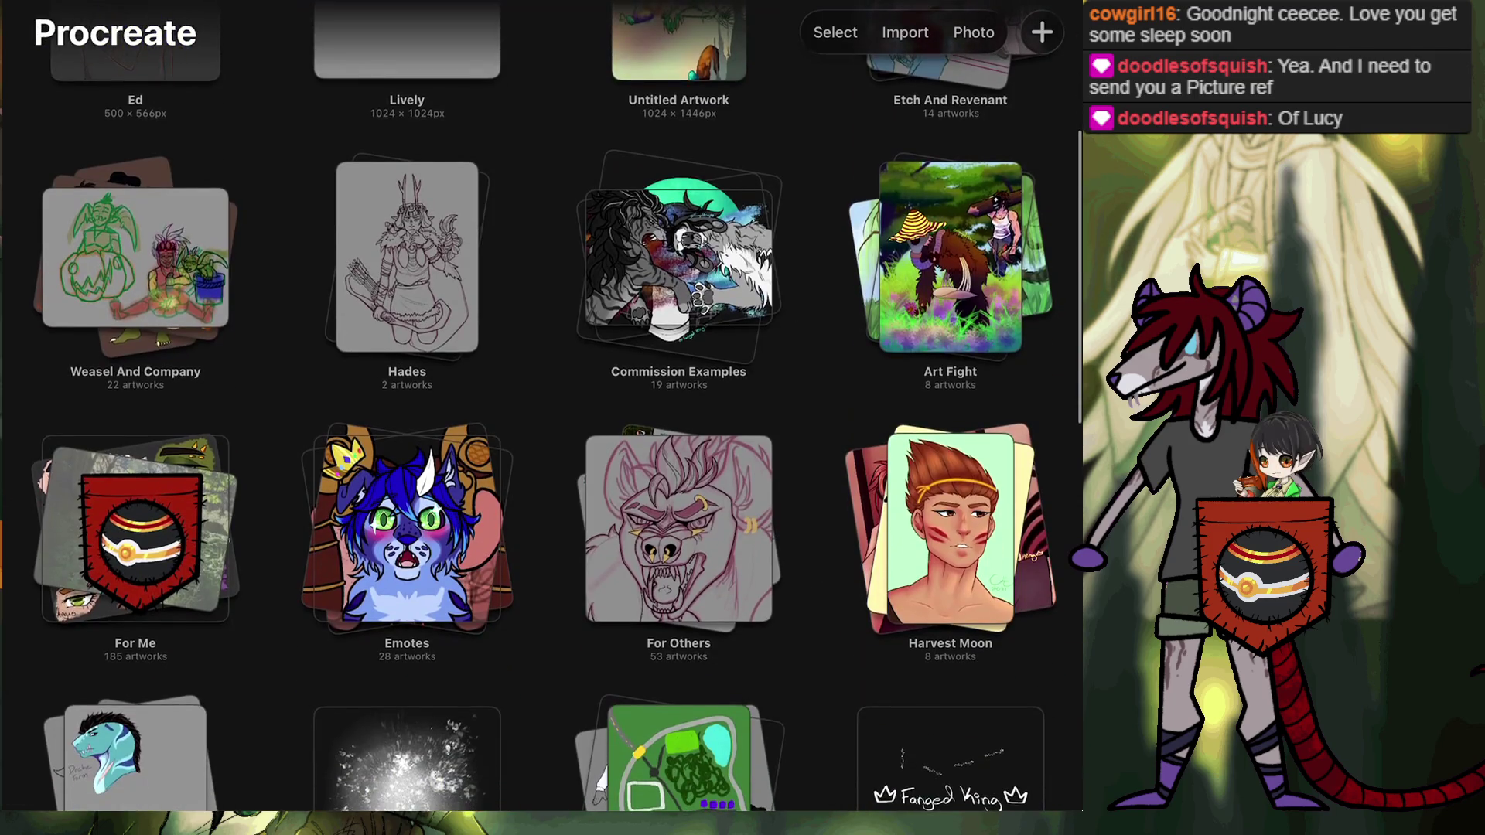
scroll(541, 417, down, 1)
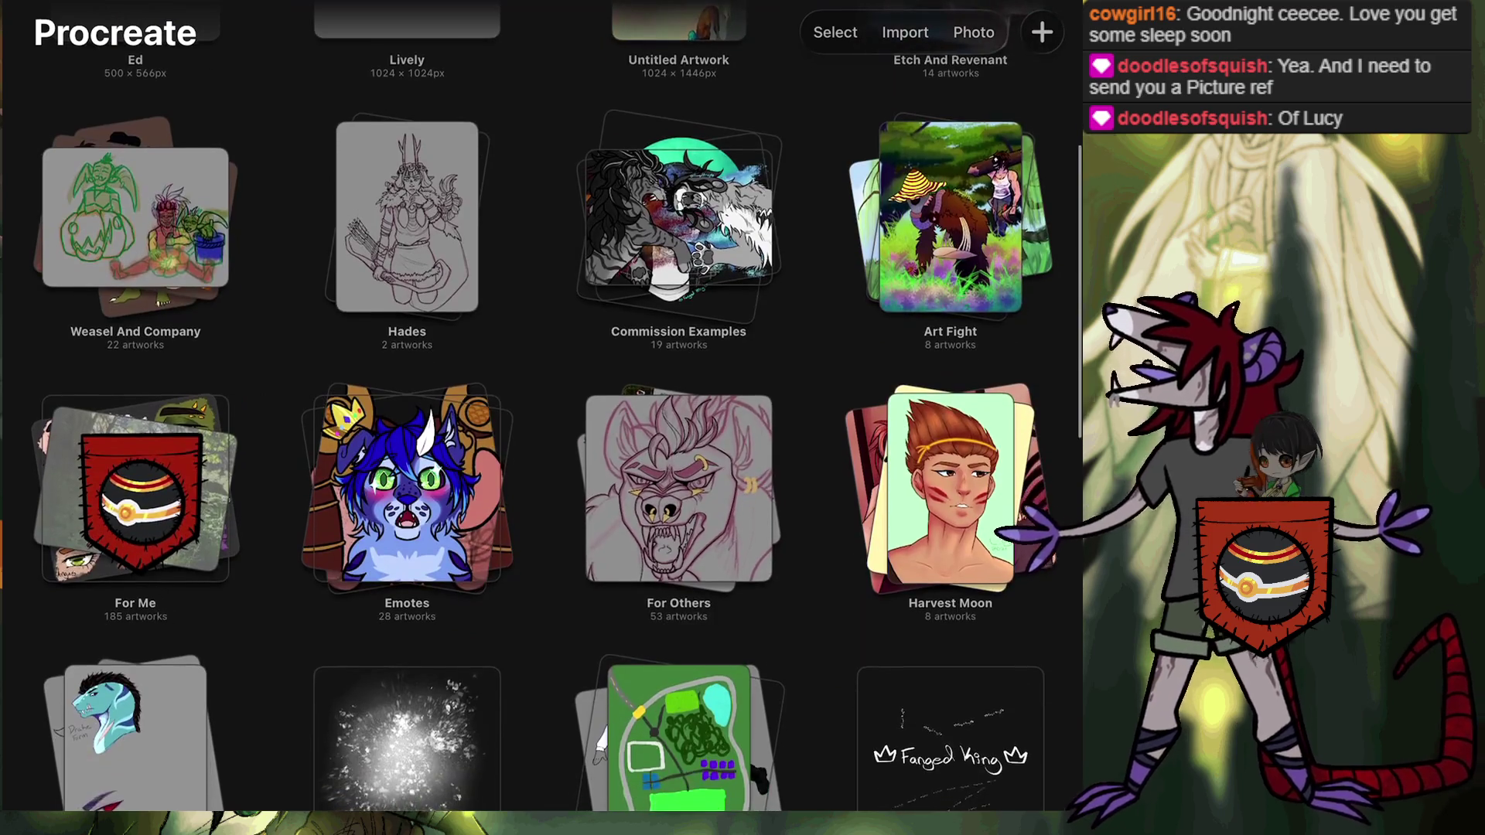
scroll(541, 418, up, 2)
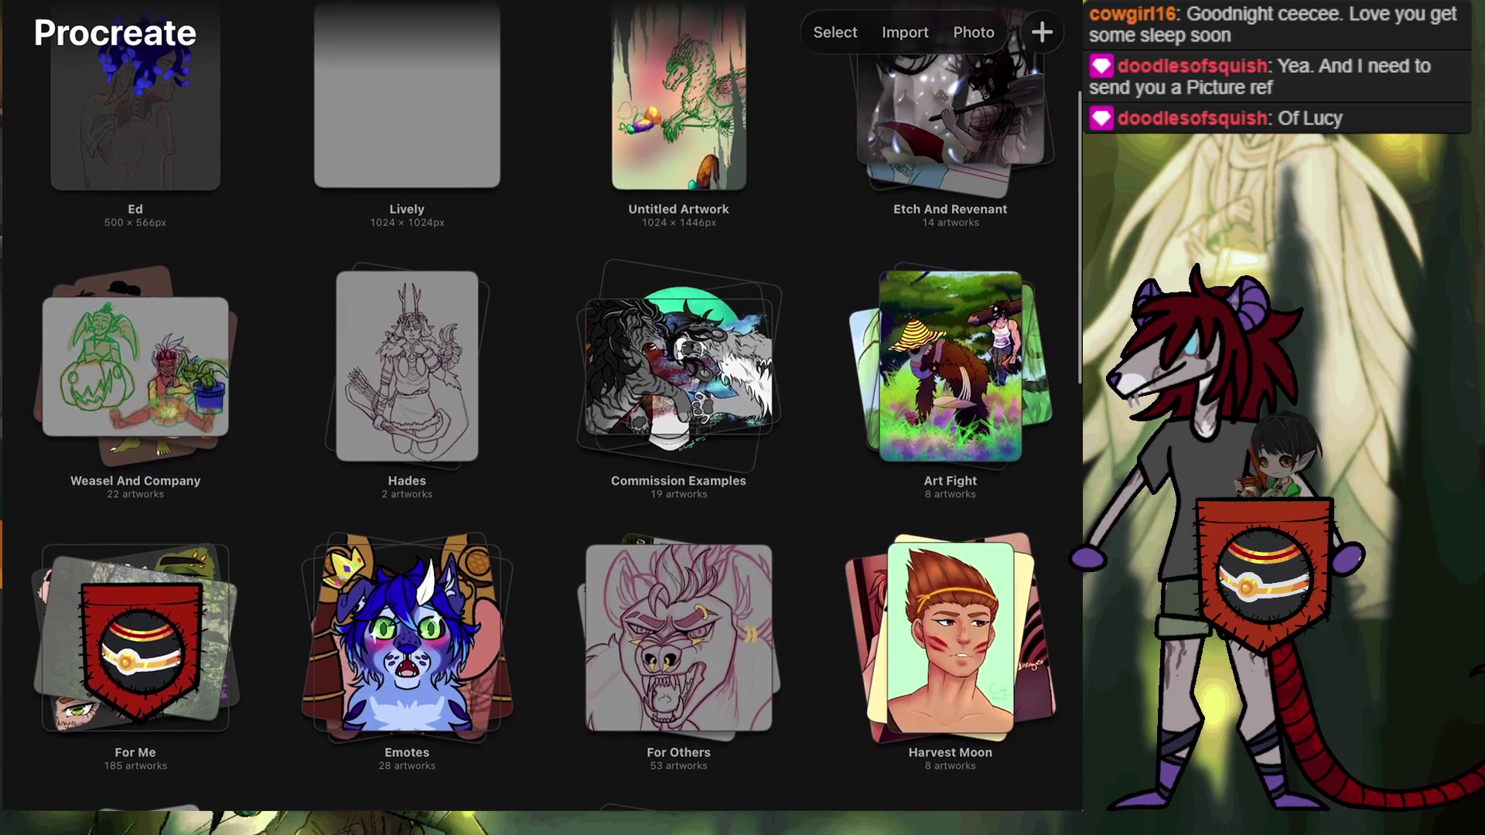
scroll(541, 418, up, 2)
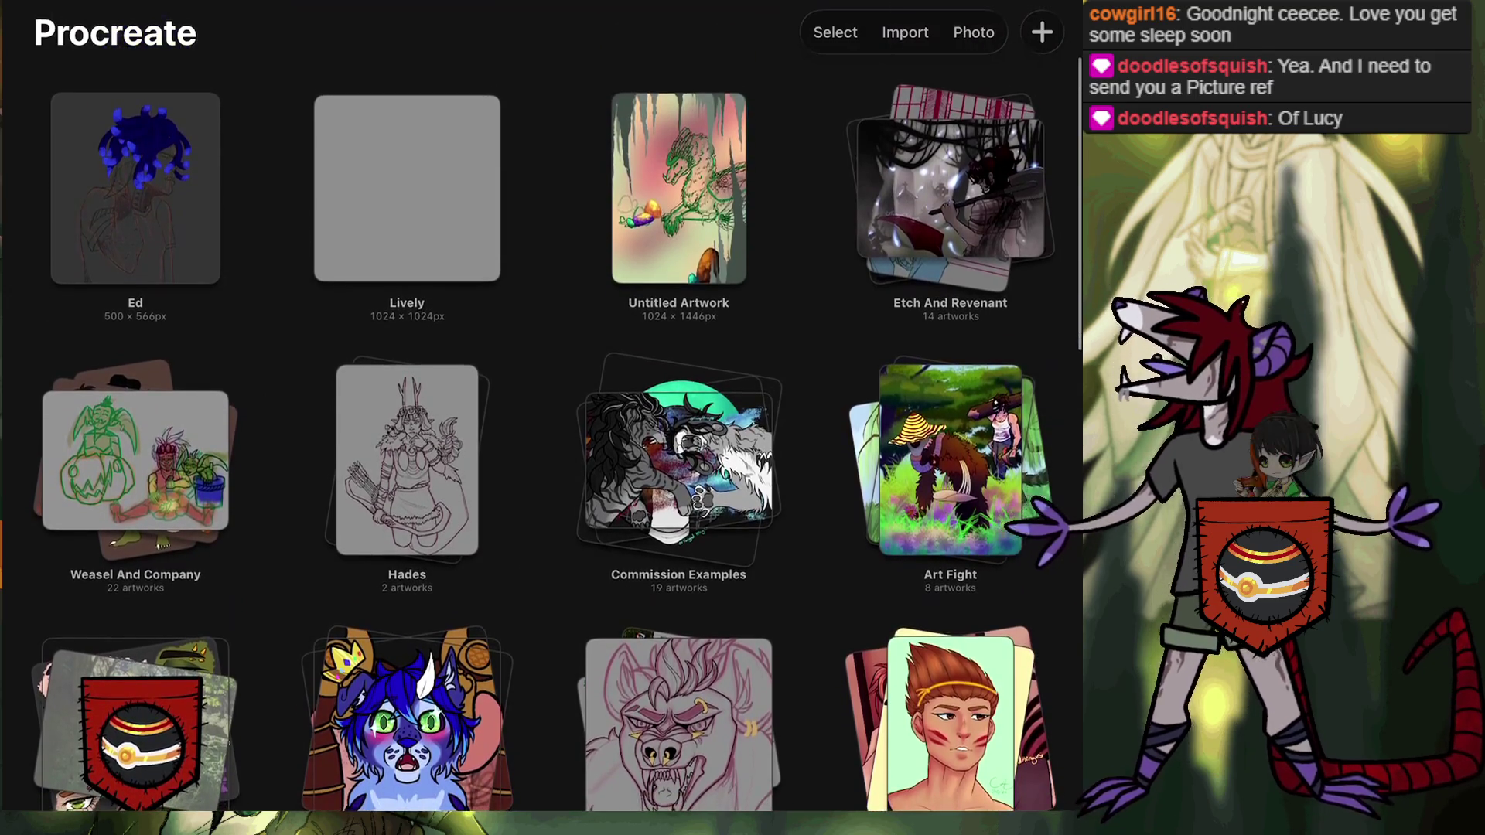
click(950, 190)
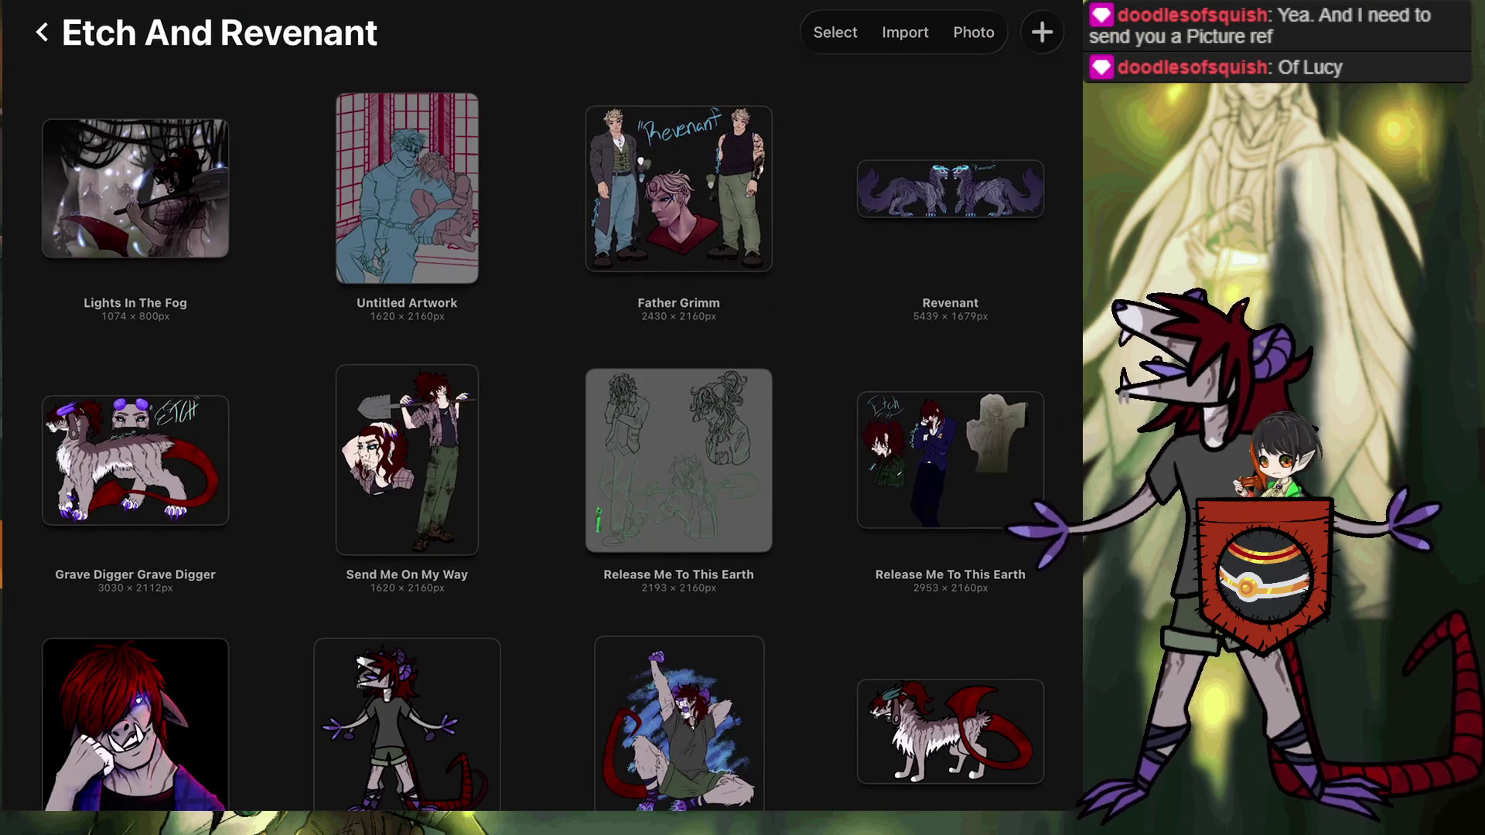
Preview the Father Grimm artwork and close it back to the stack.
click(678, 189)
scroll(503, 387, up, 3)
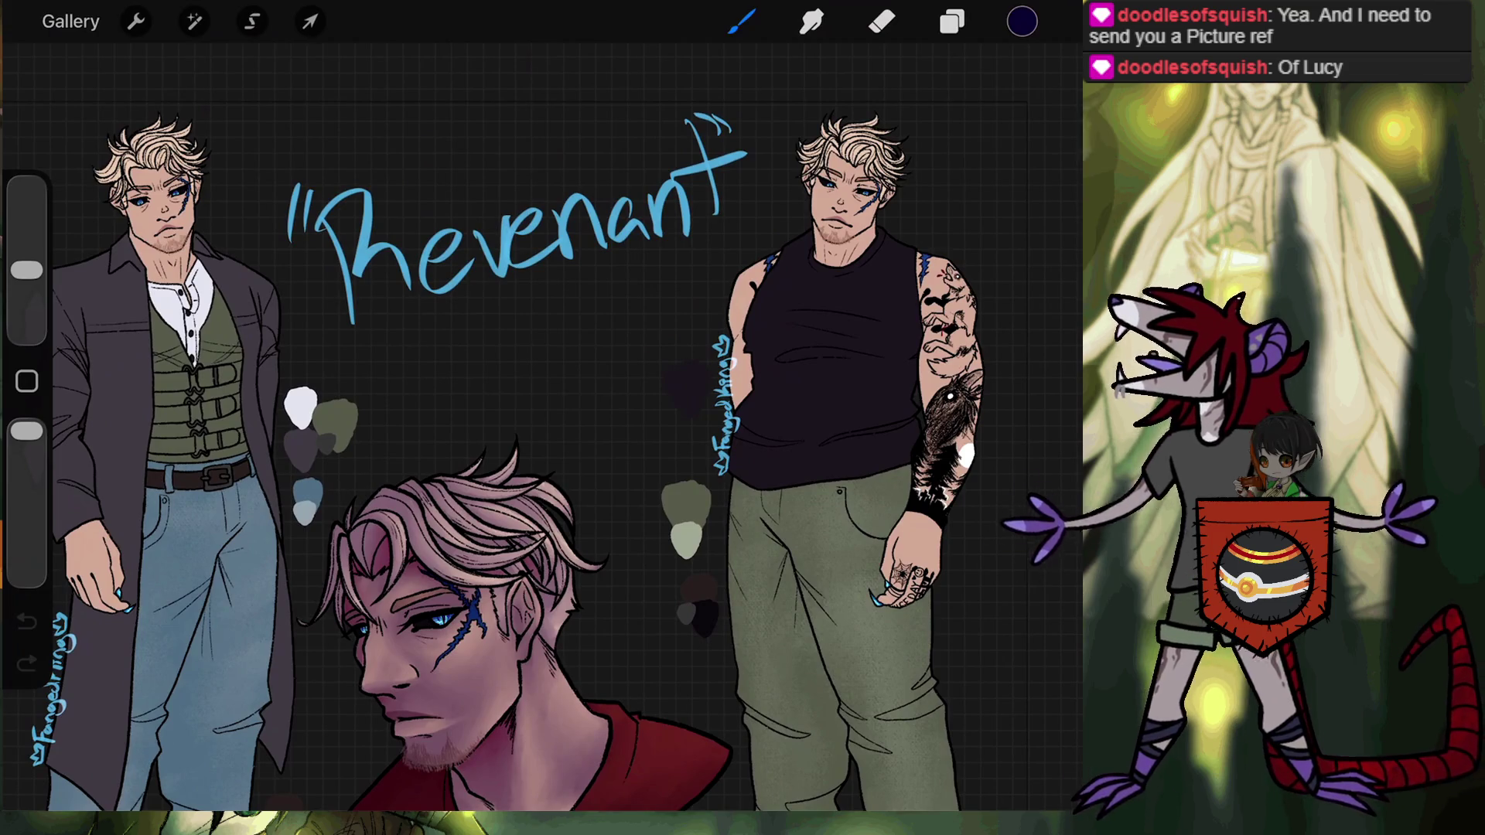
click(70, 21)
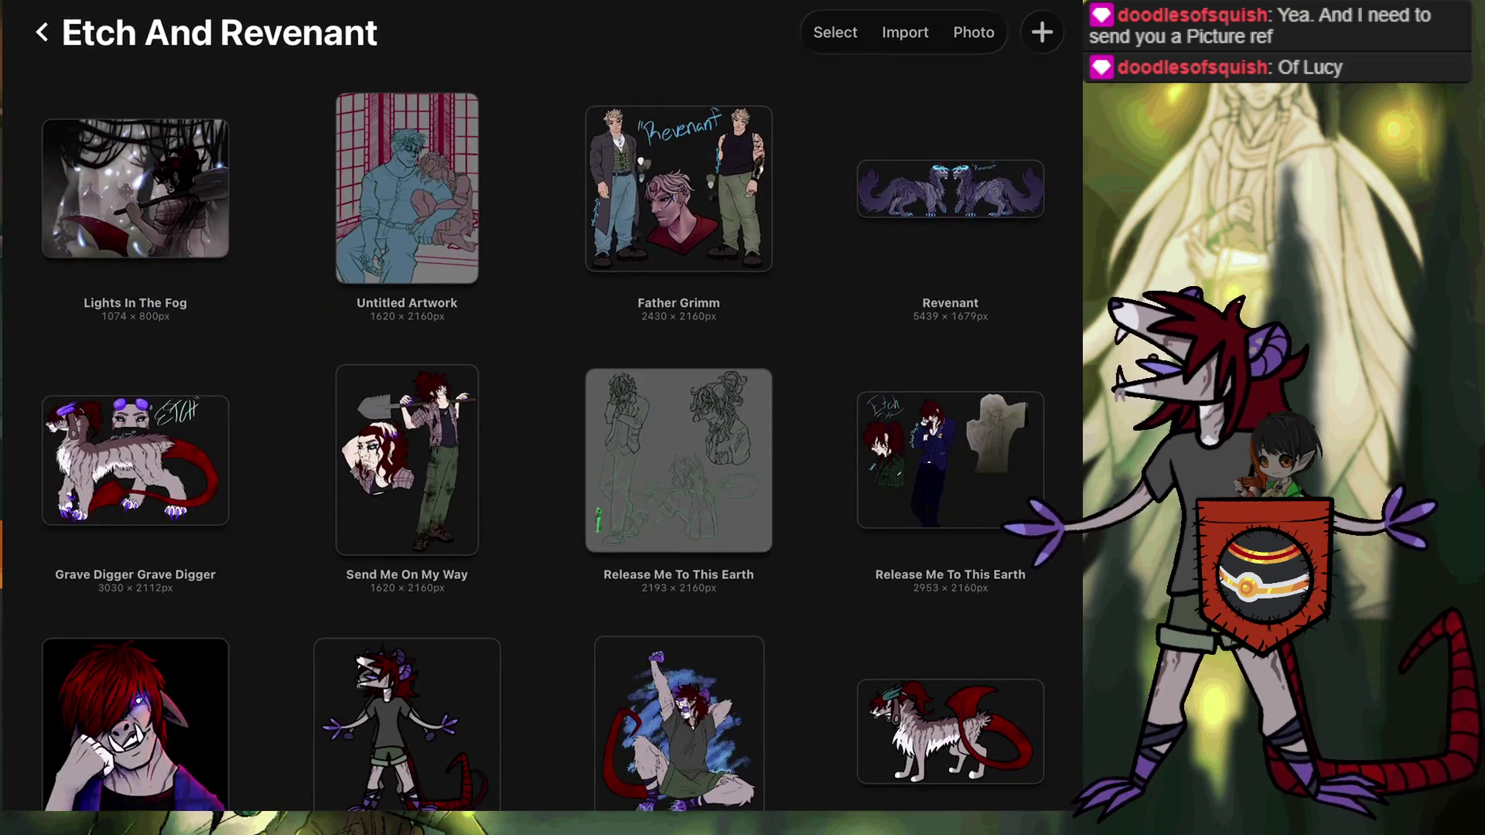
Preview the Revenant artwork, close it, and return to the main gallery.
click(951, 189)
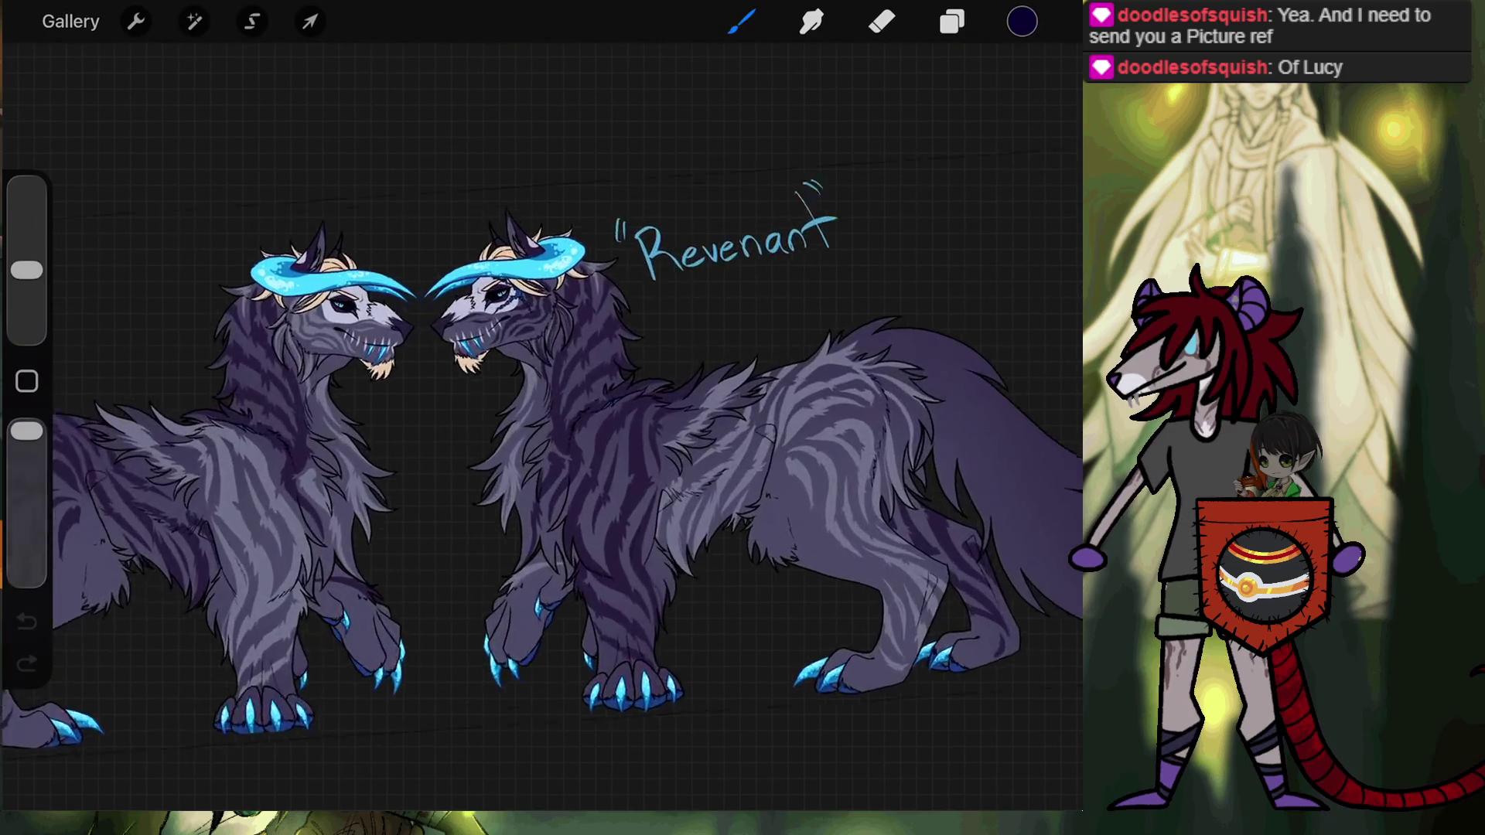
scroll(634, 364, up, 3)
scroll(634, 364, up, 3)
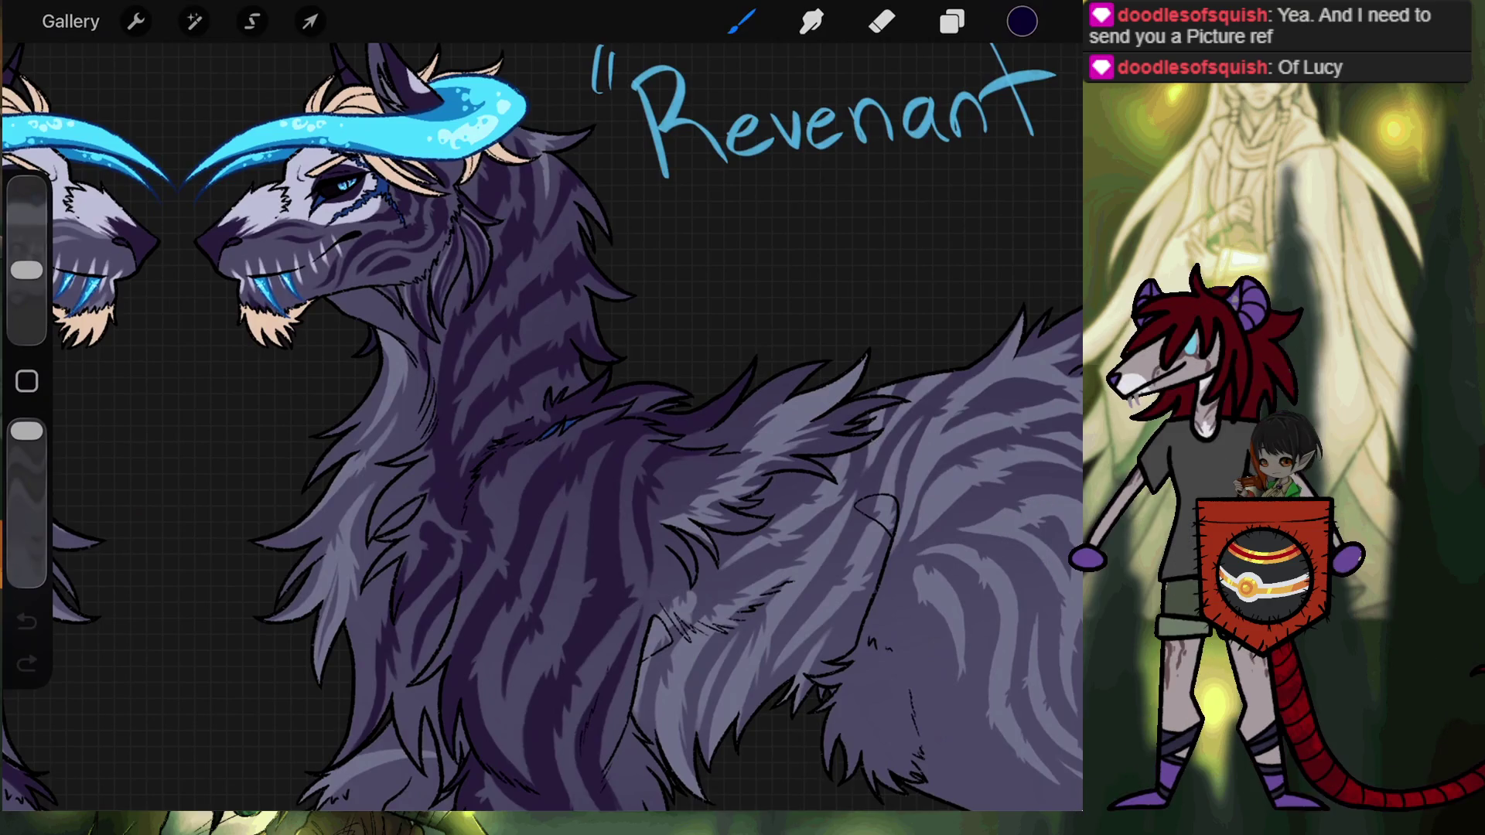
scroll(542, 406, down, 5)
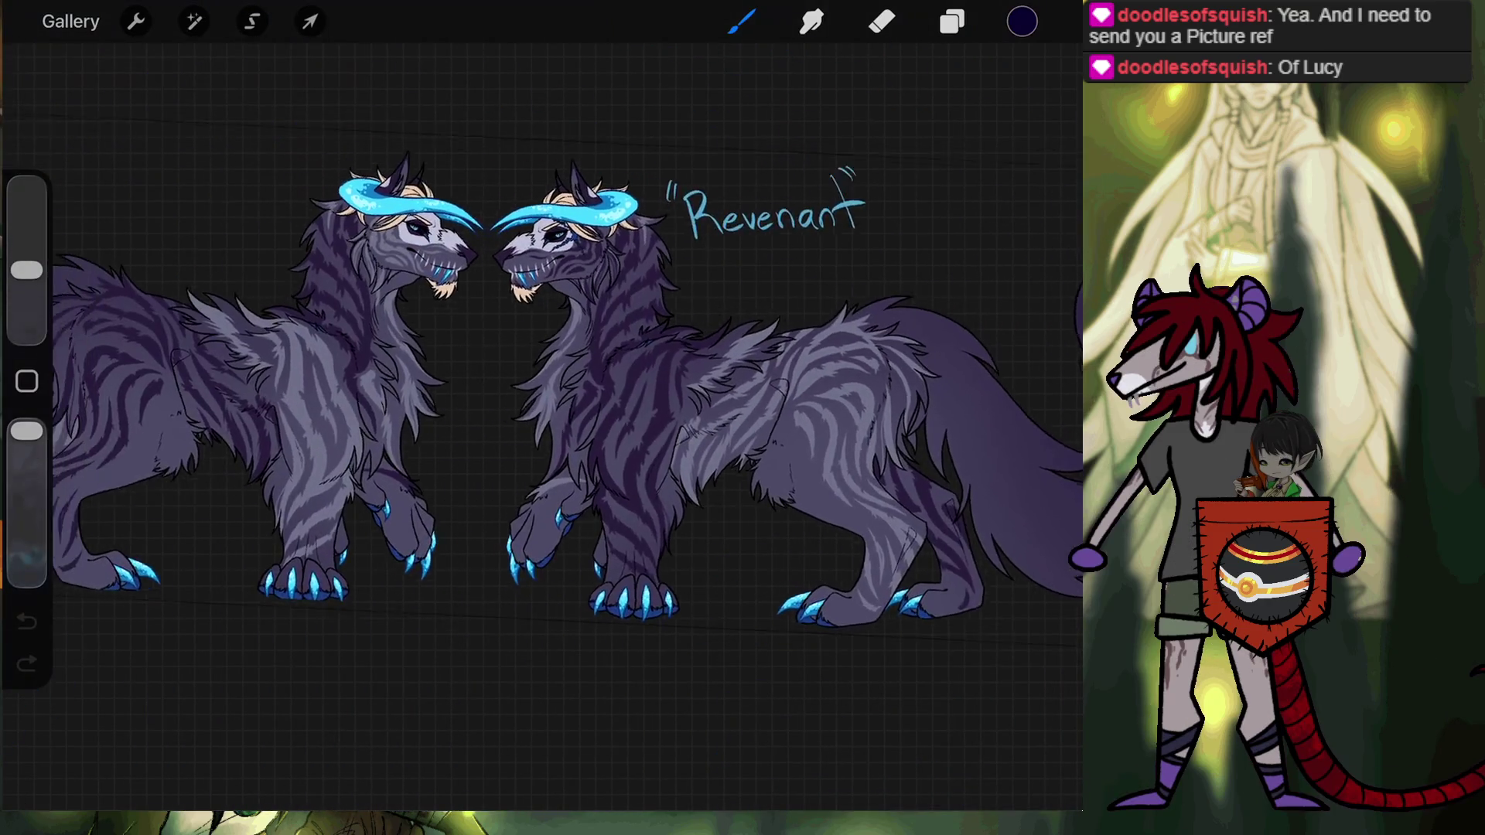
scroll(541, 406, up, 2)
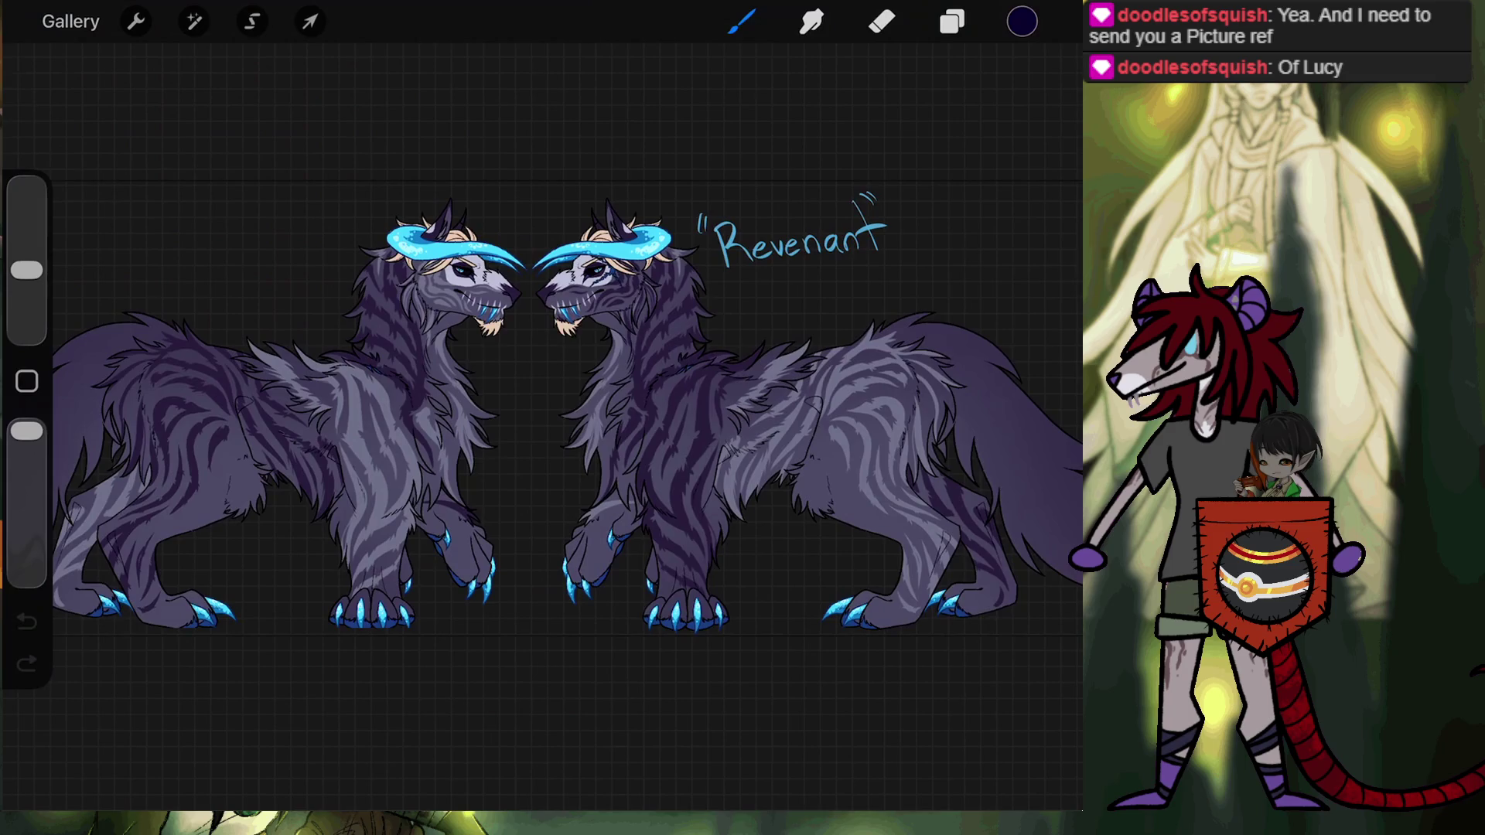
click(71, 21)
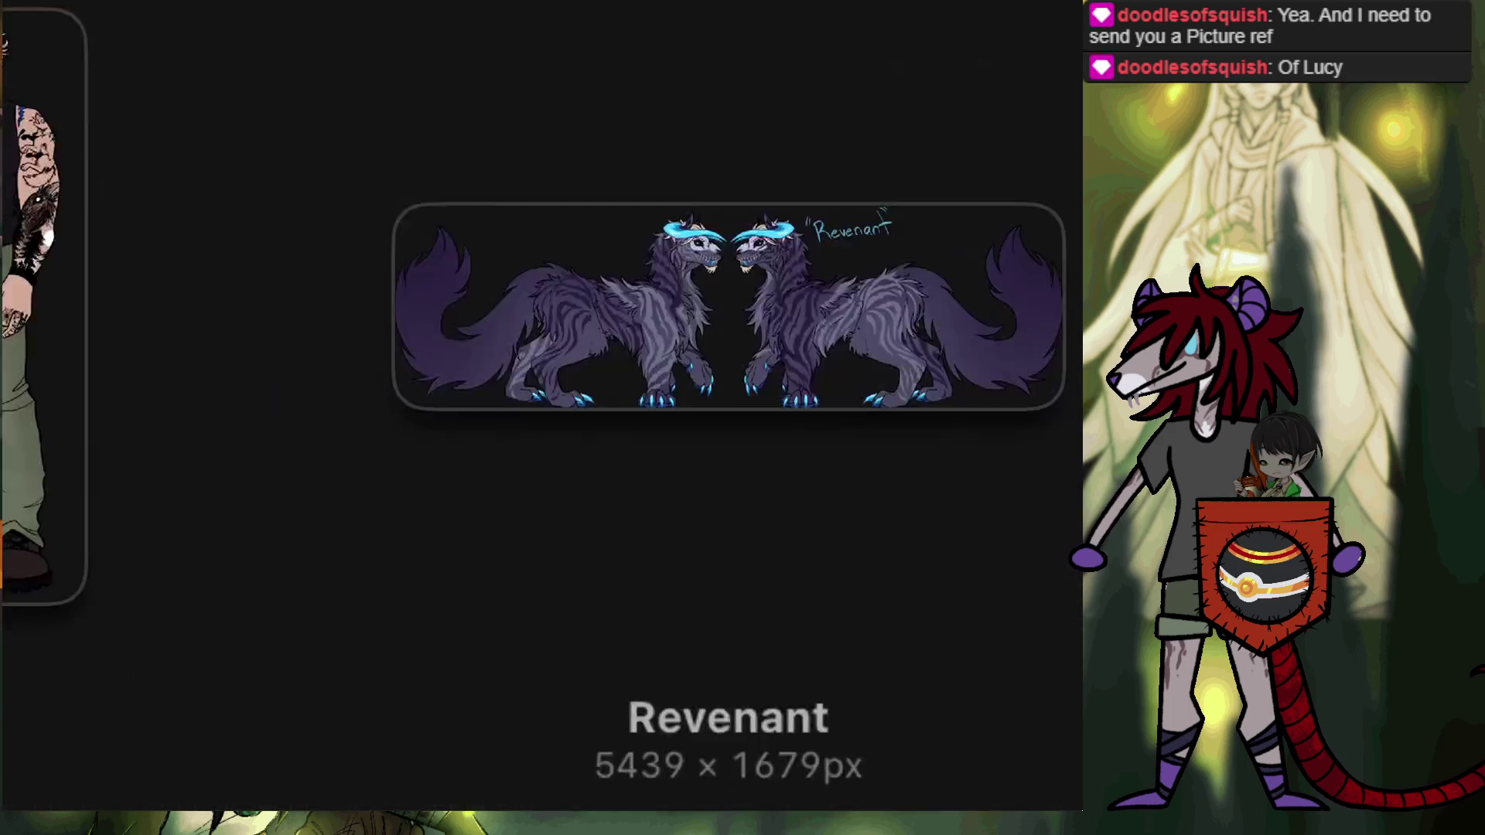
scroll(541, 417, down, 1)
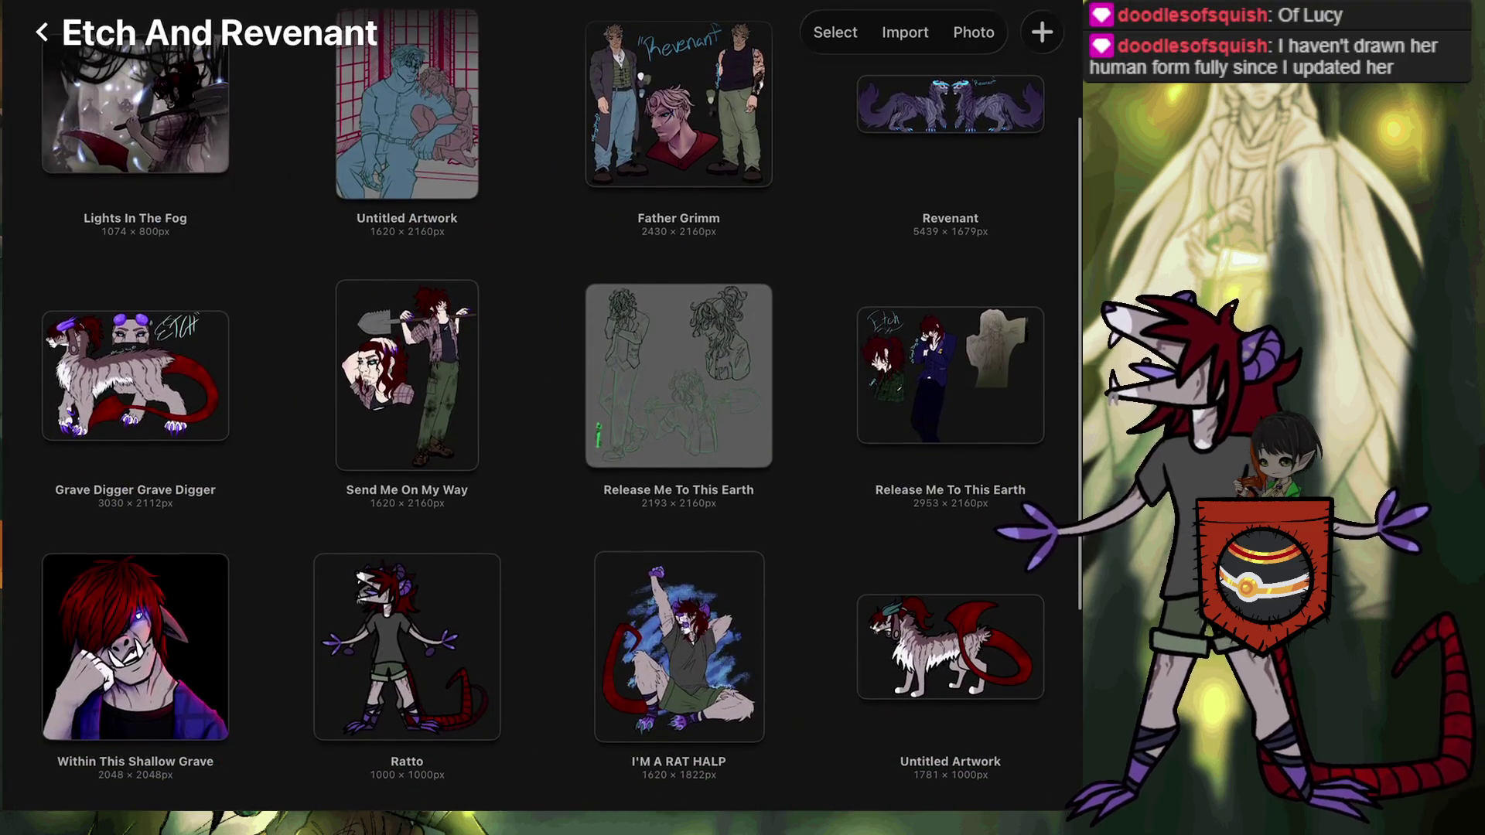
click(42, 32)
Open the For Me stack, scroll through its artworks, and reopen the two-figure forest painting.
scroll(541, 434, down, 4)
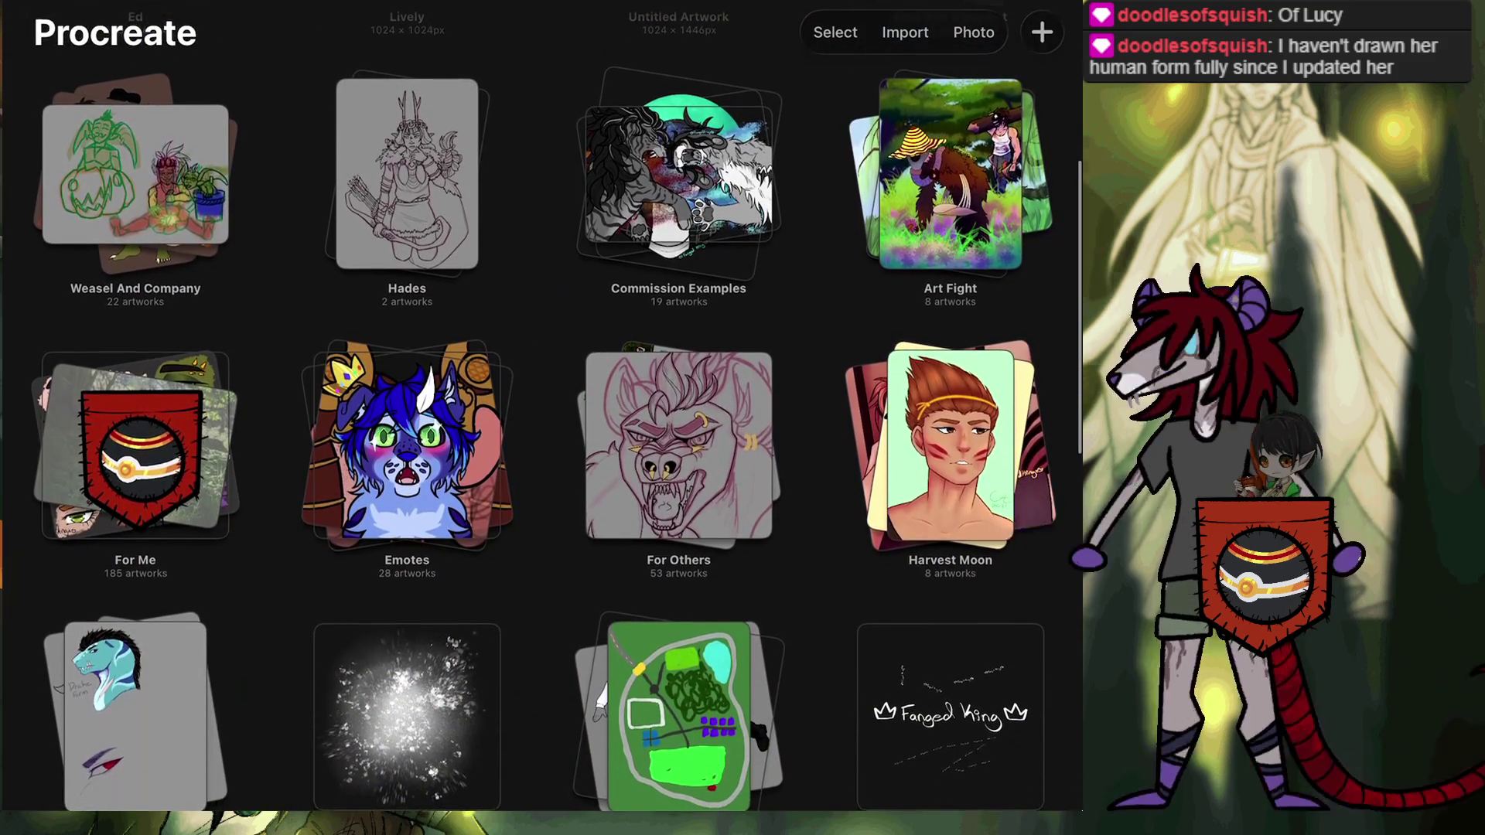
click(135, 457)
scroll(541, 417, down, 1)
scroll(541, 418, down, 8)
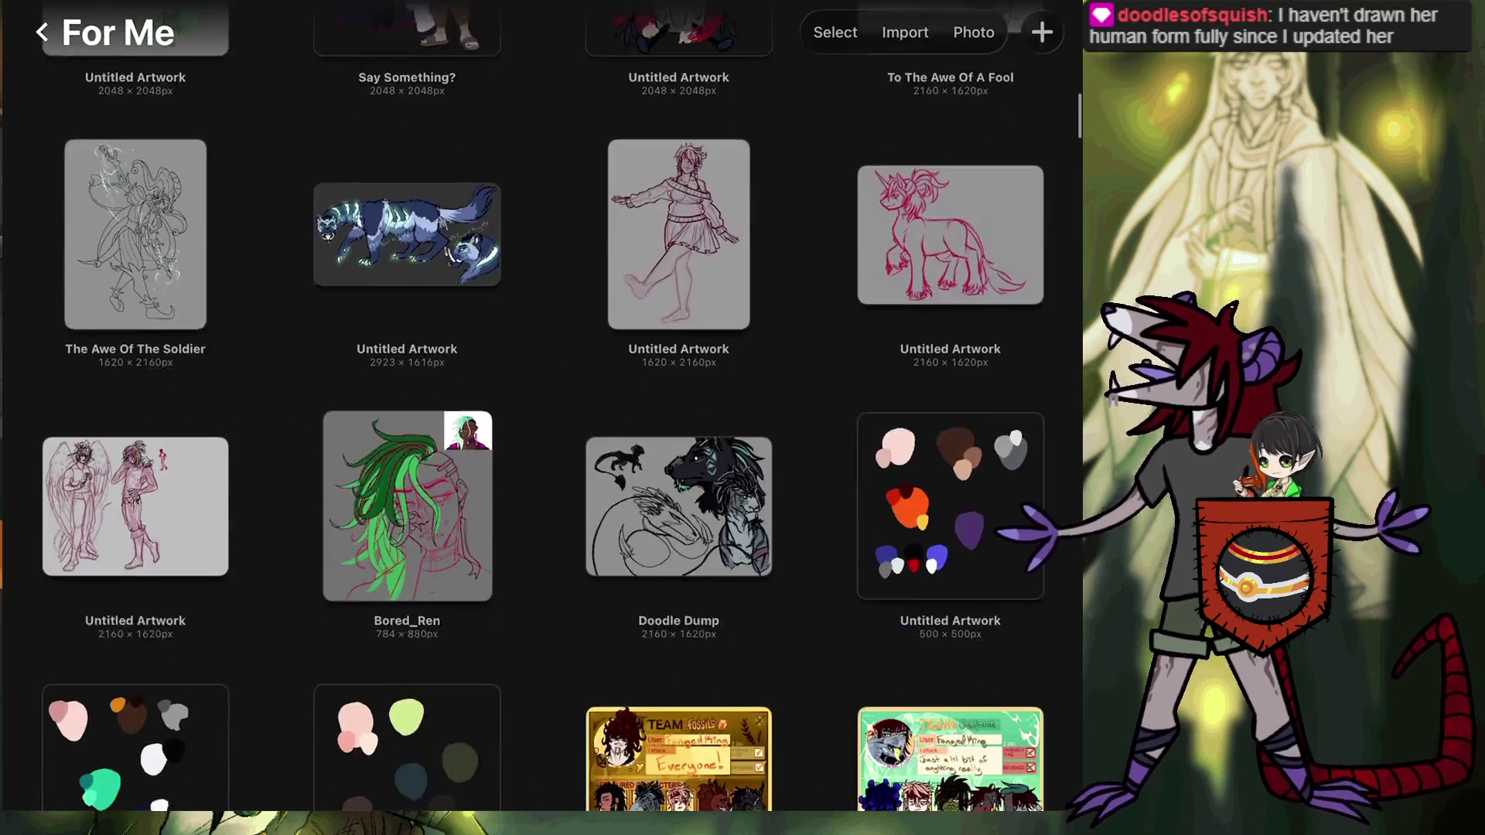
scroll(542, 418, down, 1)
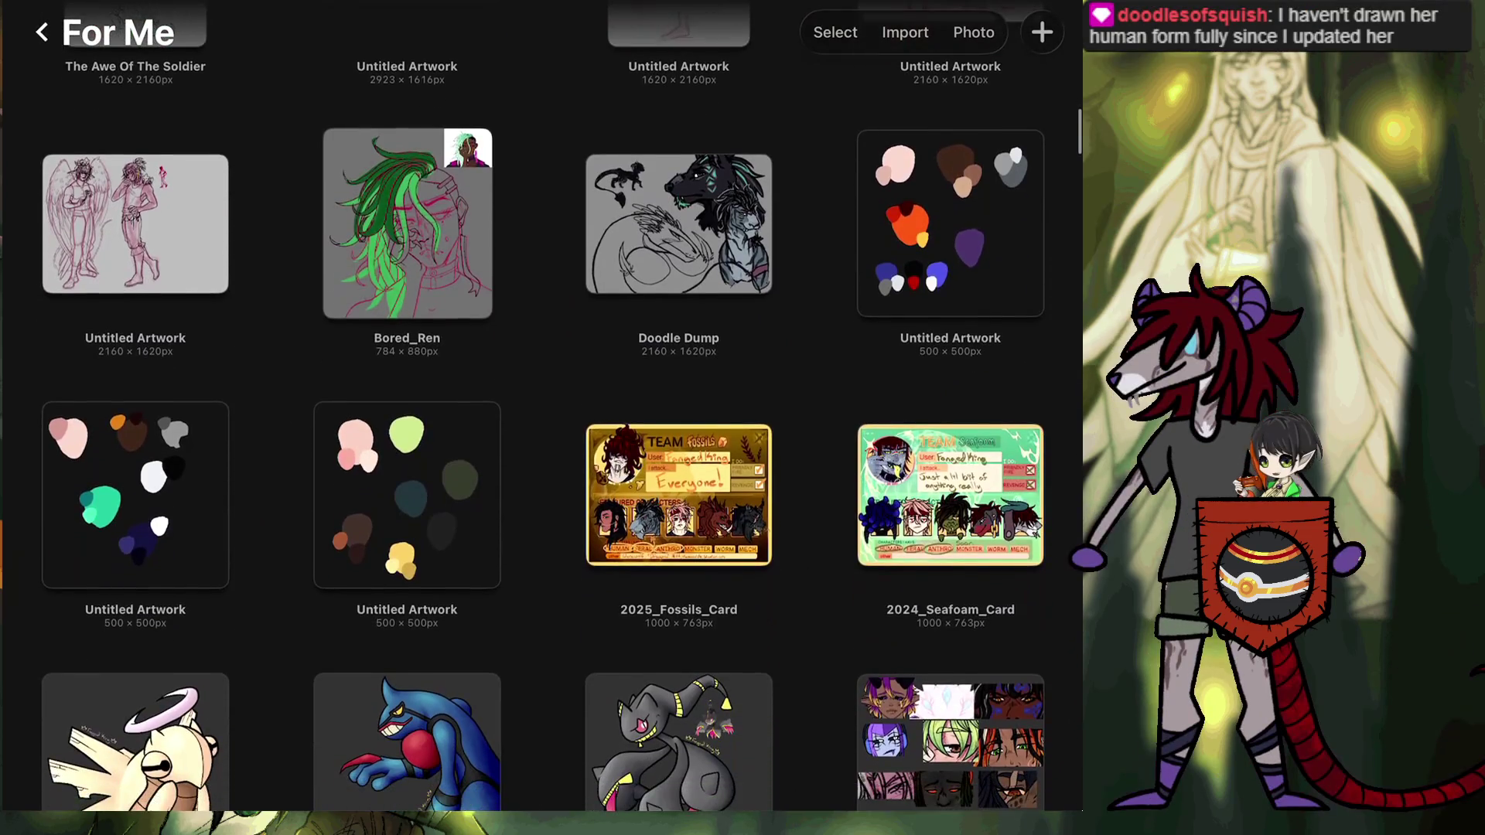
scroll(541, 418, down, 7)
scroll(542, 418, down, 5)
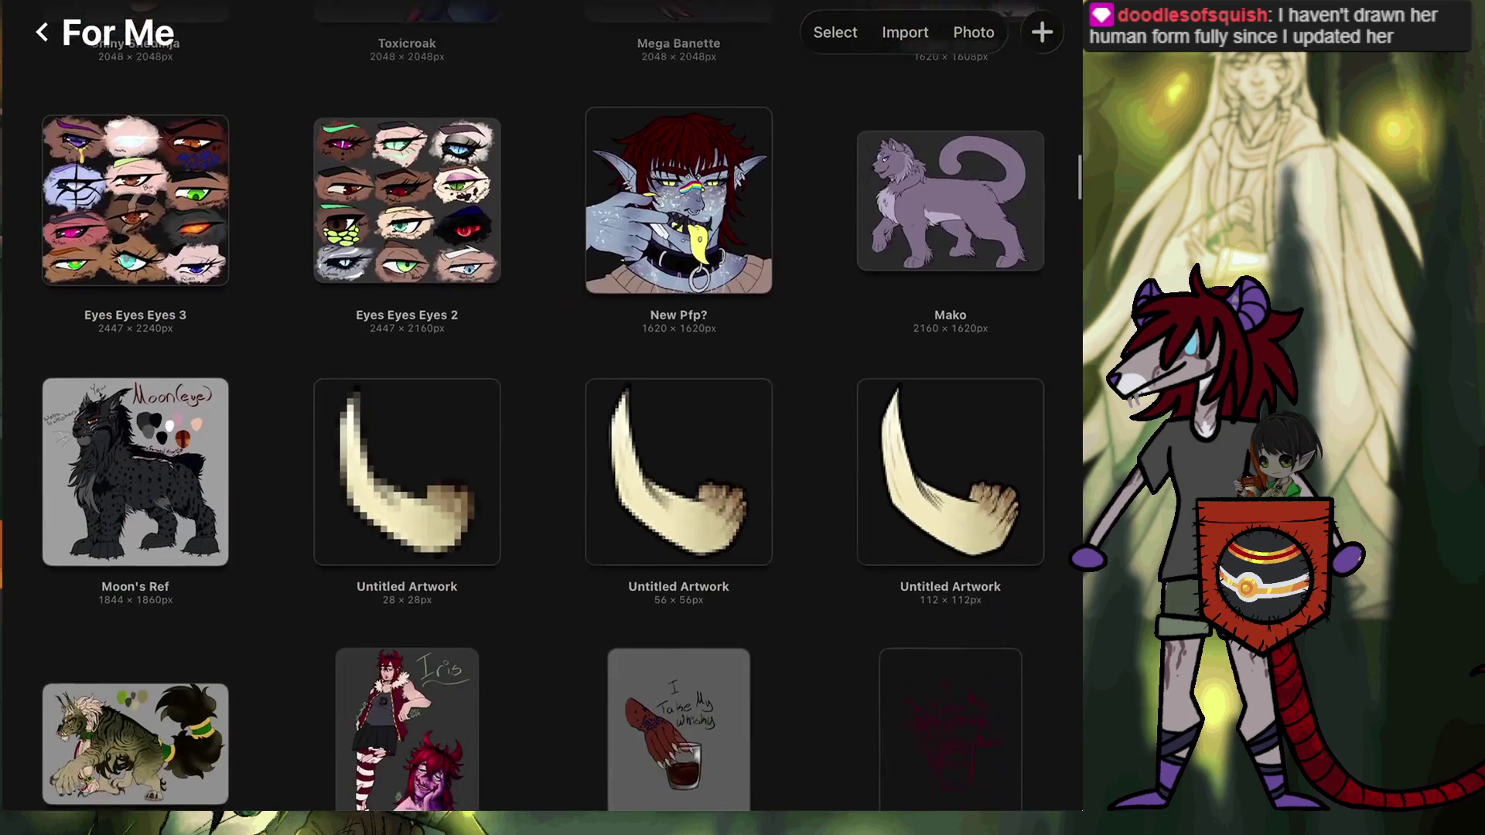
scroll(542, 418, down, 1)
scroll(541, 418, down, 3)
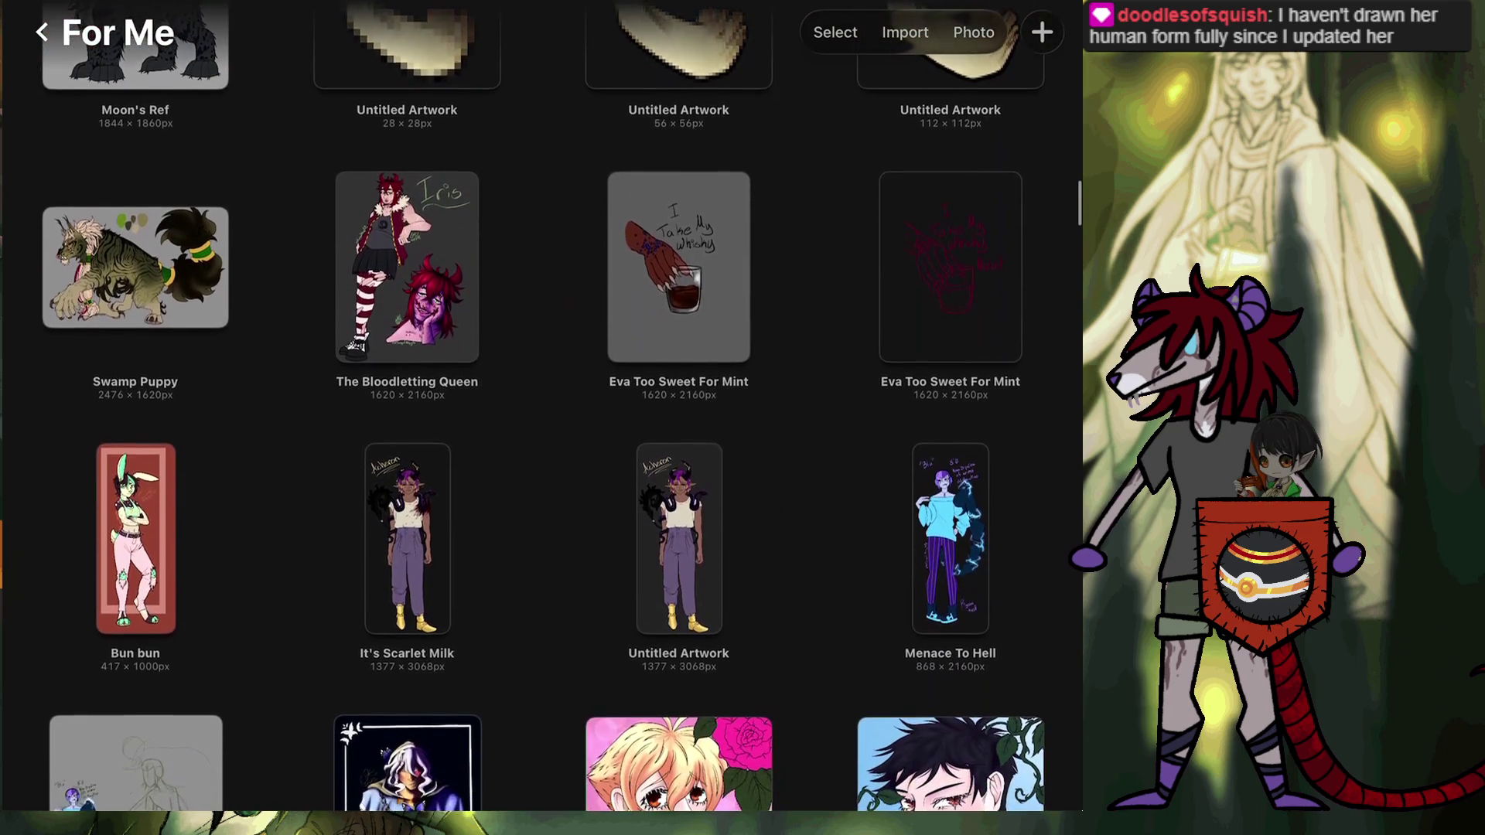
scroll(542, 418, down, 8)
scroll(541, 418, down, 3)
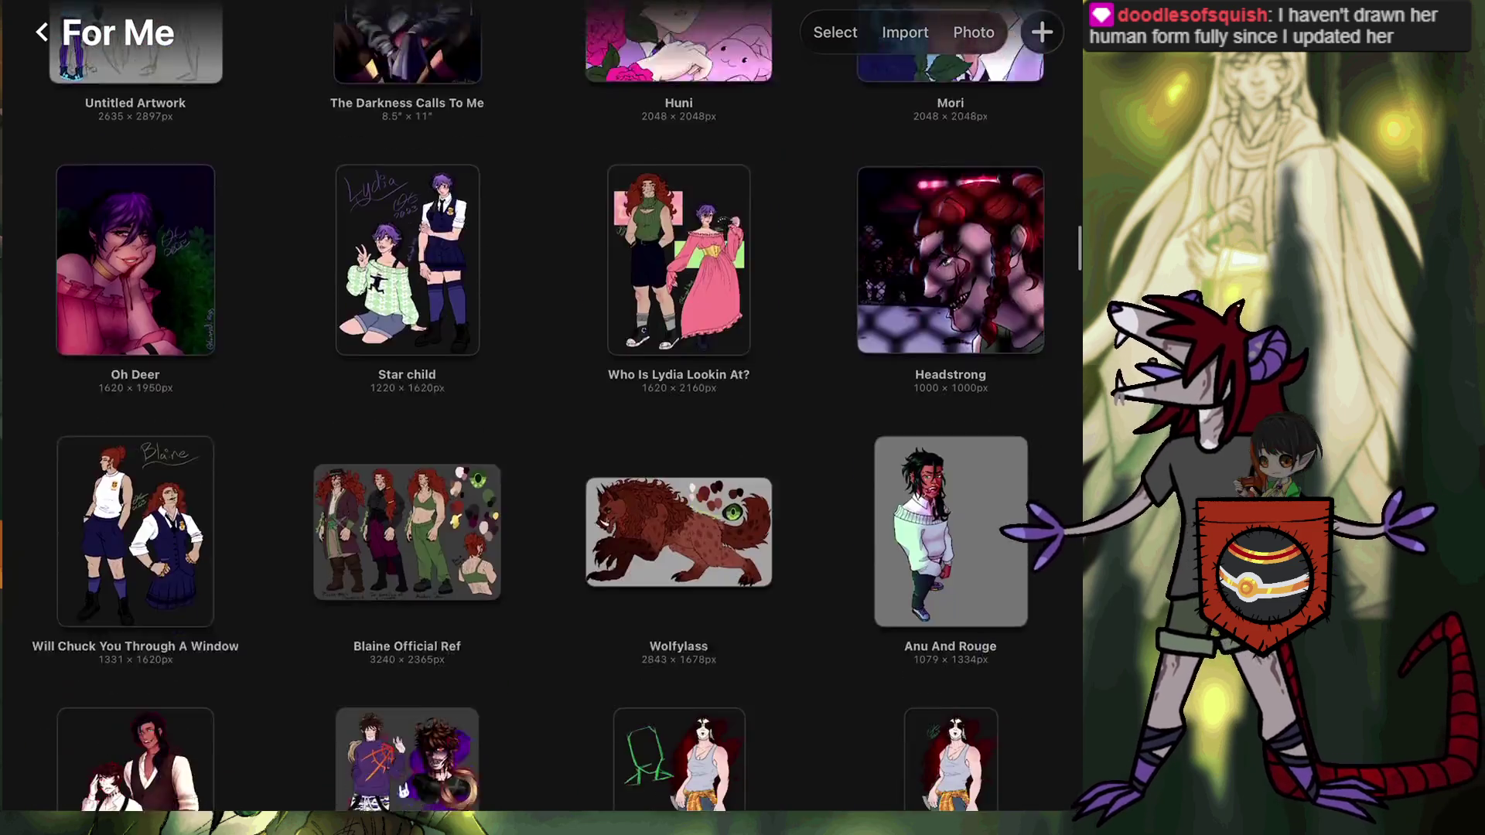
scroll(541, 418, down, 4)
scroll(542, 418, down, 6)
scroll(541, 418, down, 4)
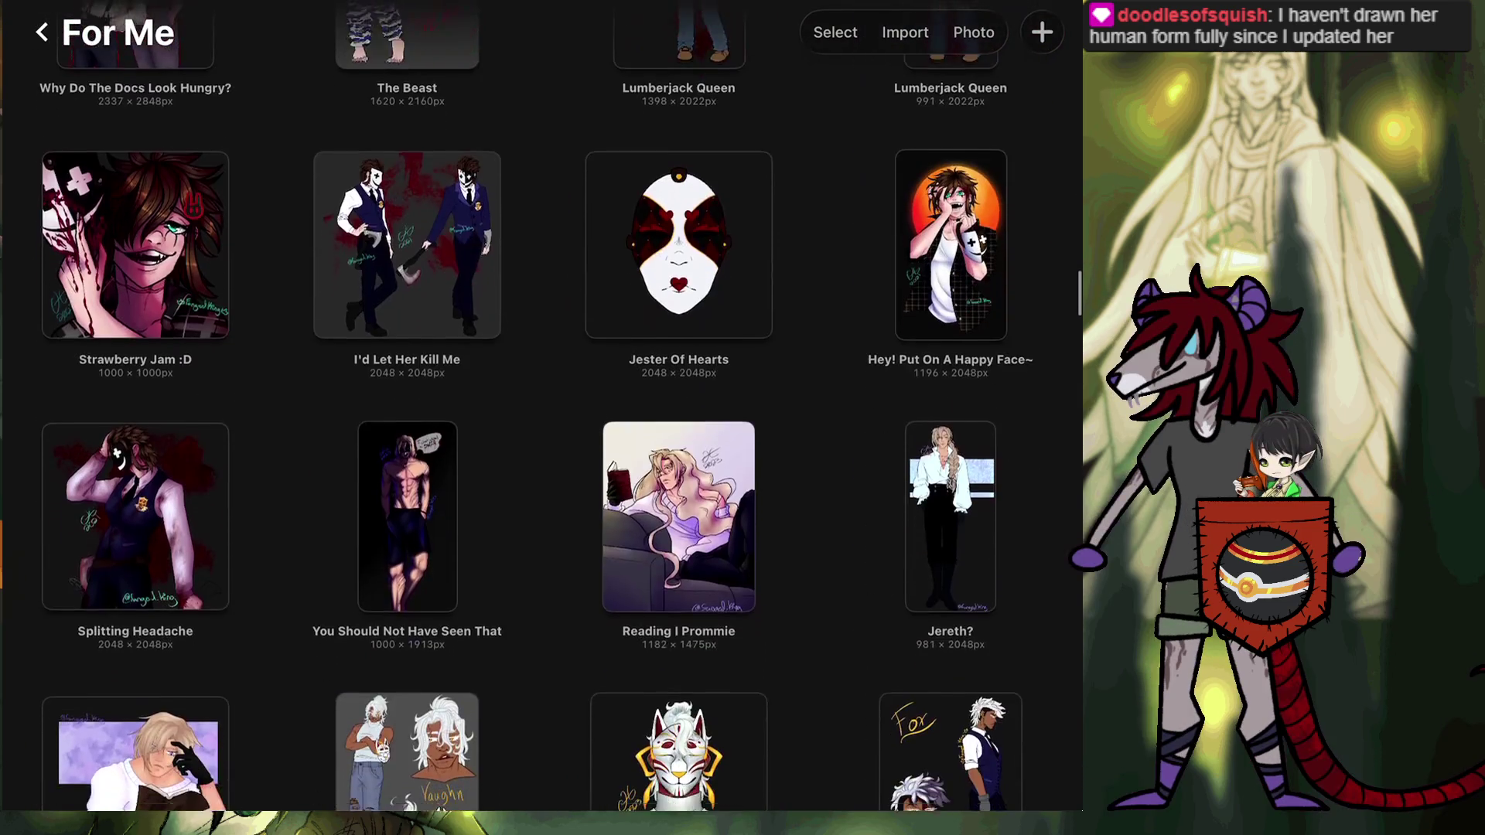
scroll(542, 418, up, 10)
scroll(541, 418, up, 10)
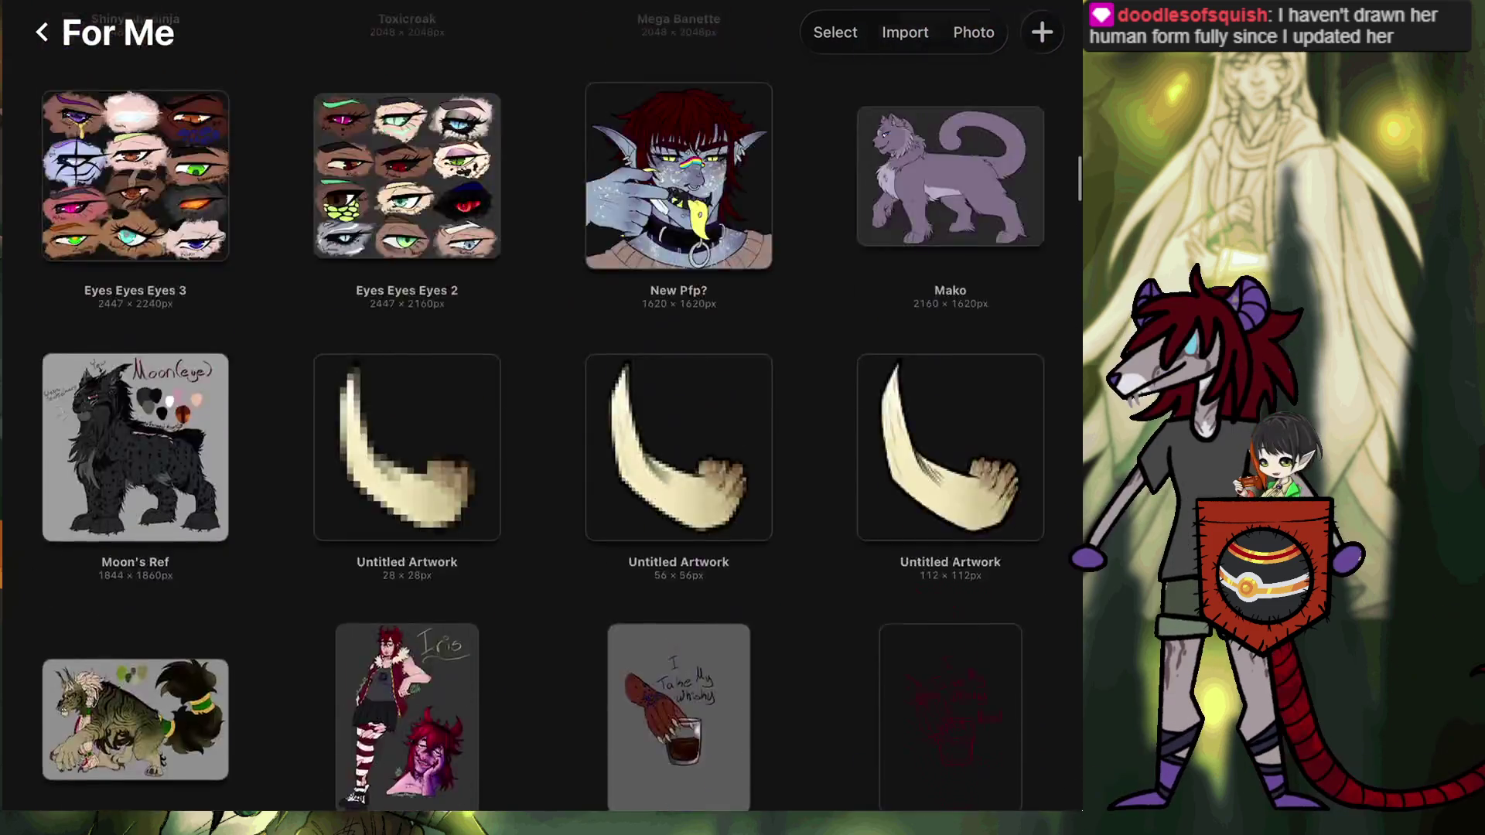
scroll(542, 418, up, 8)
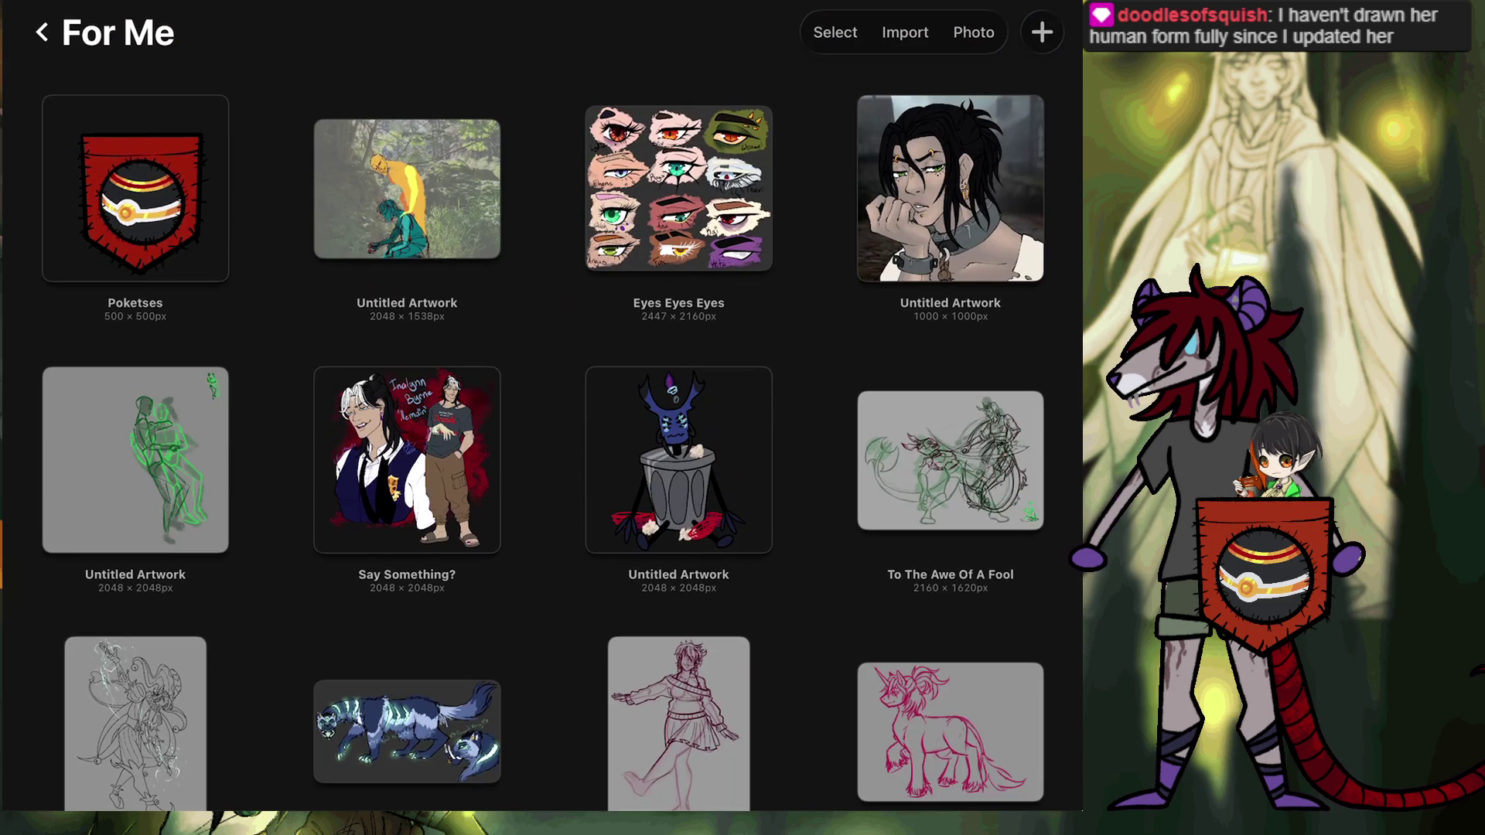
click(407, 188)
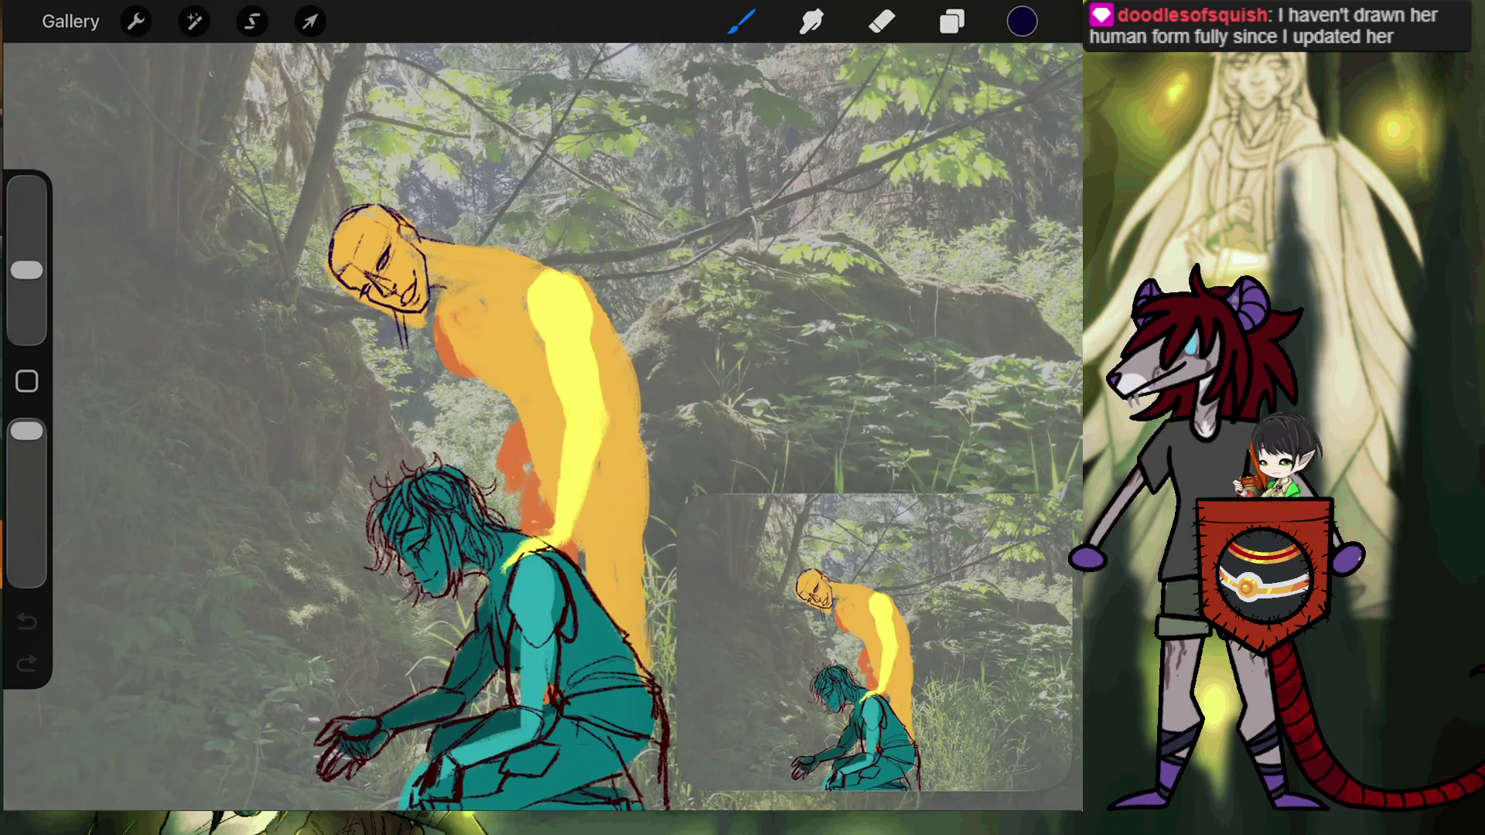
Draw dark hair strands down the yellow figure's head beside its face, then close the painting.
scroll(419, 306, up, 5)
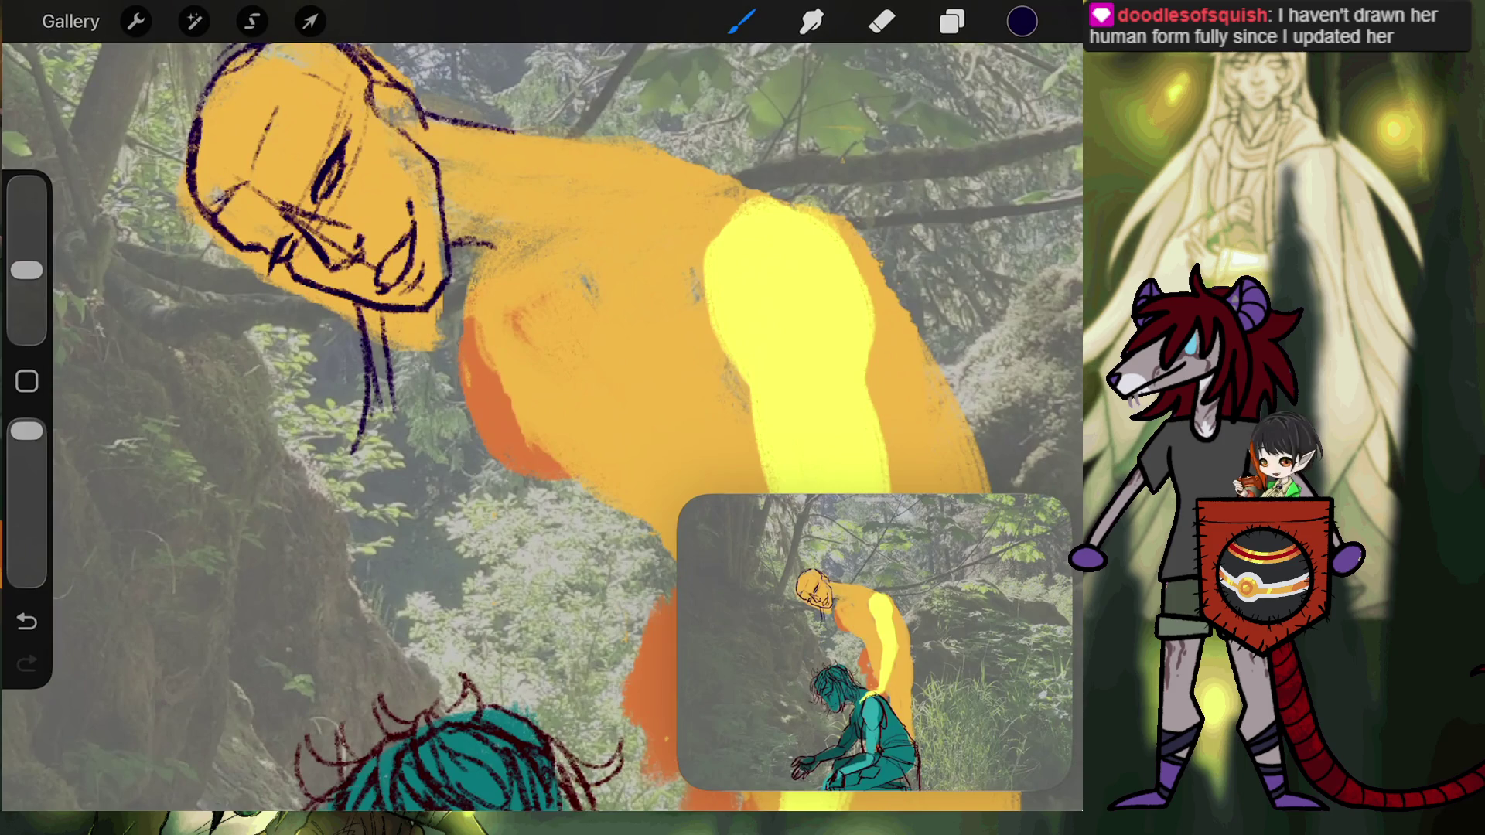
drag(387, 340, 368, 494)
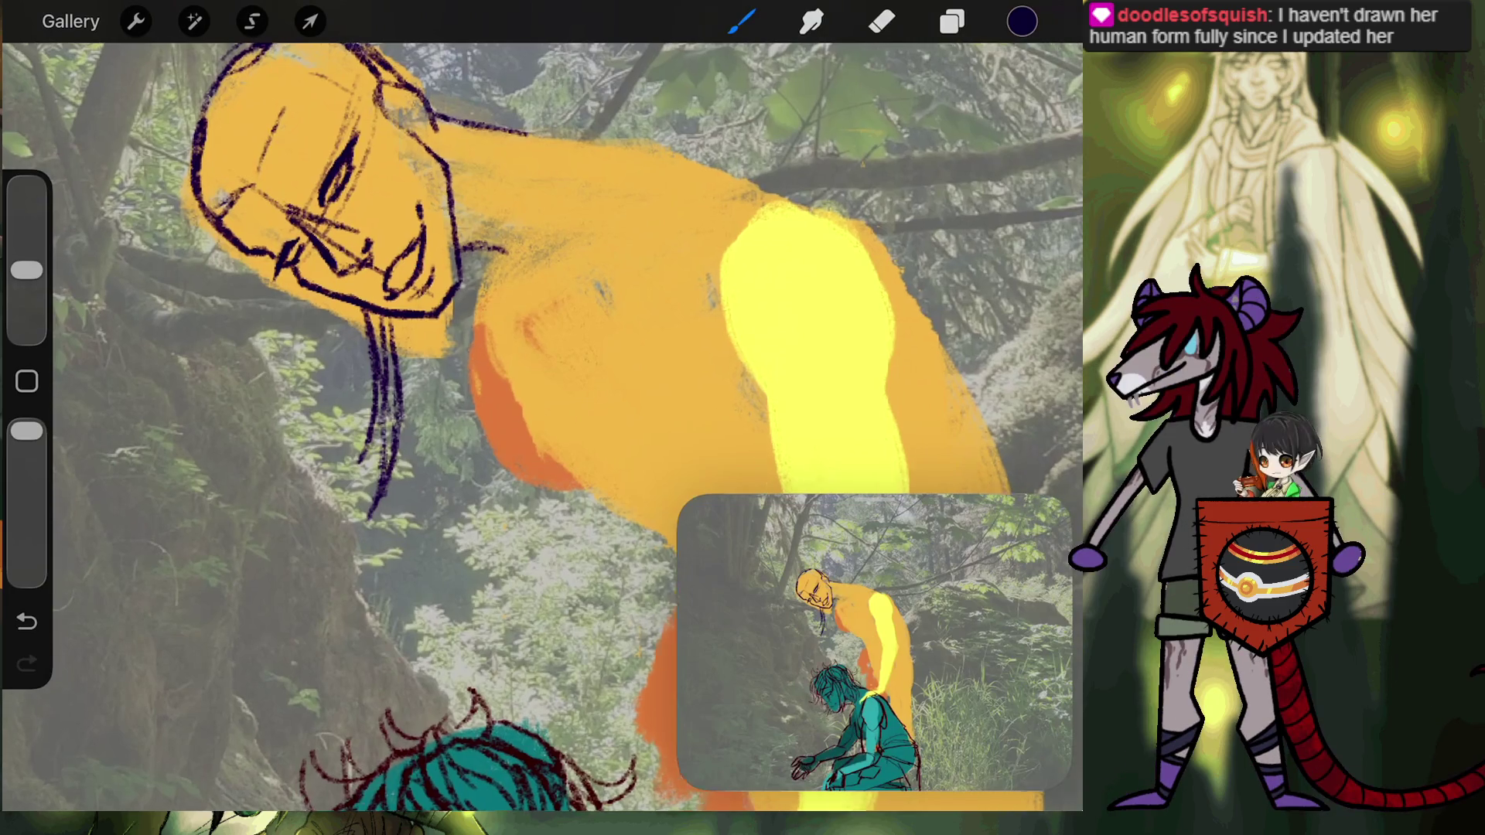
scroll(232, 193, up, 5)
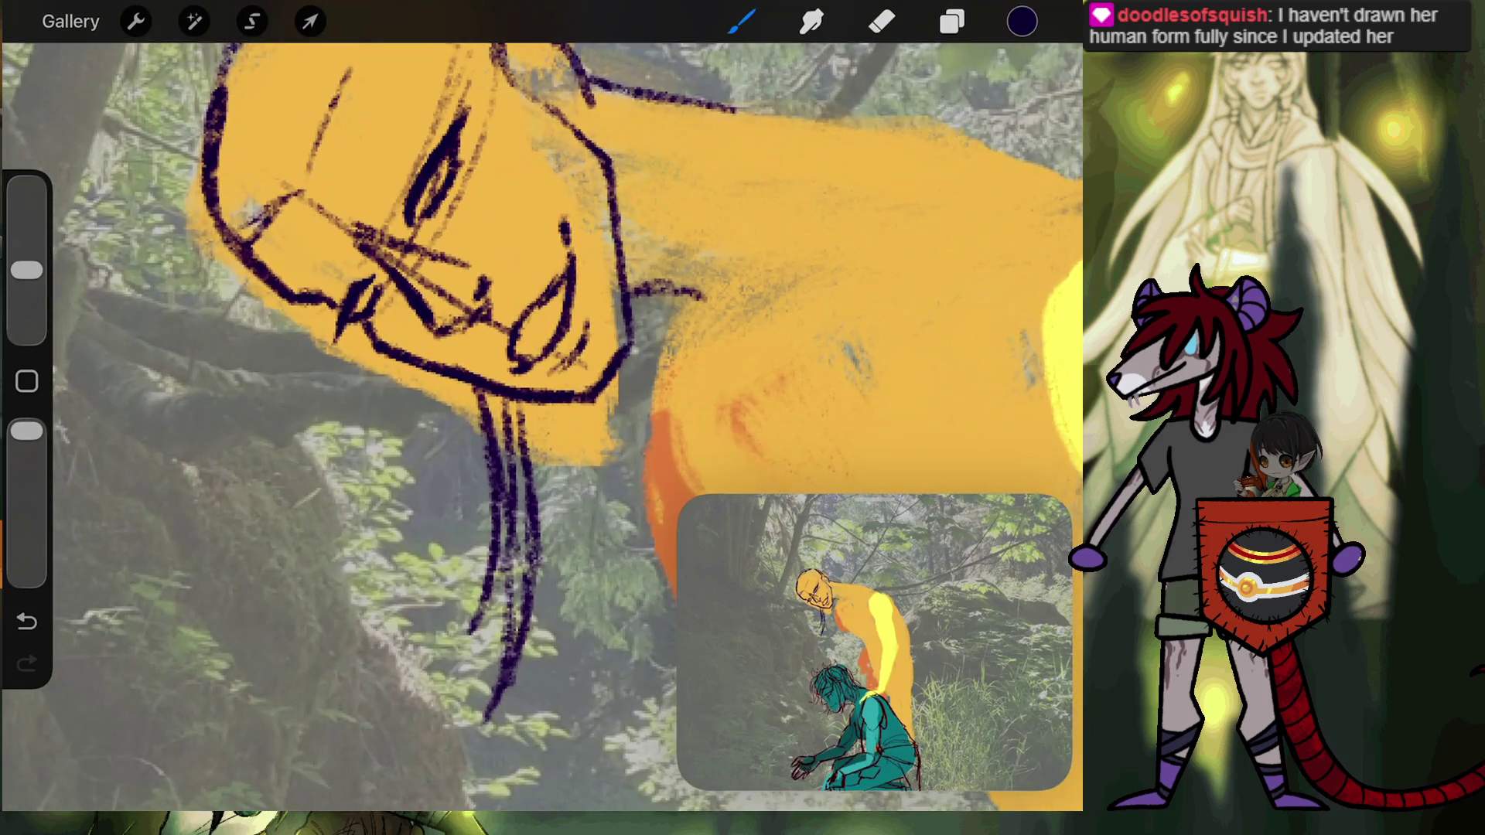
drag(252, 99, 239, 332)
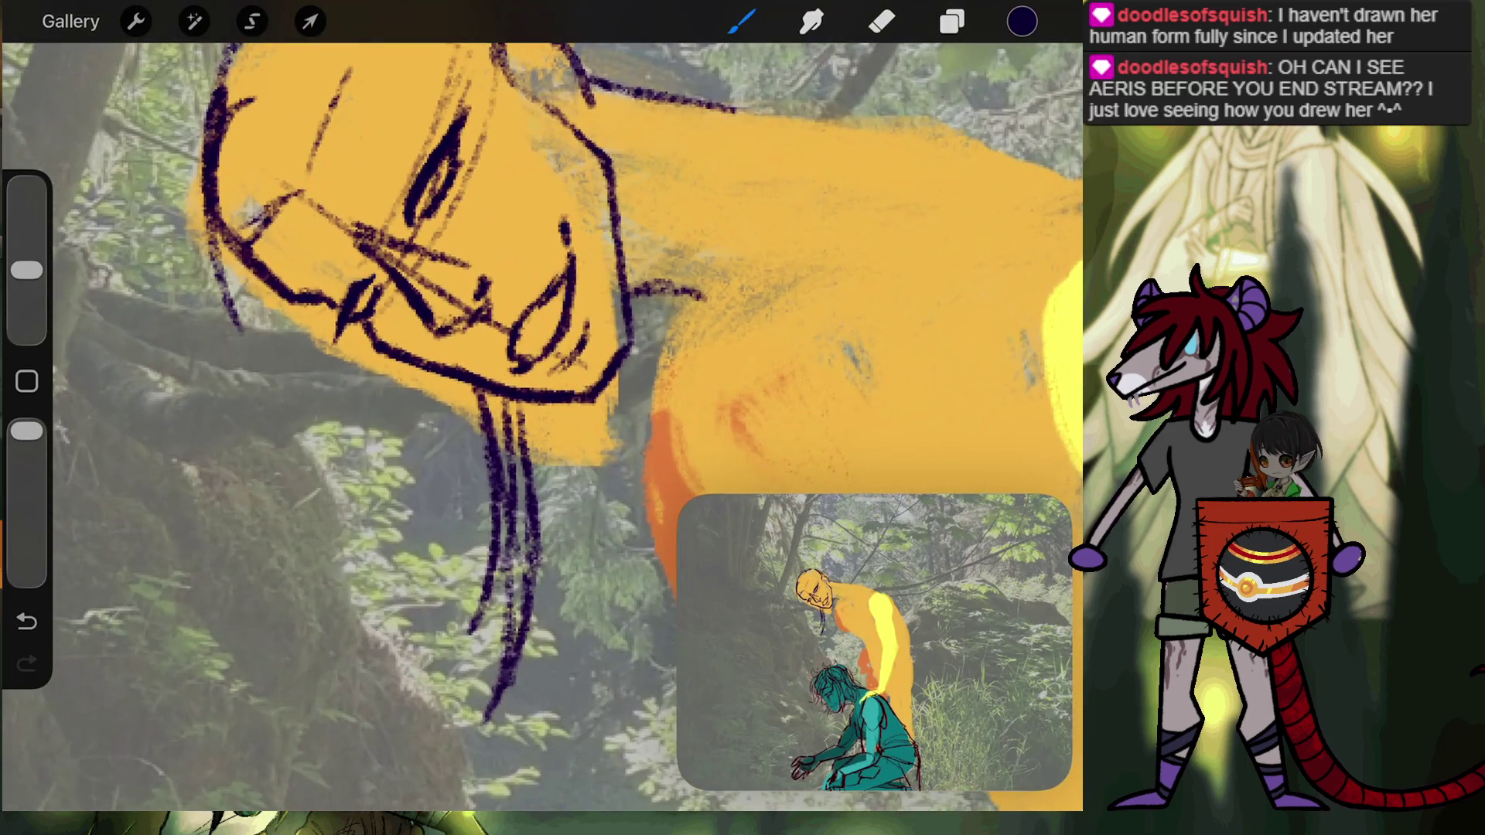
drag(241, 406, 239, 408)
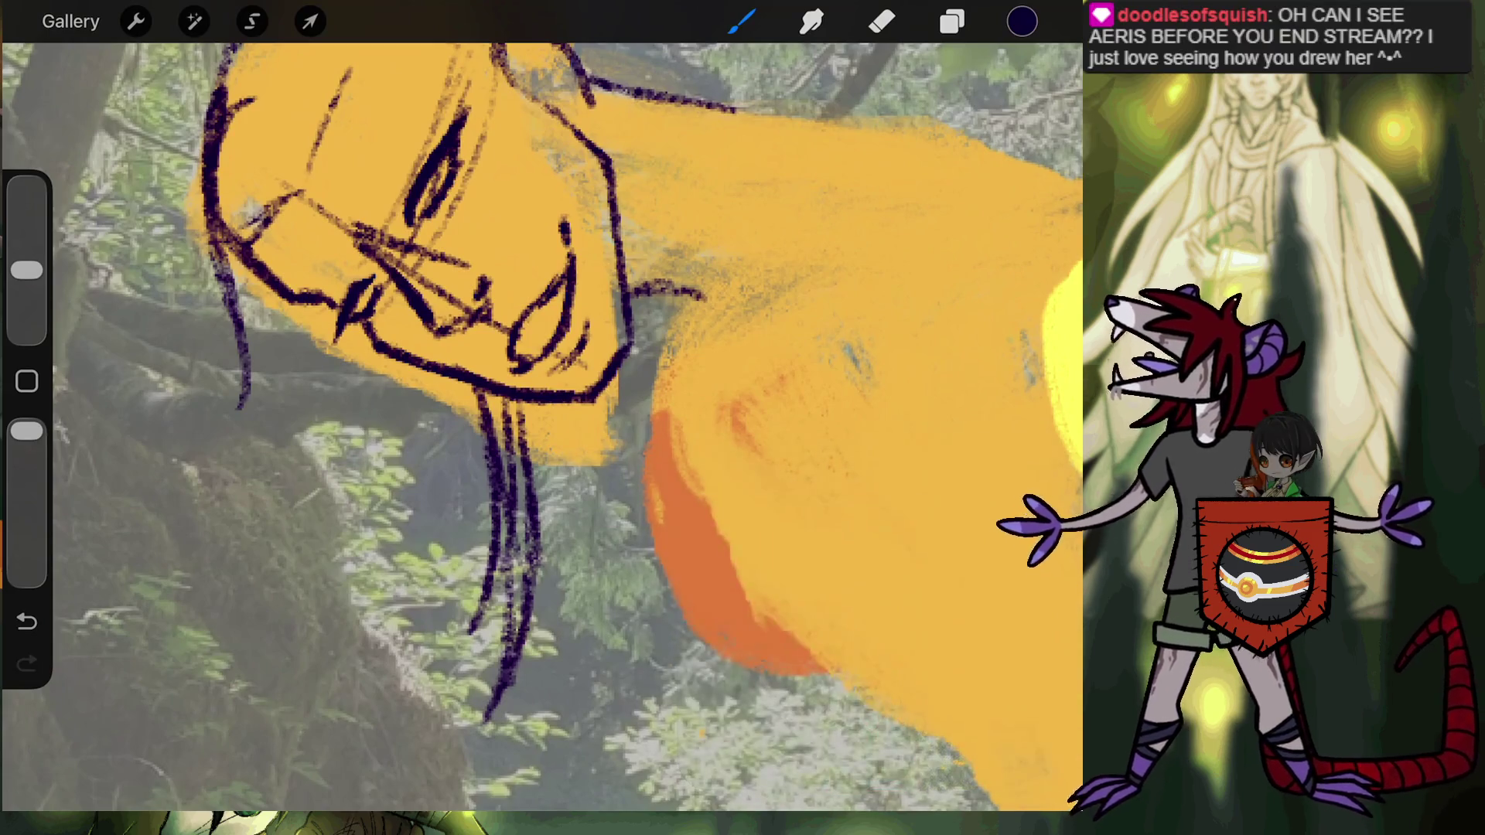
click(70, 21)
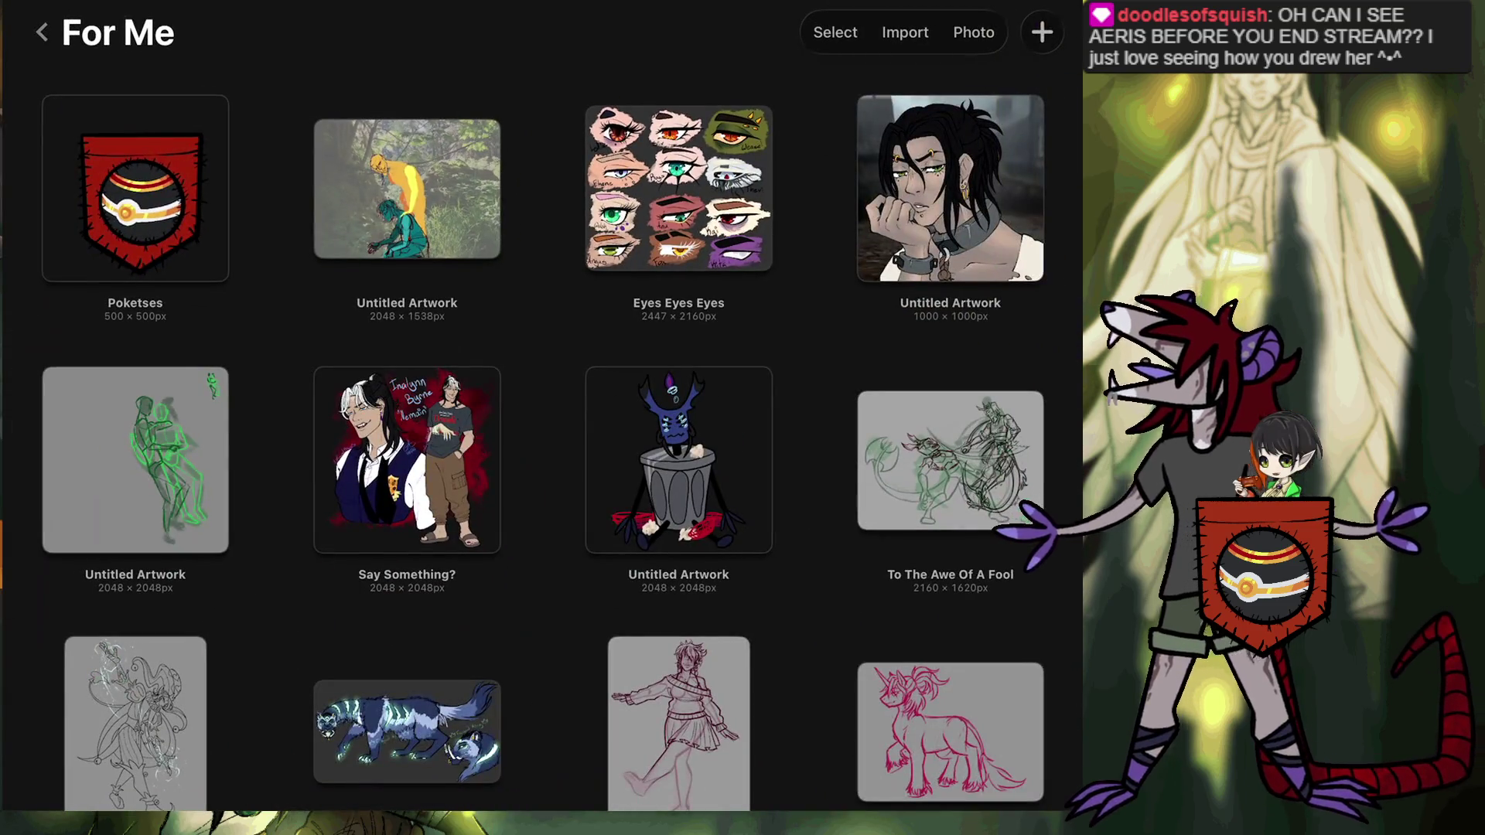
Leave the For Me stack and open the For Others stack from the main gallery.
click(41, 32)
scroll(542, 418, down, 4)
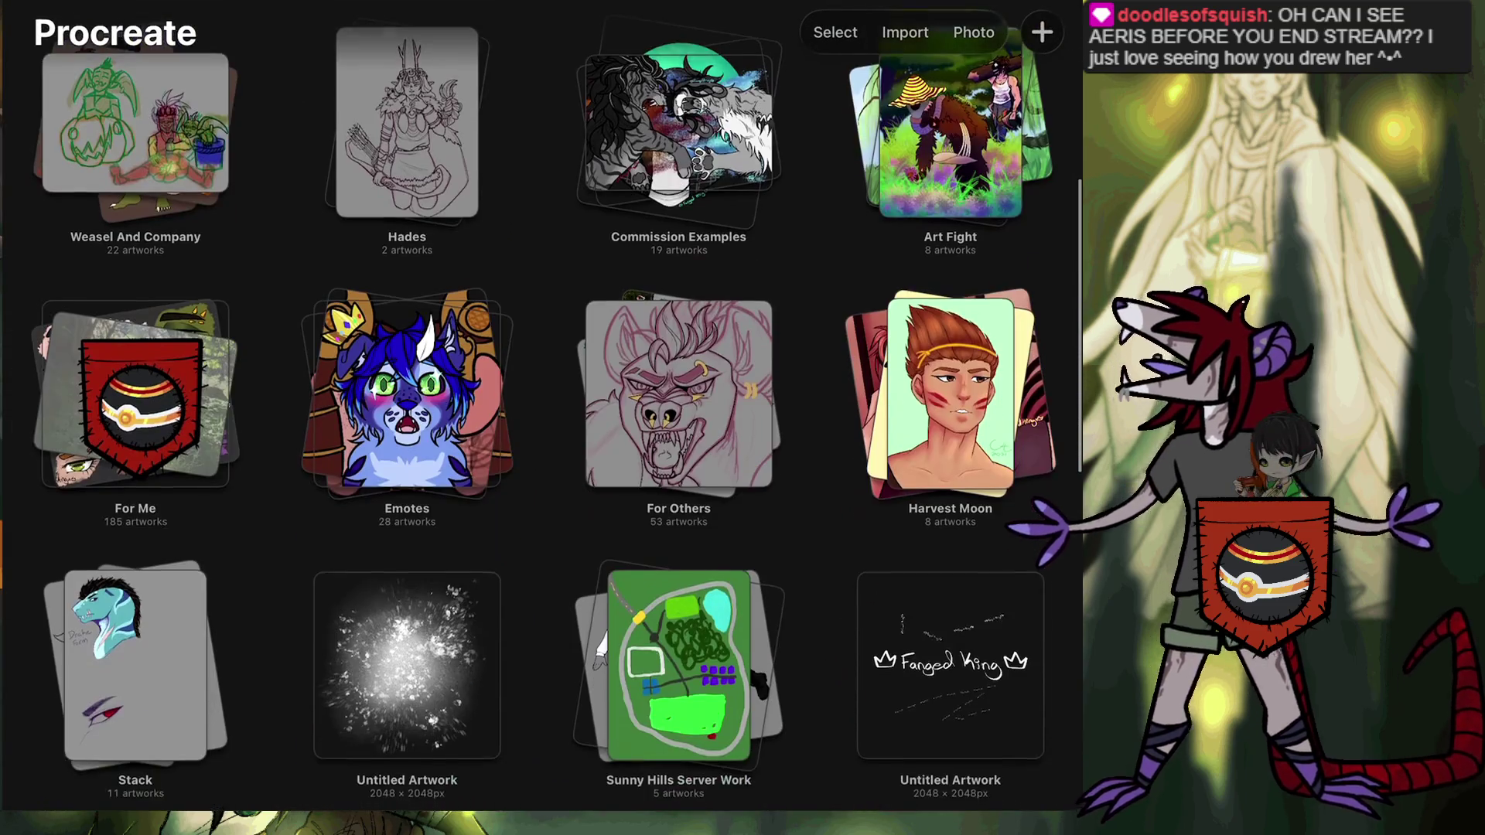
click(678, 457)
scroll(541, 418, down, 10)
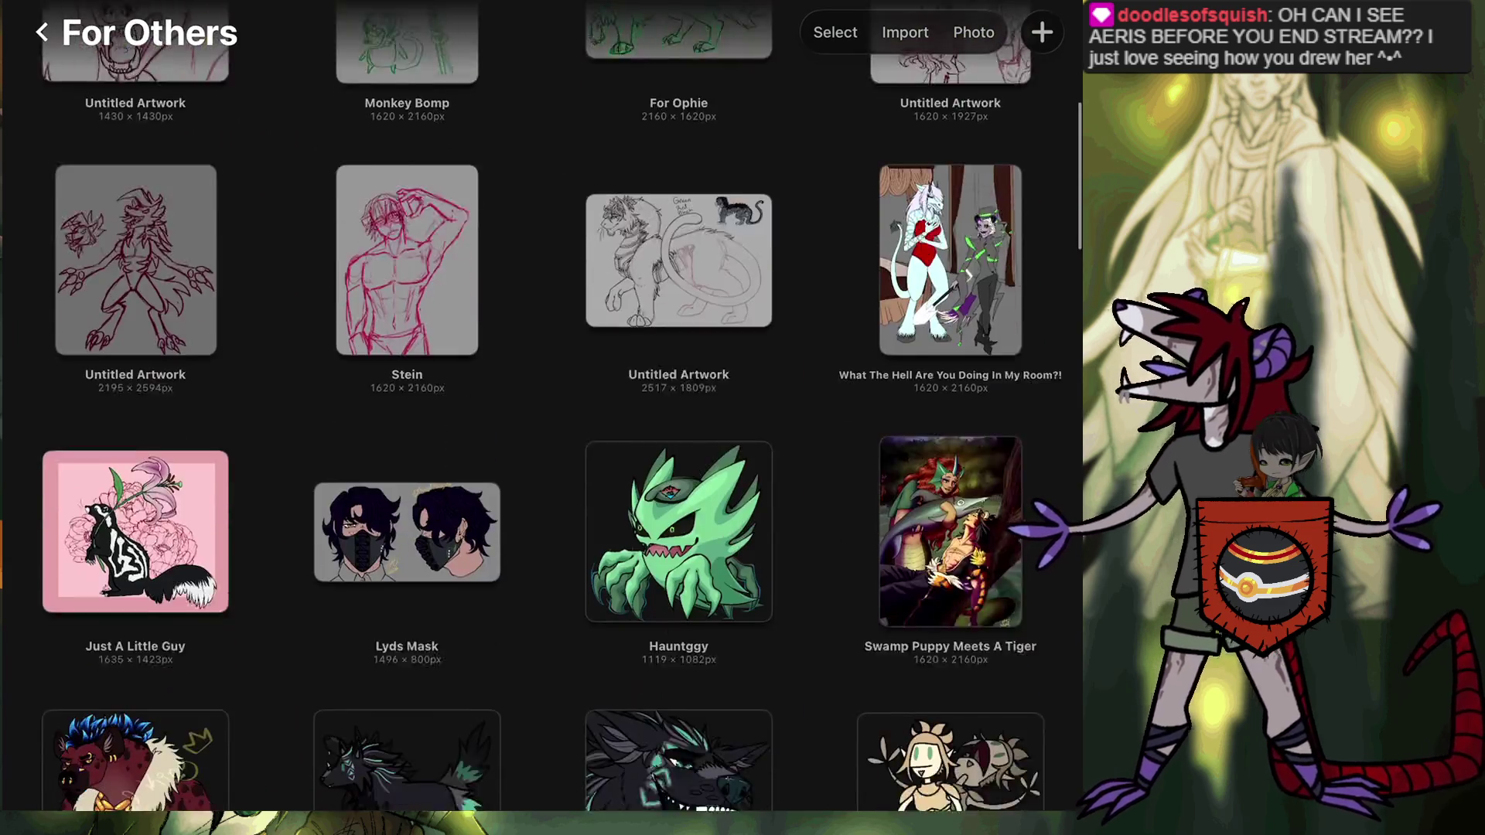
scroll(541, 418, up, 10)
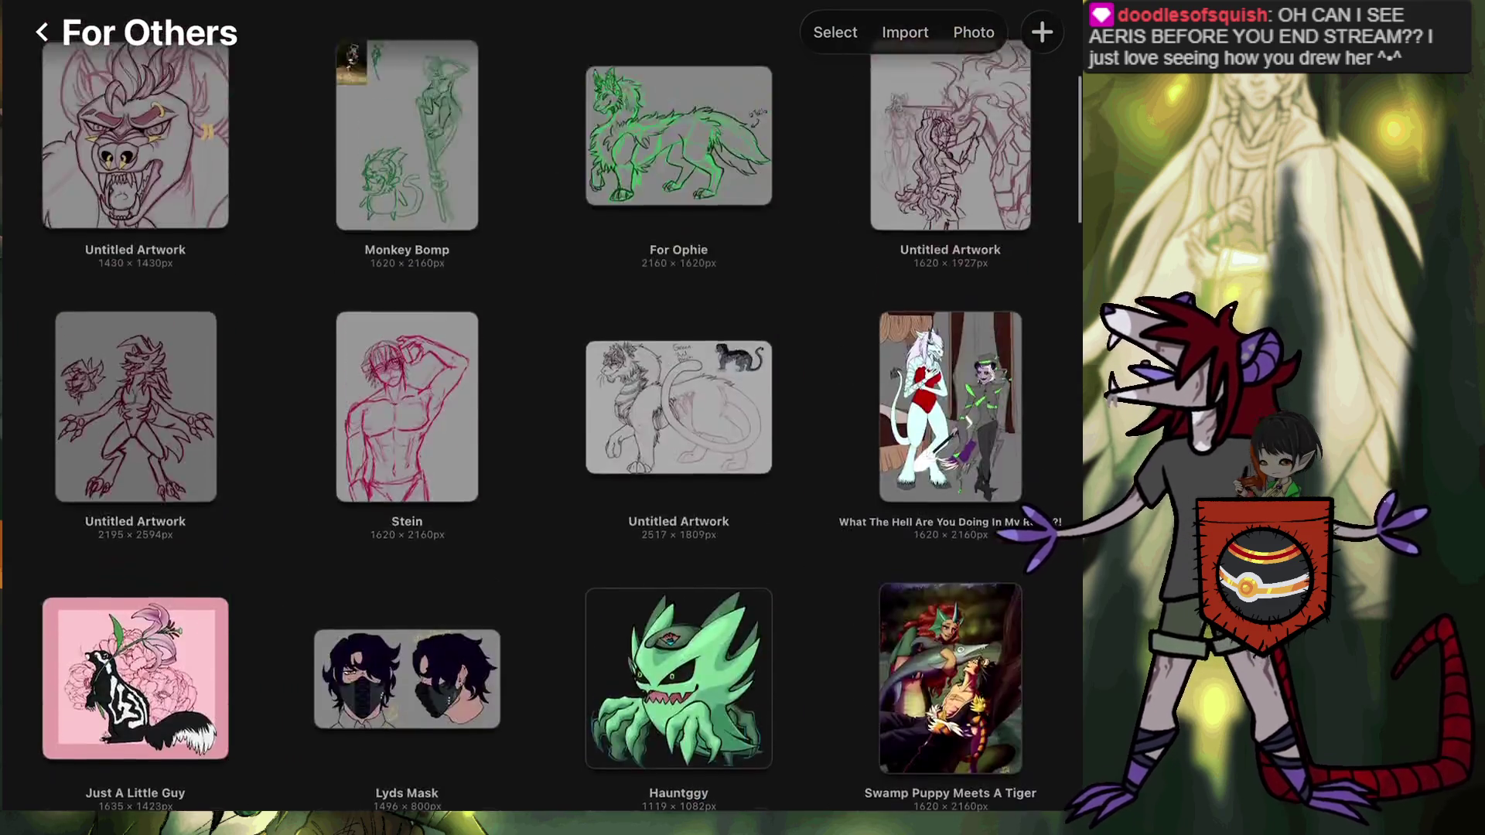
View the 'What The Hell Are You Doing In My Room?!' illustration, zooming and panning around its characters.
click(898, 457)
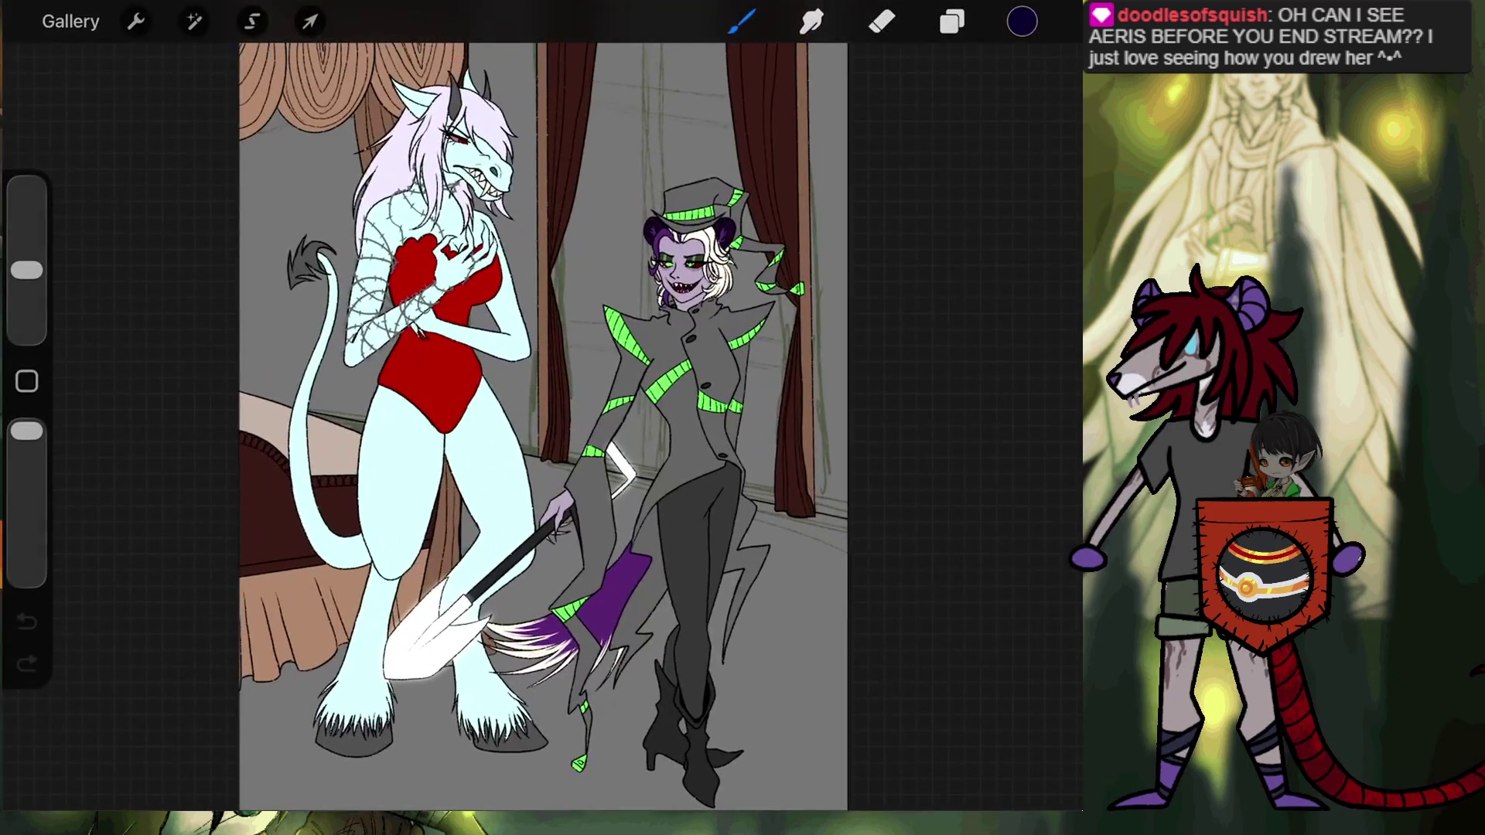
scroll(495, 348, up, 5)
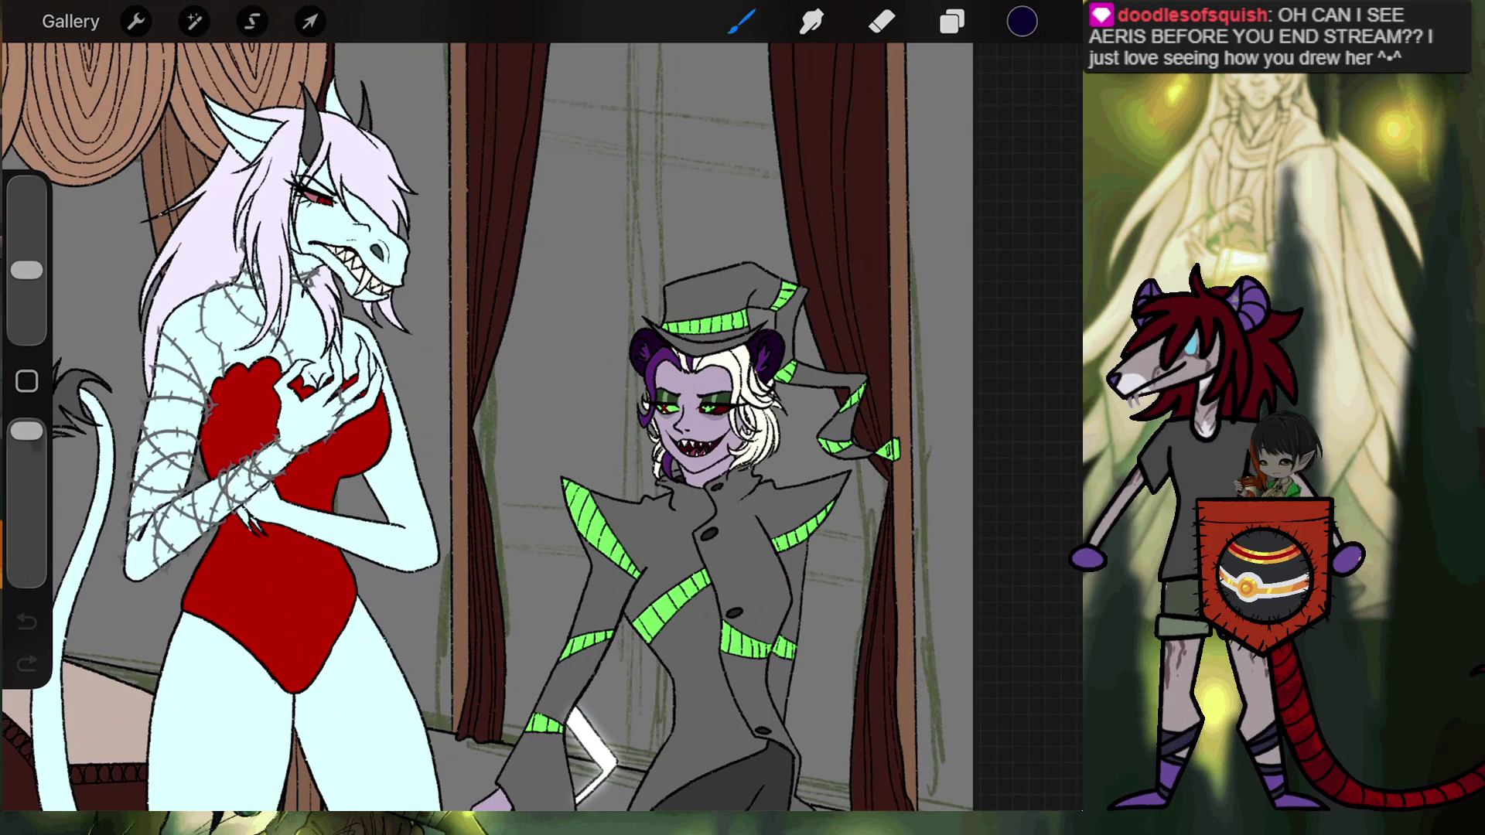
scroll(495, 348, up, 3)
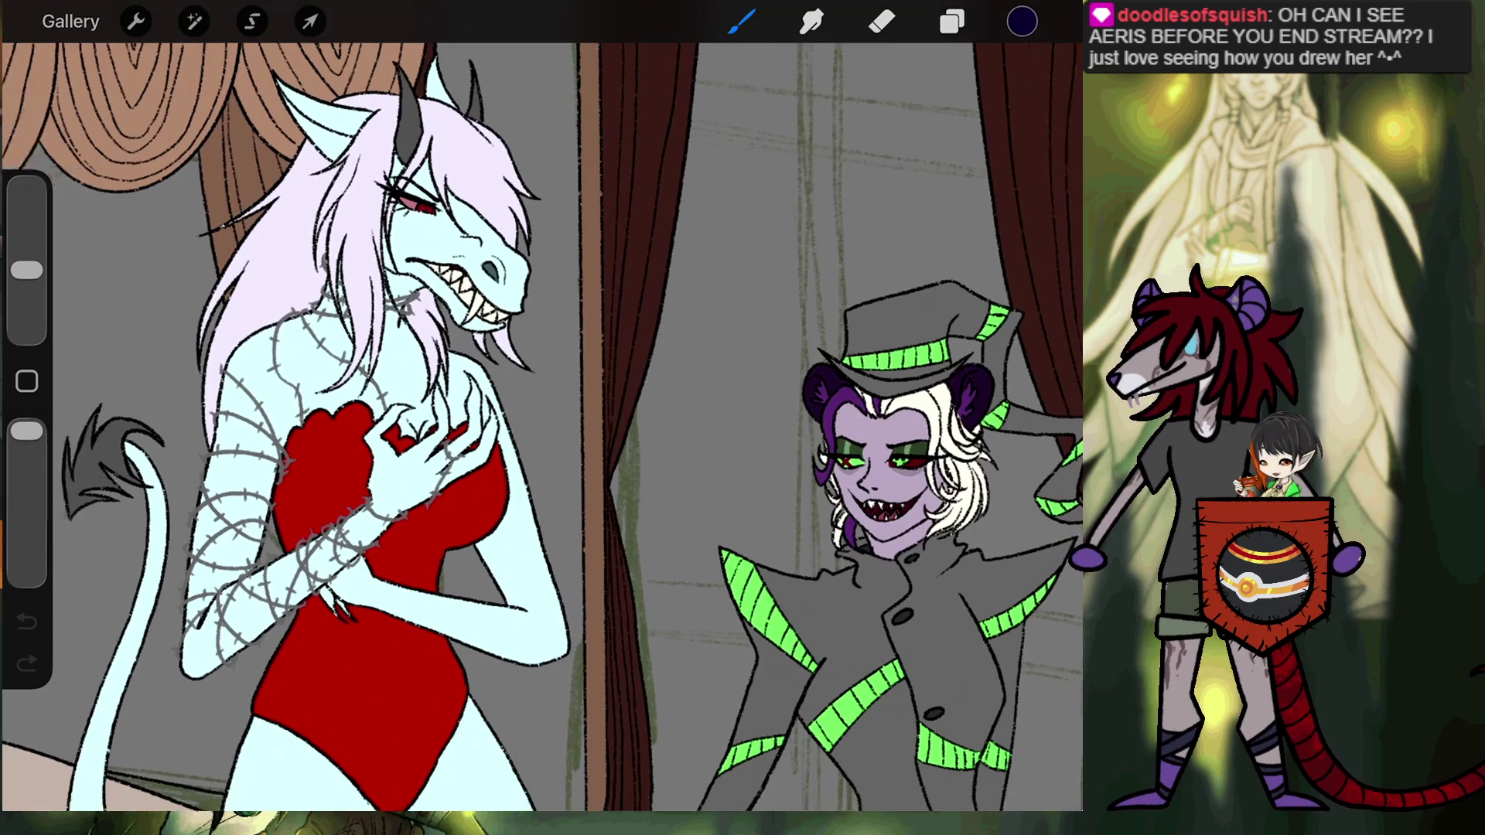
drag(542, 426, 712, 402)
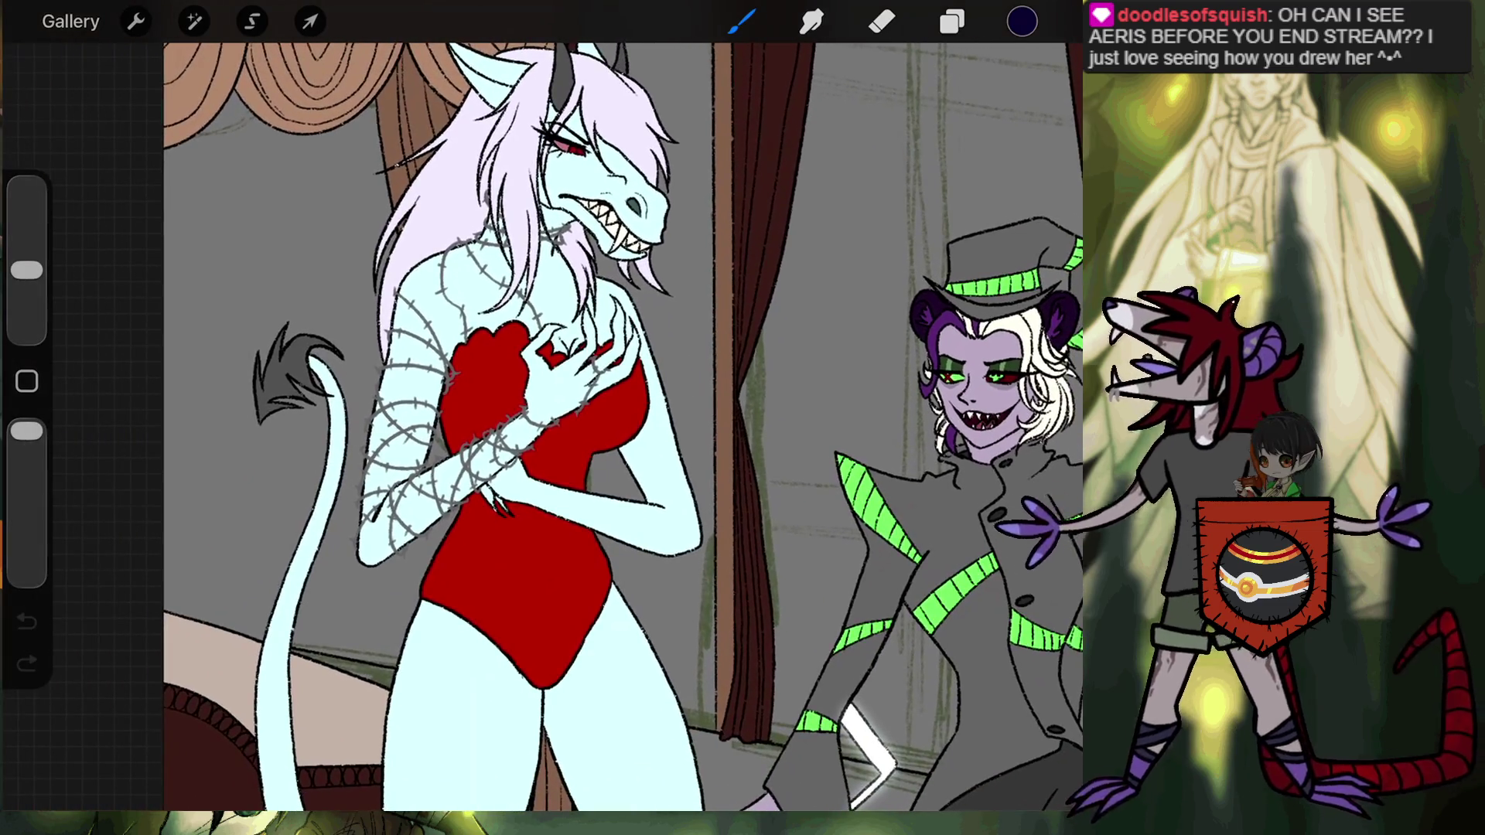
scroll(619, 425, up, 2)
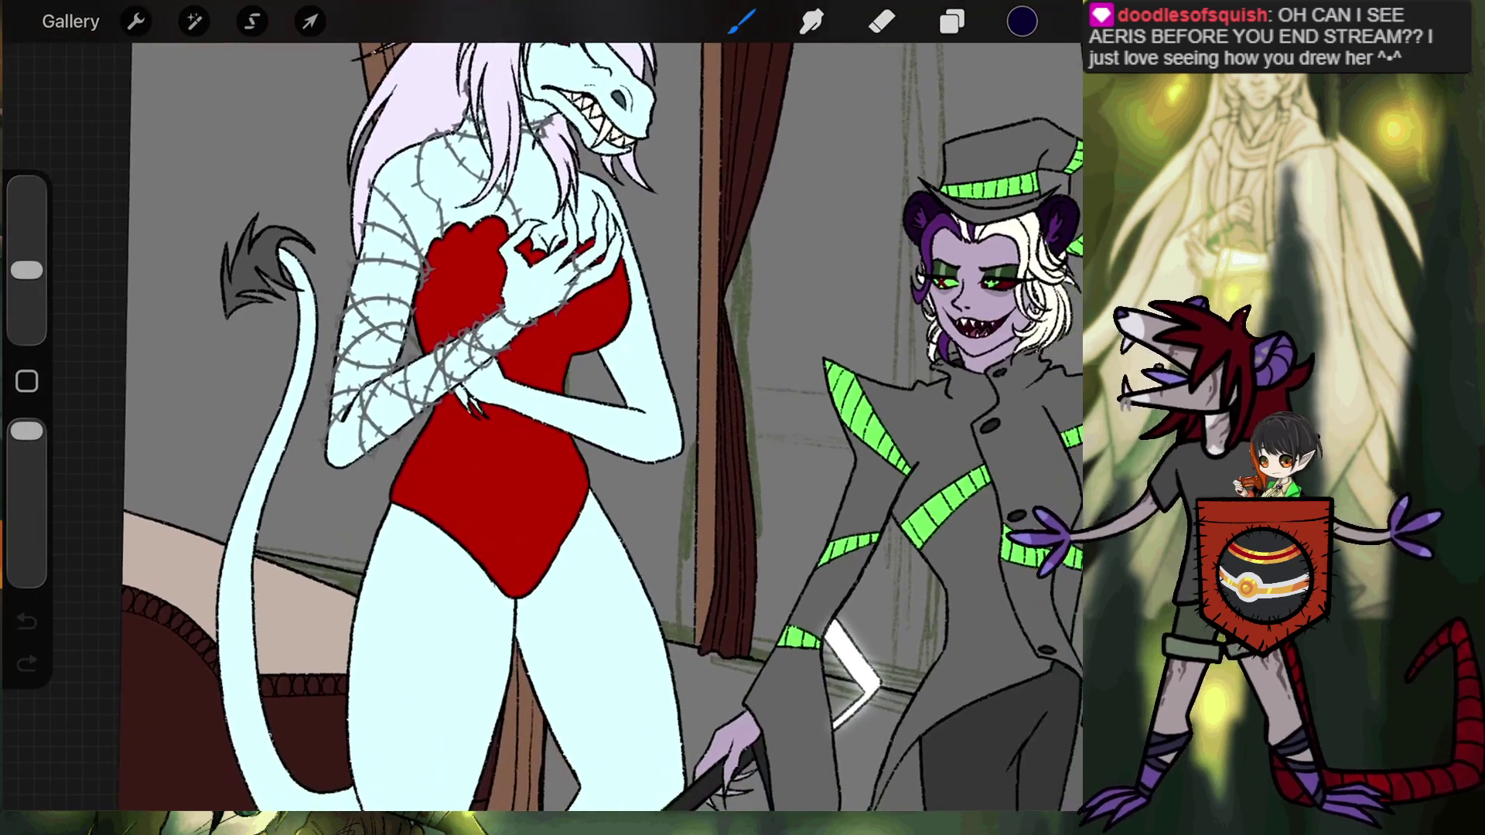
scroll(619, 425, down, 3)
scroll(619, 657, up, 5)
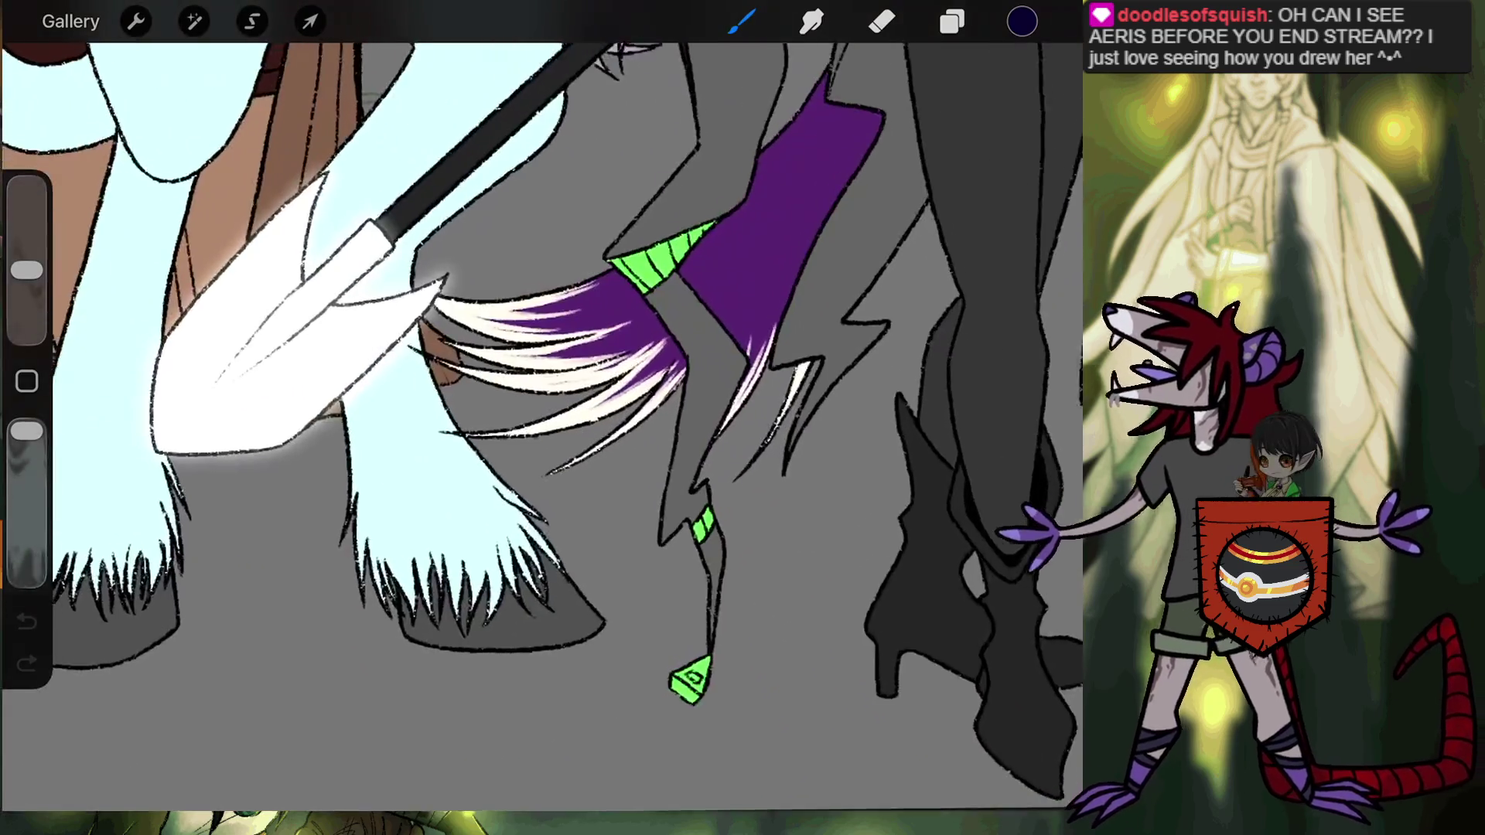
drag(541, 464, 704, 379)
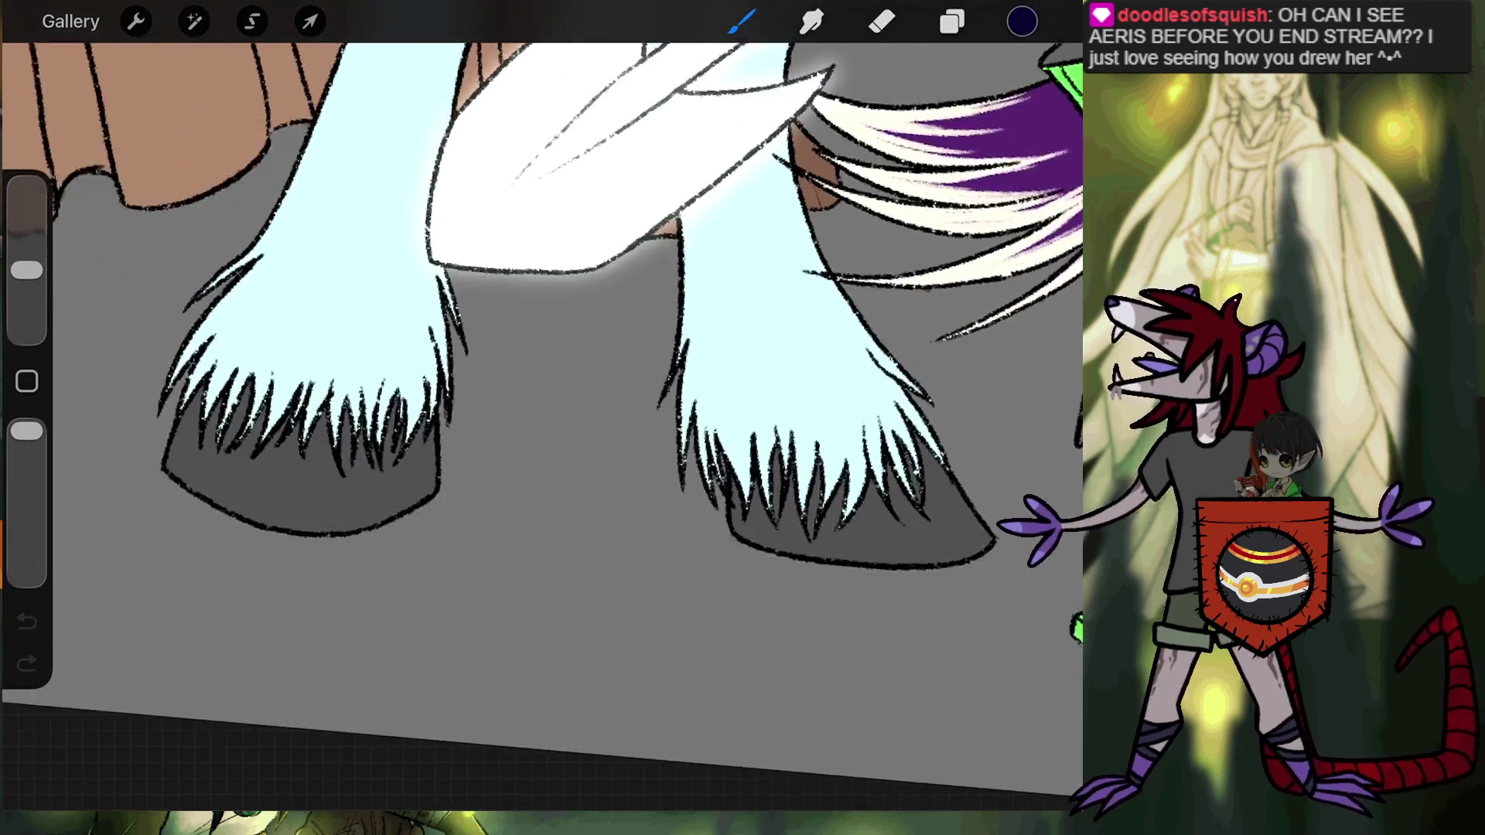
scroll(541, 426, down, 5)
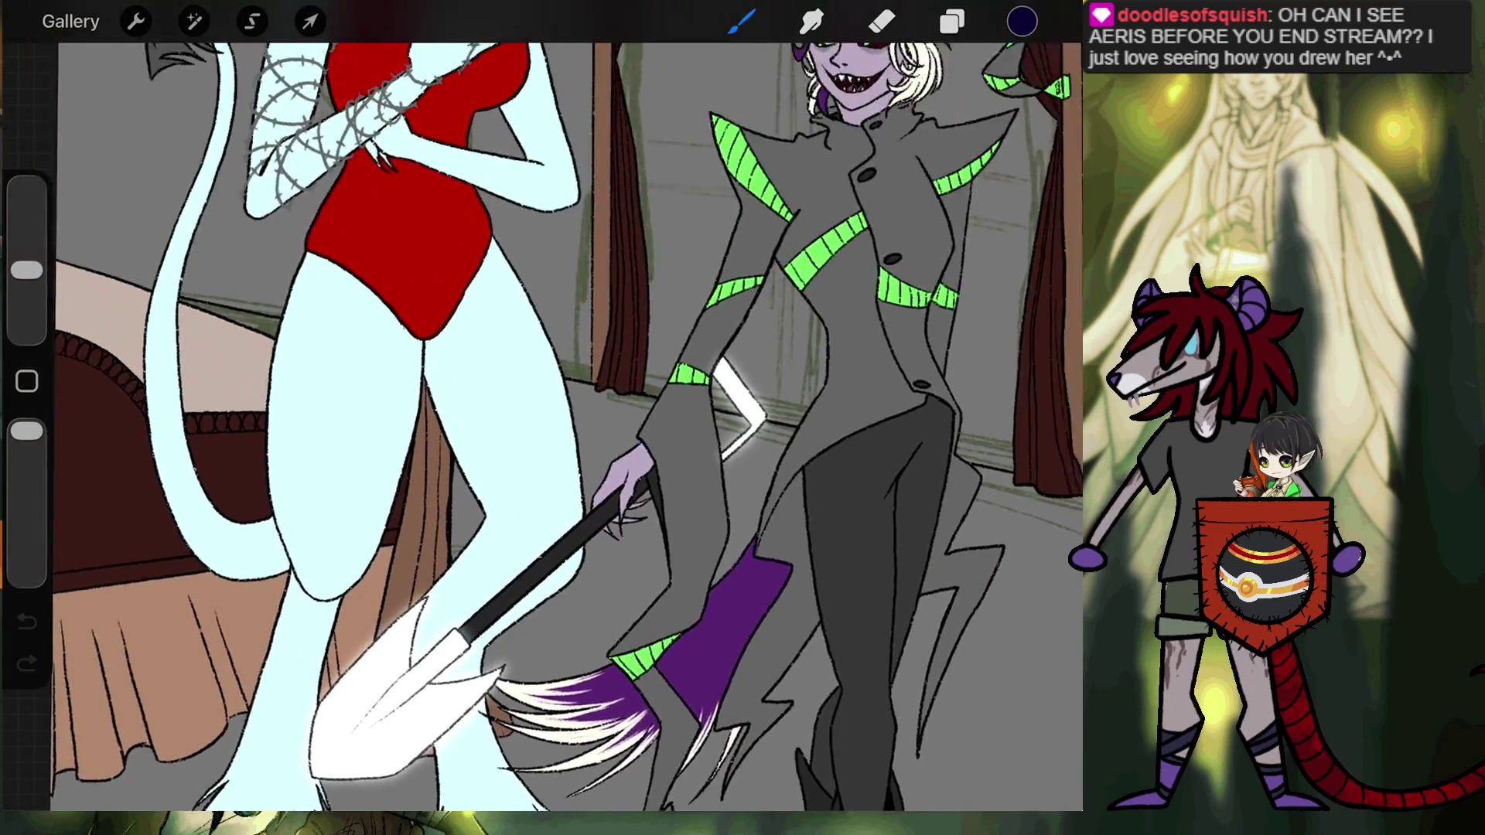
scroll(619, 426, up, 2)
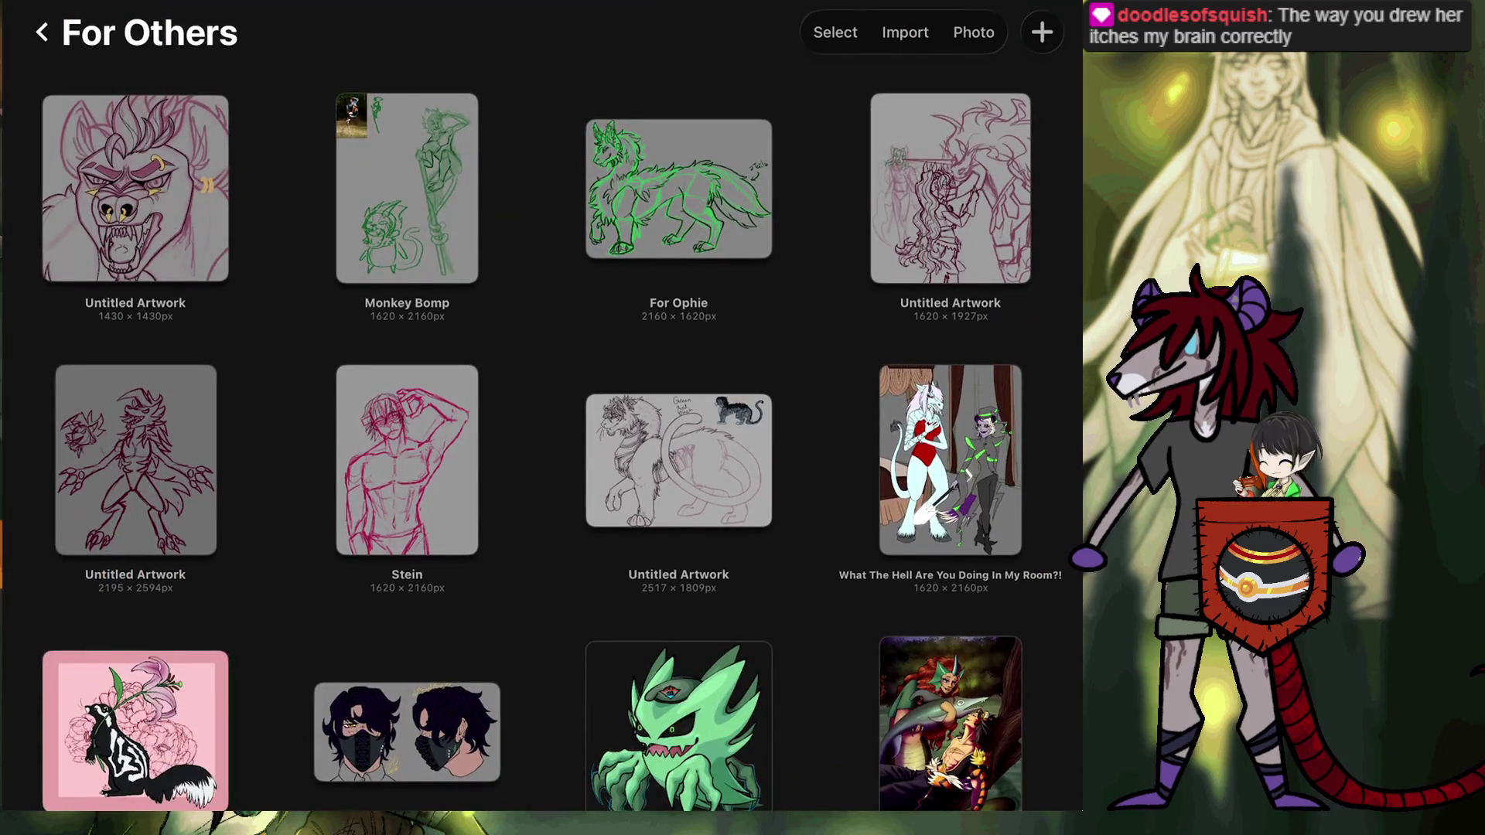
In the Omnom artwork, hide the Layer 47 watermark layers and make the first layer group visible.
scroll(542, 417, down, 10)
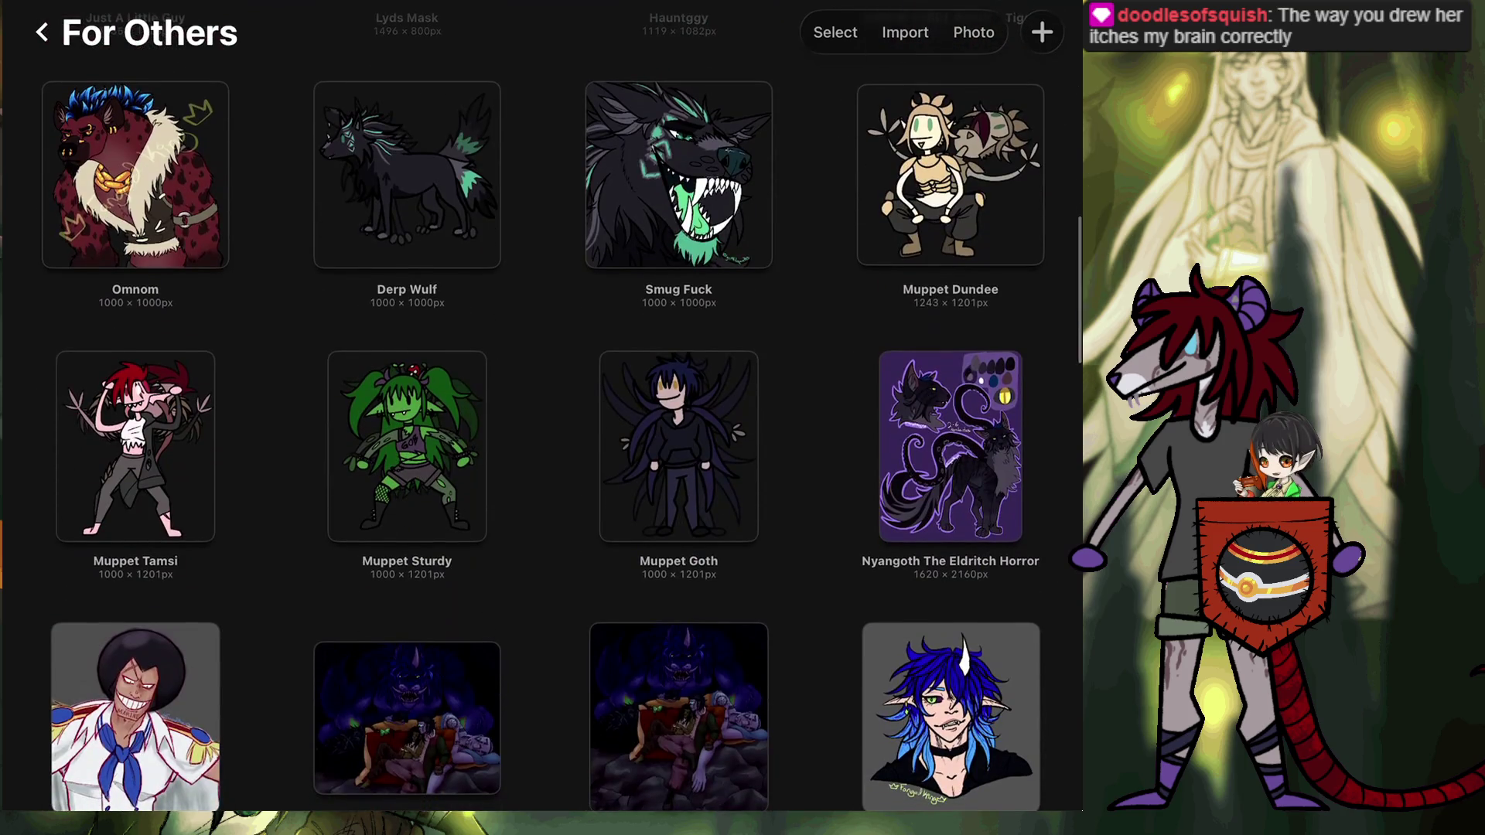
click(136, 175)
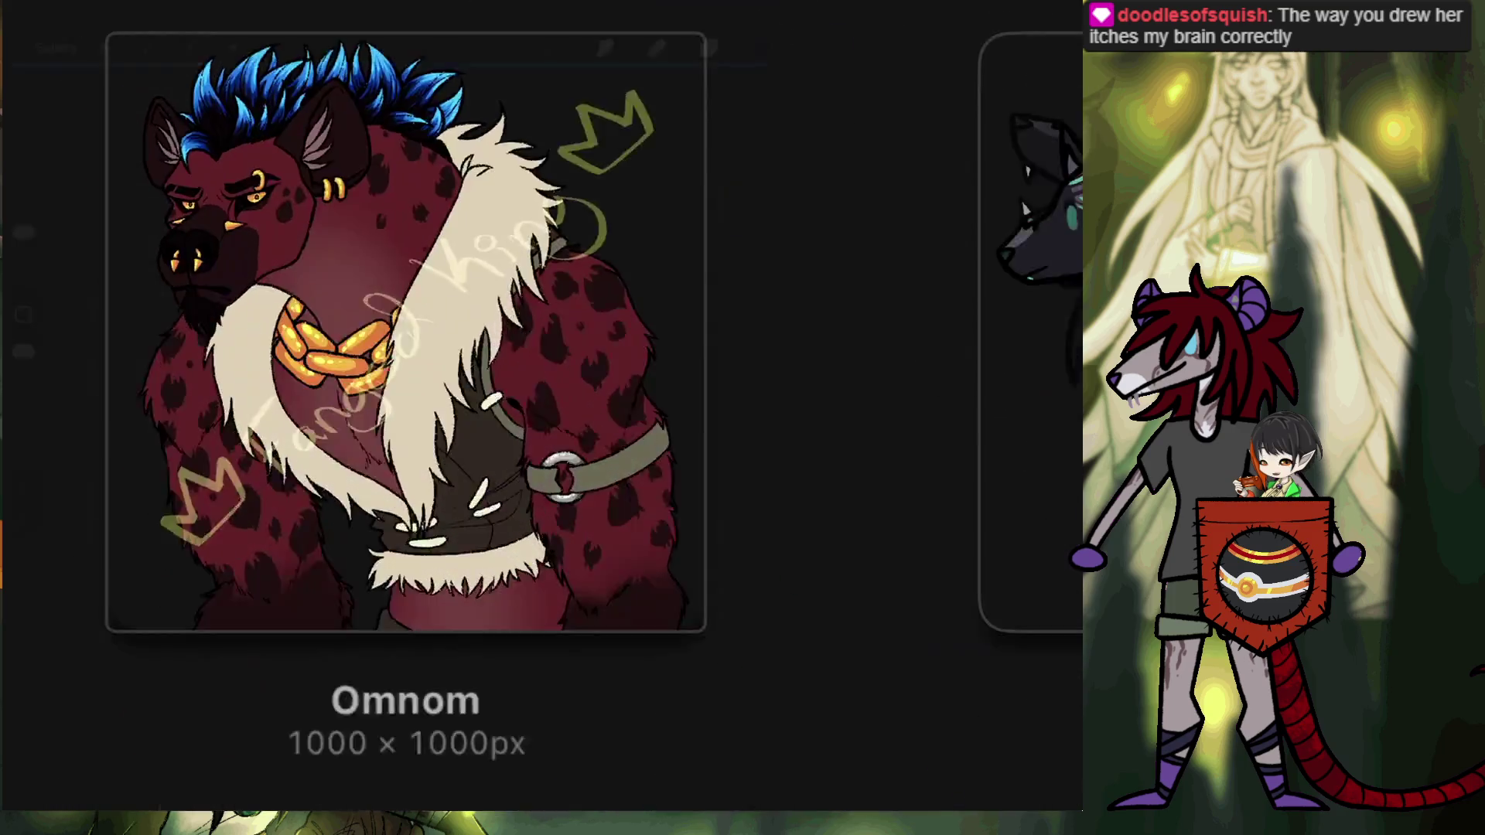
click(951, 21)
click(1030, 282)
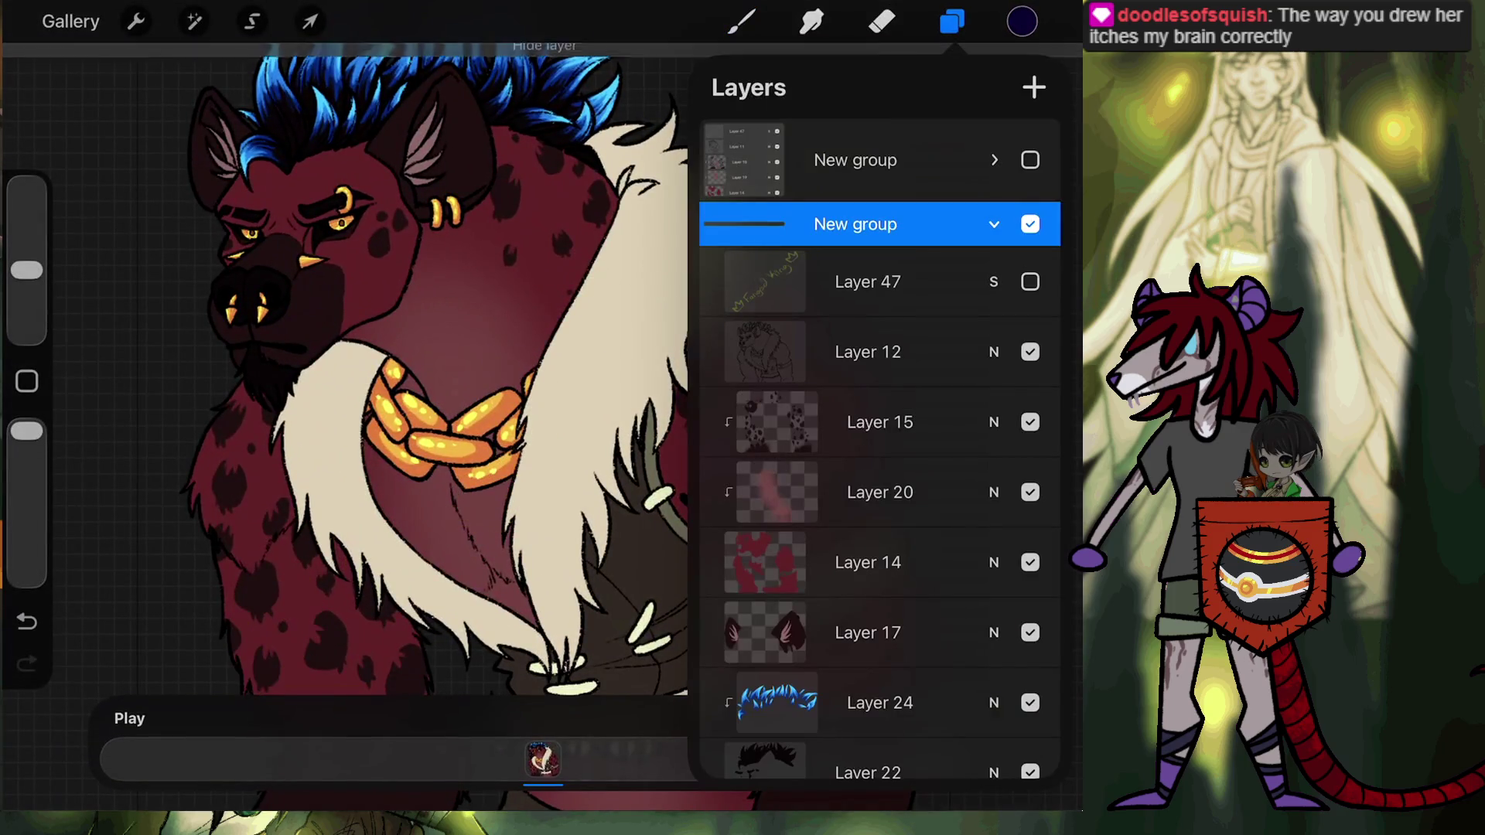
click(994, 160)
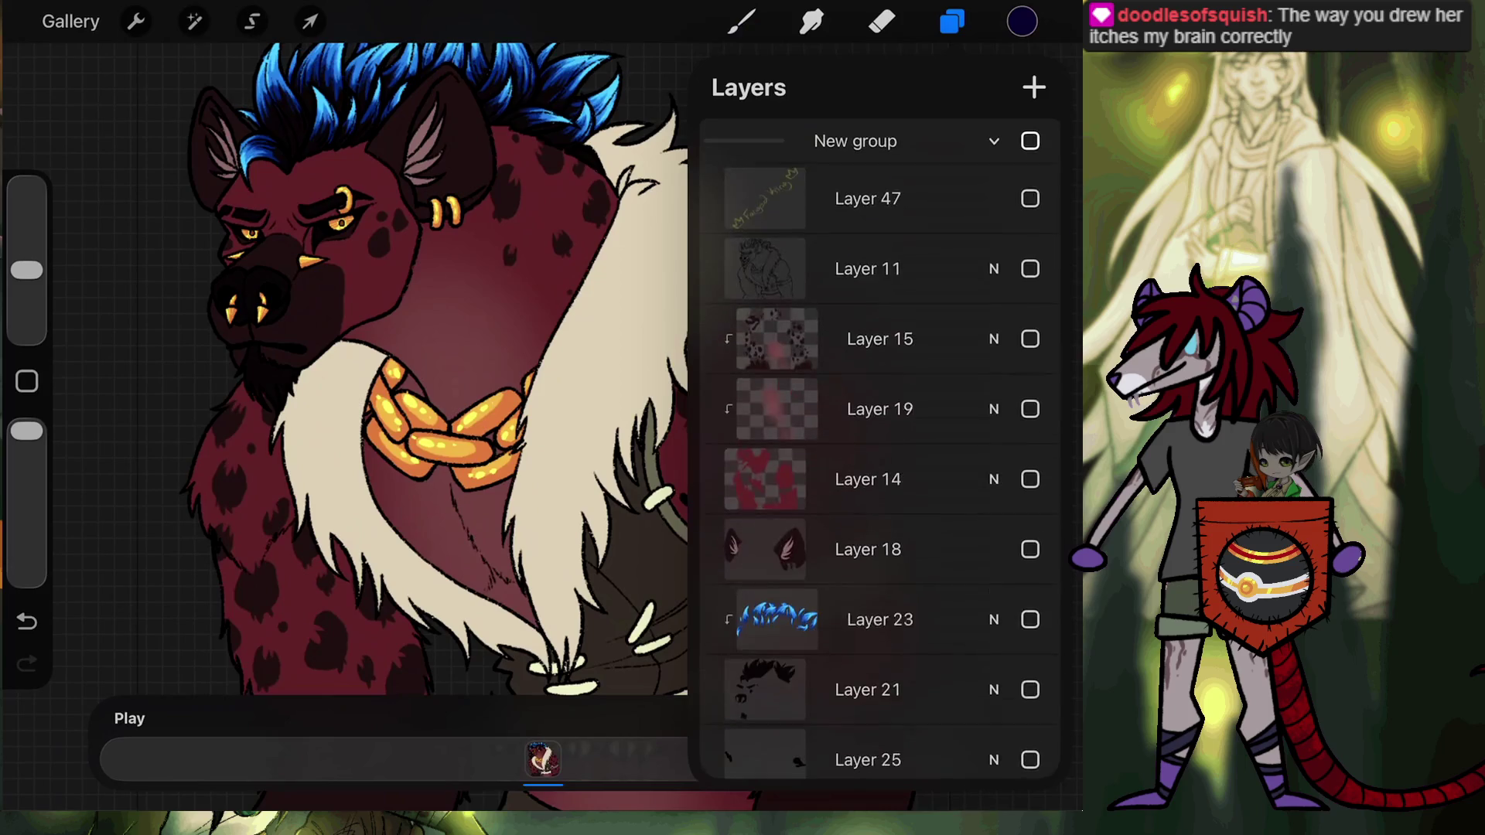
click(1030, 141)
click(1030, 198)
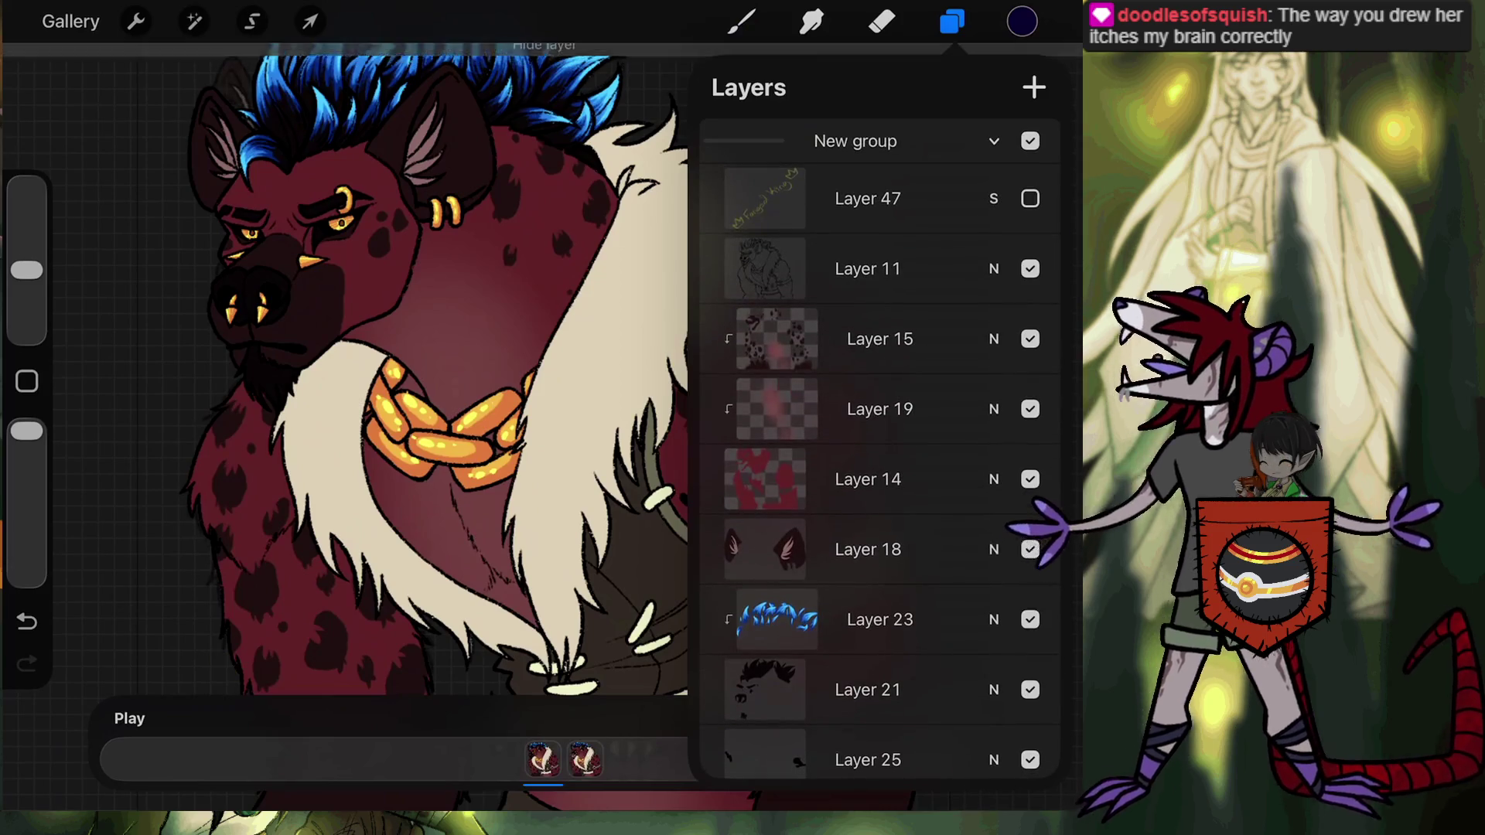
click(994, 140)
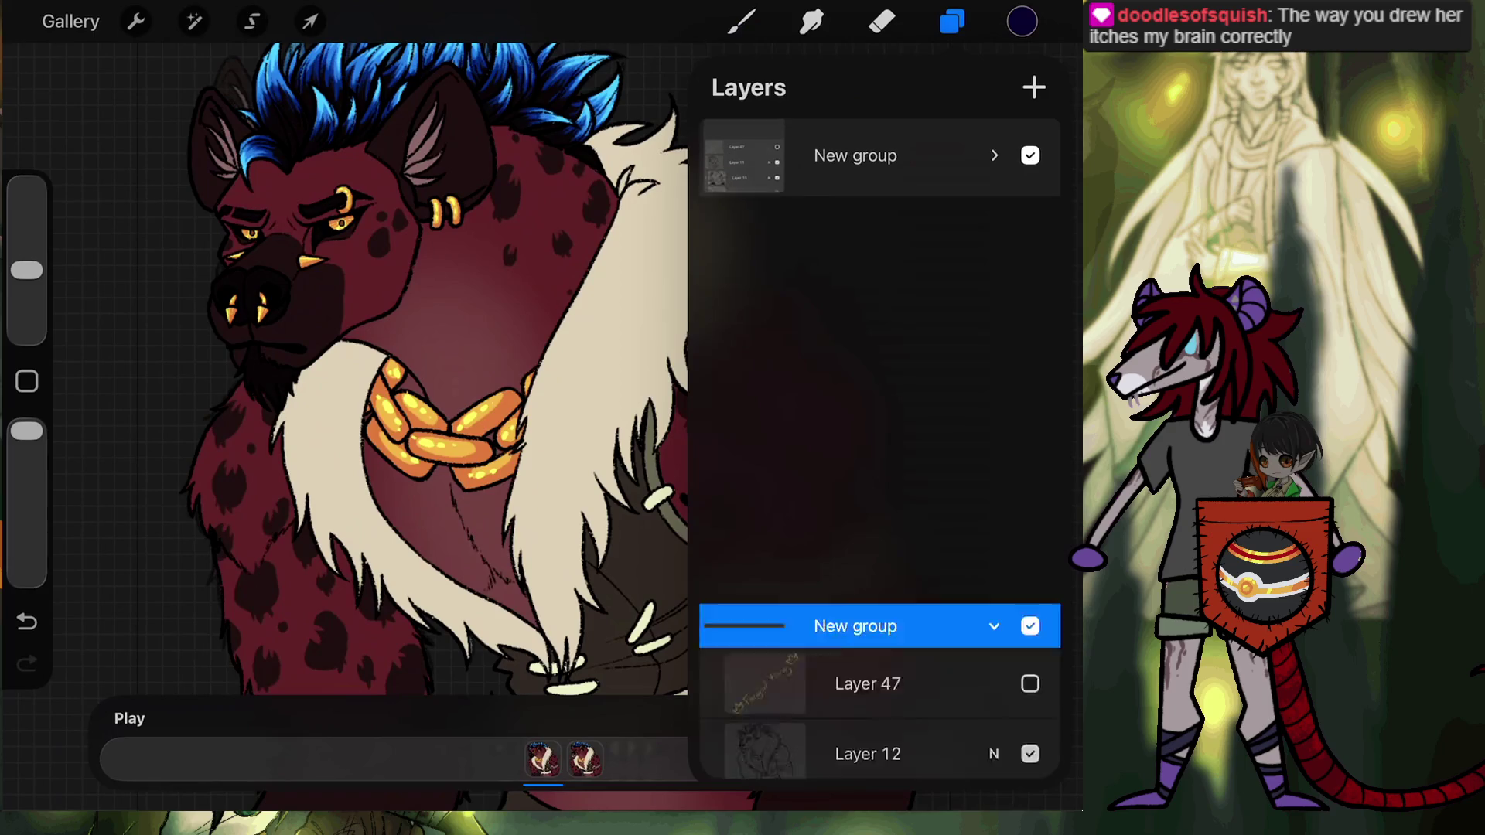
Play the two-frame hyena animation, stop it, and return to the For Others gallery.
click(129, 718)
scroll(510, 387, down, 5)
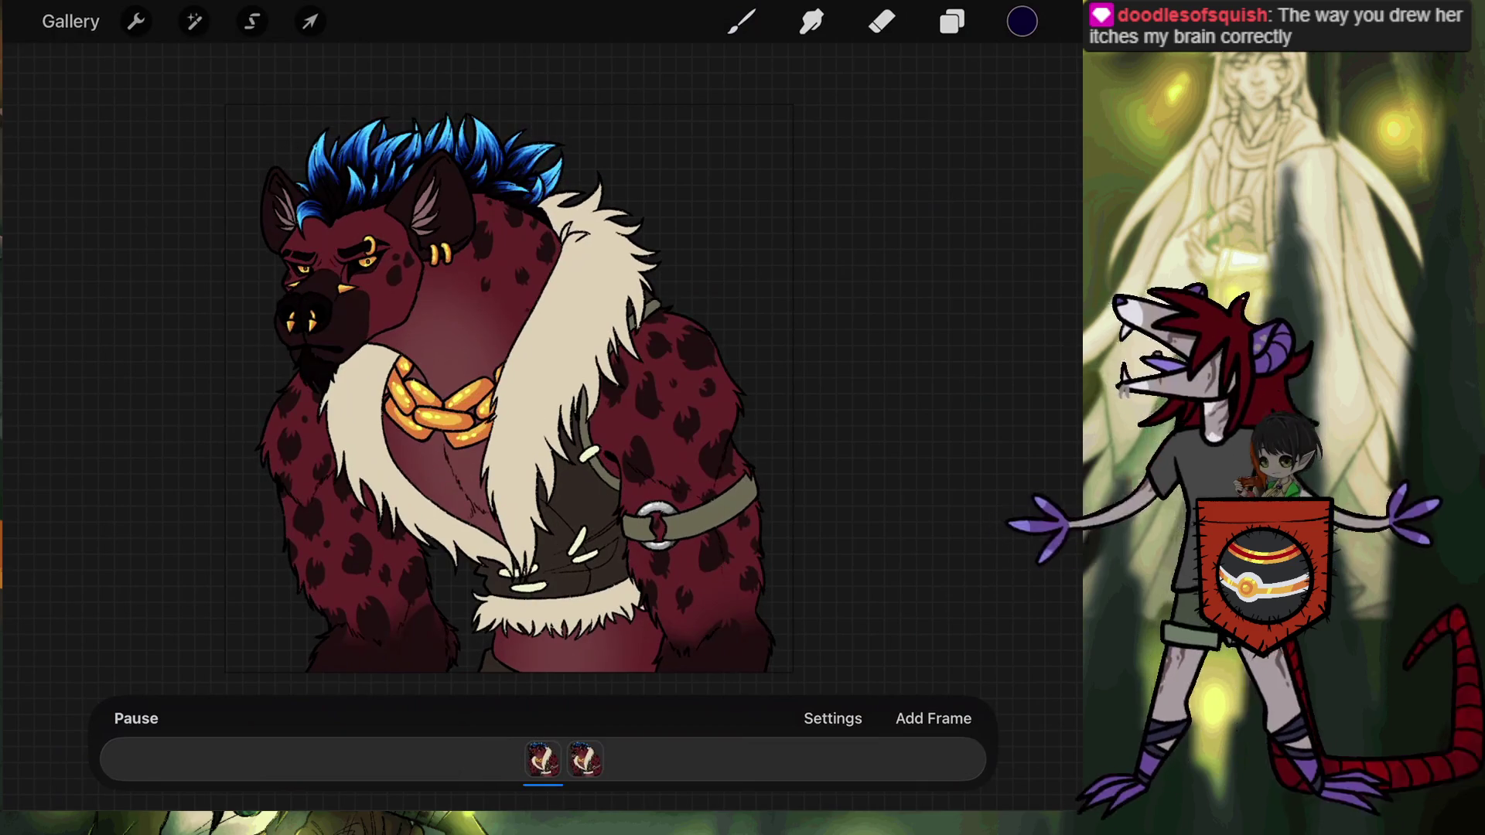
click(136, 719)
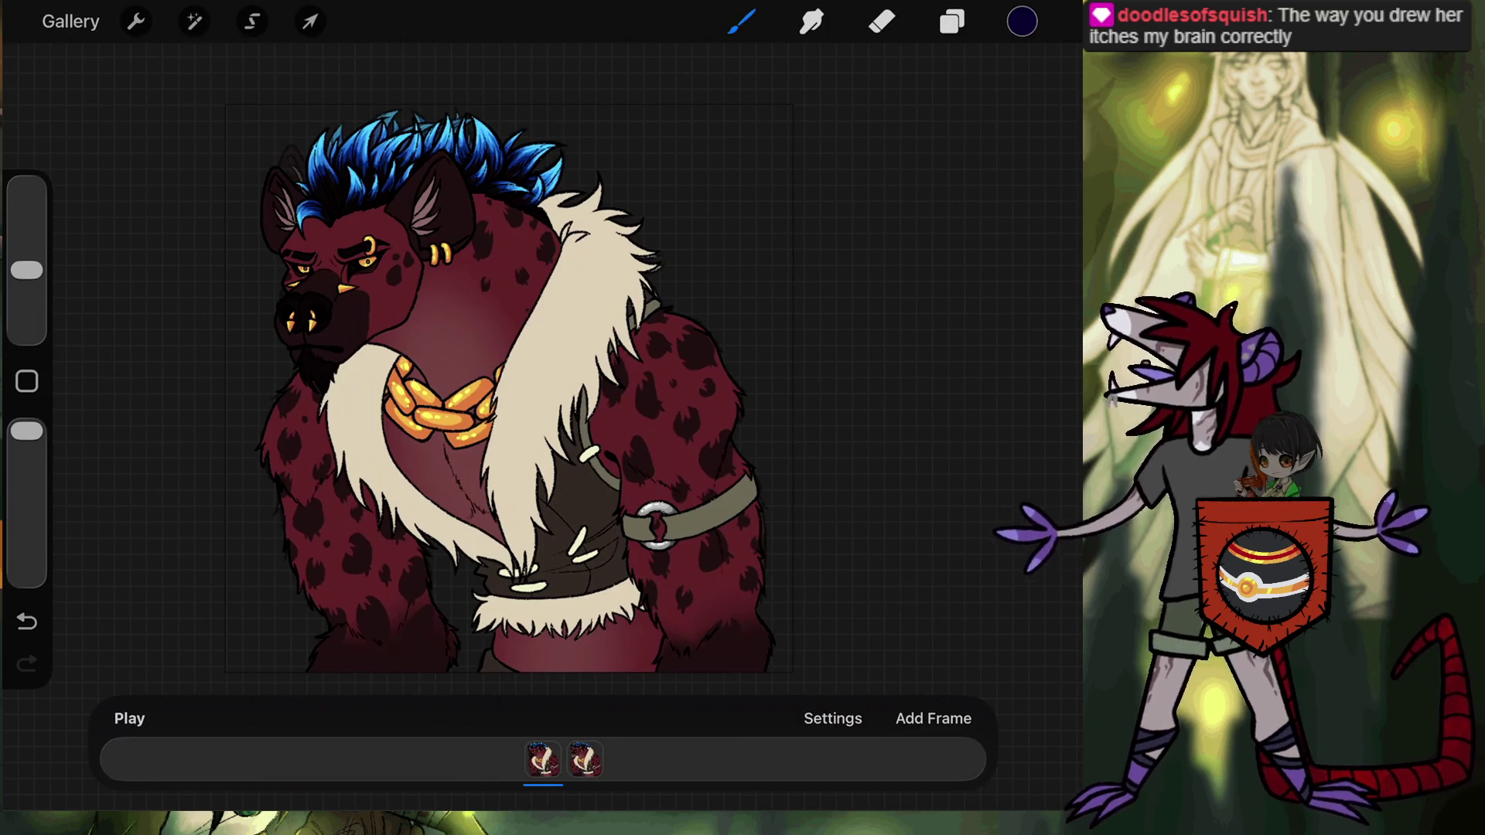
click(70, 21)
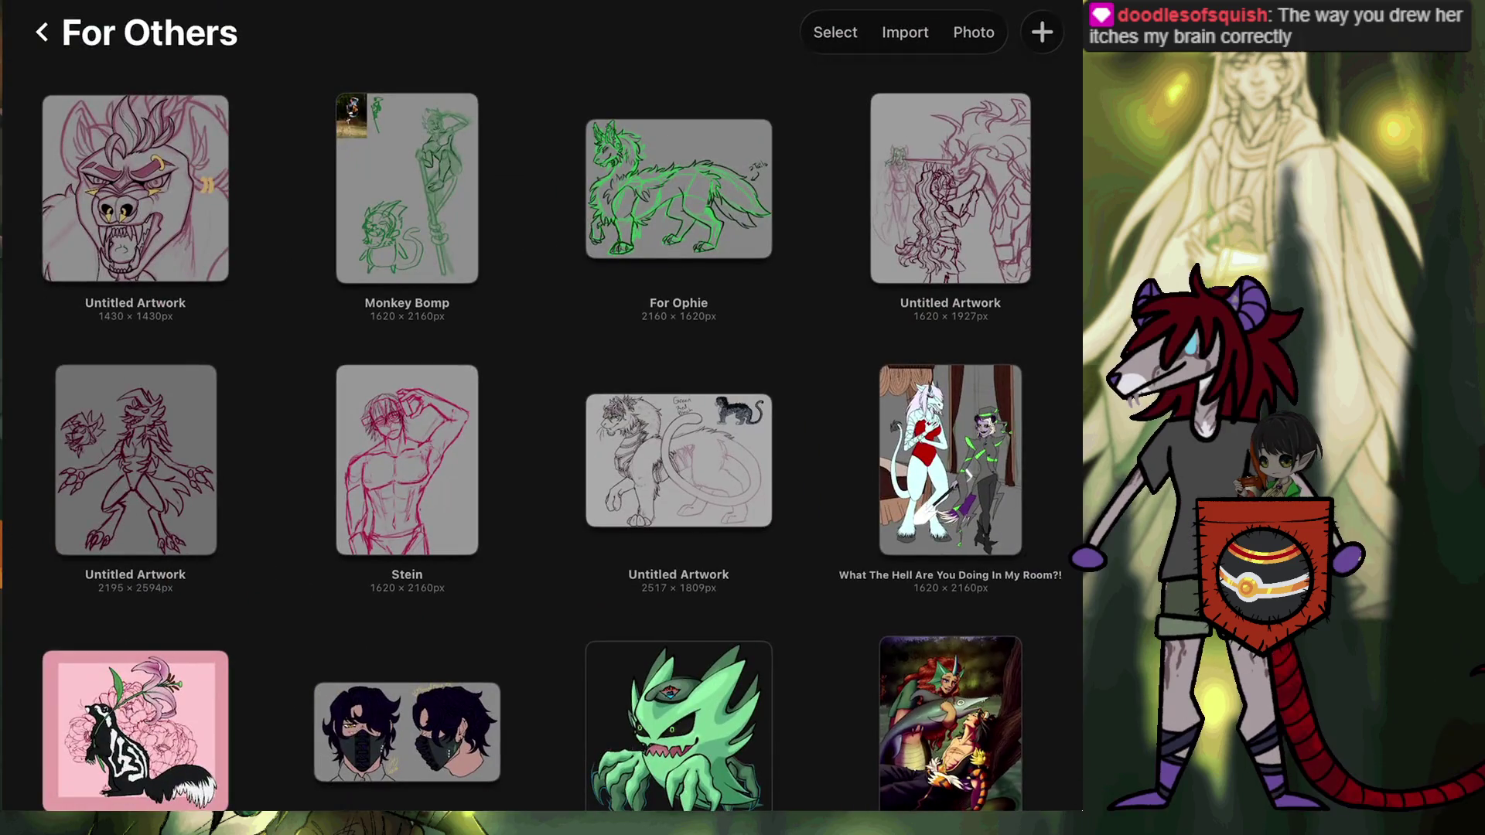
Open the Derp Wulf artwork and close it again.
scroll(541, 406, down, 10)
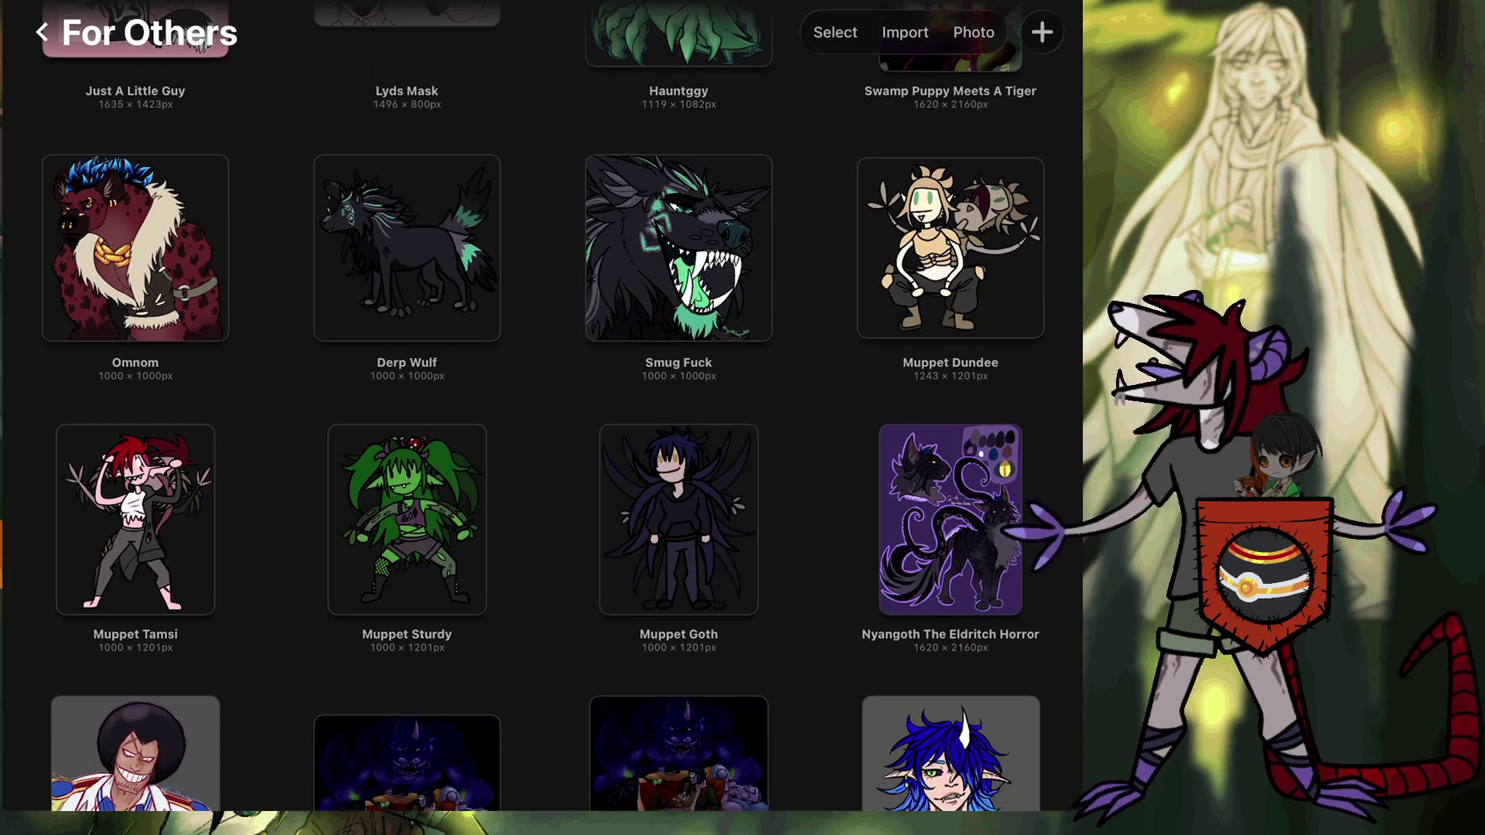
click(406, 247)
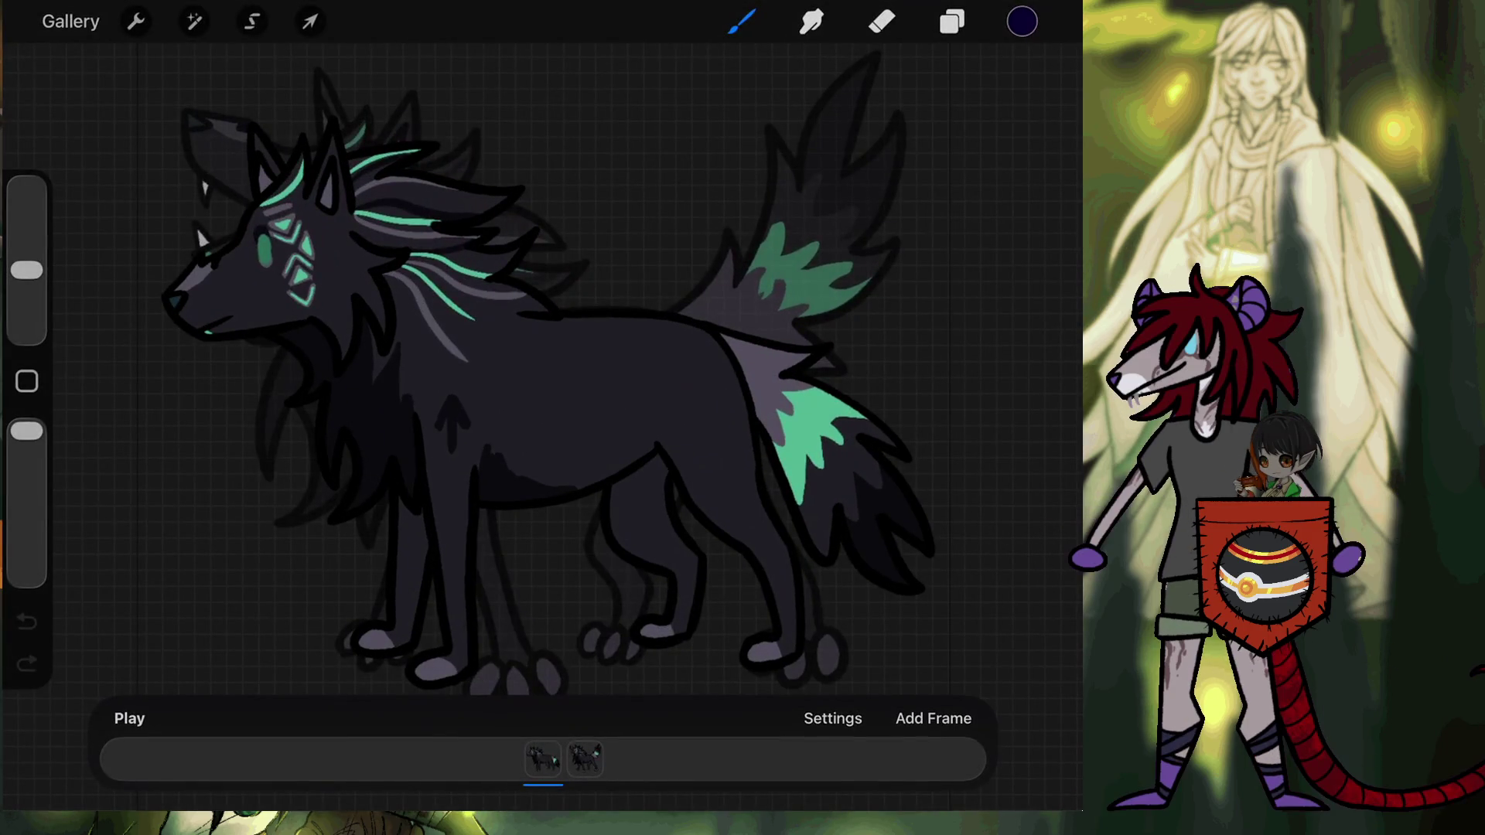
click(71, 21)
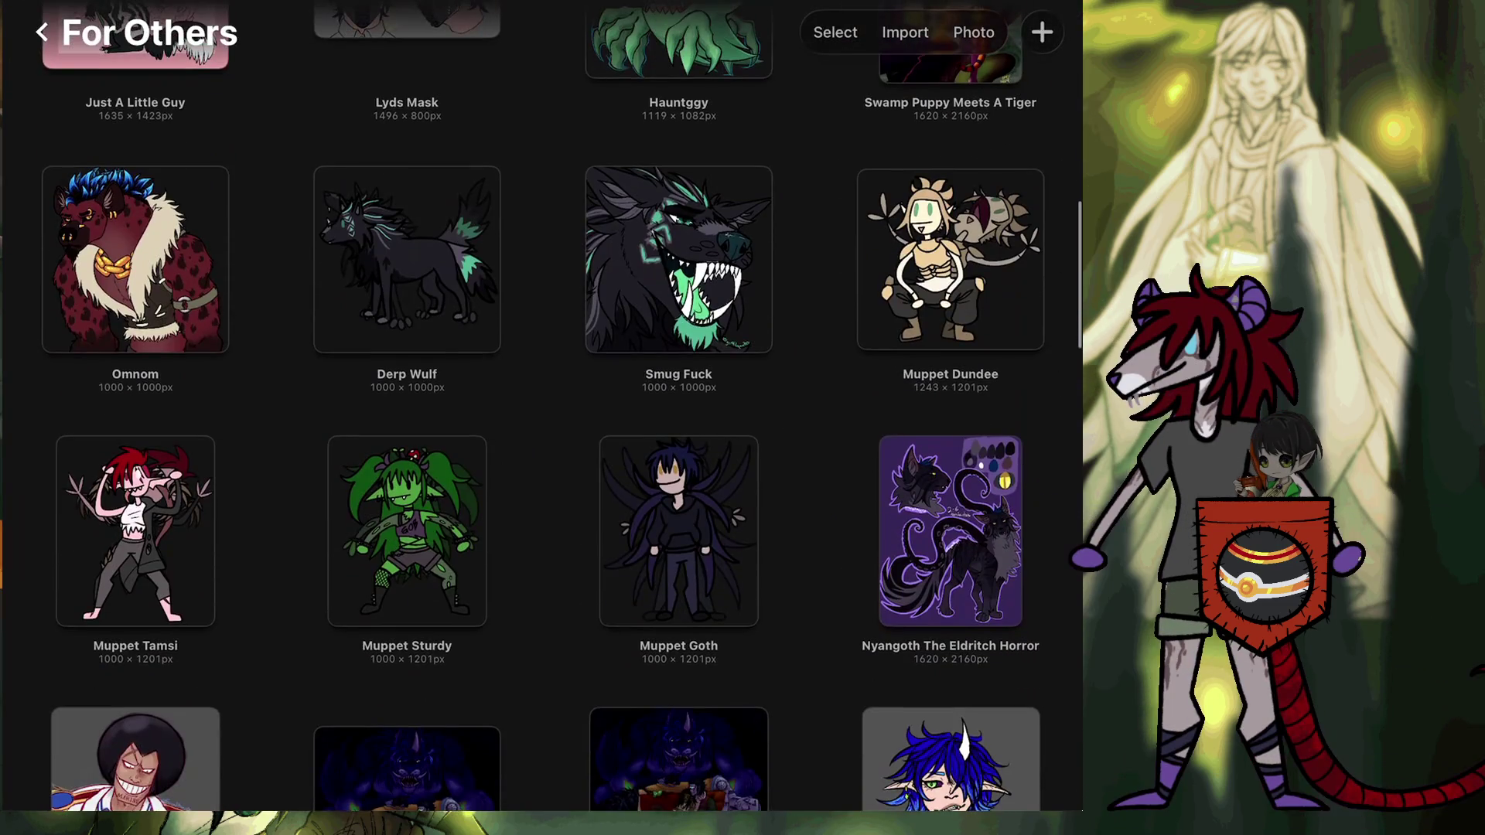
View the snarling green-mouthed wolf artwork, then leave For Others for the main gallery.
click(679, 259)
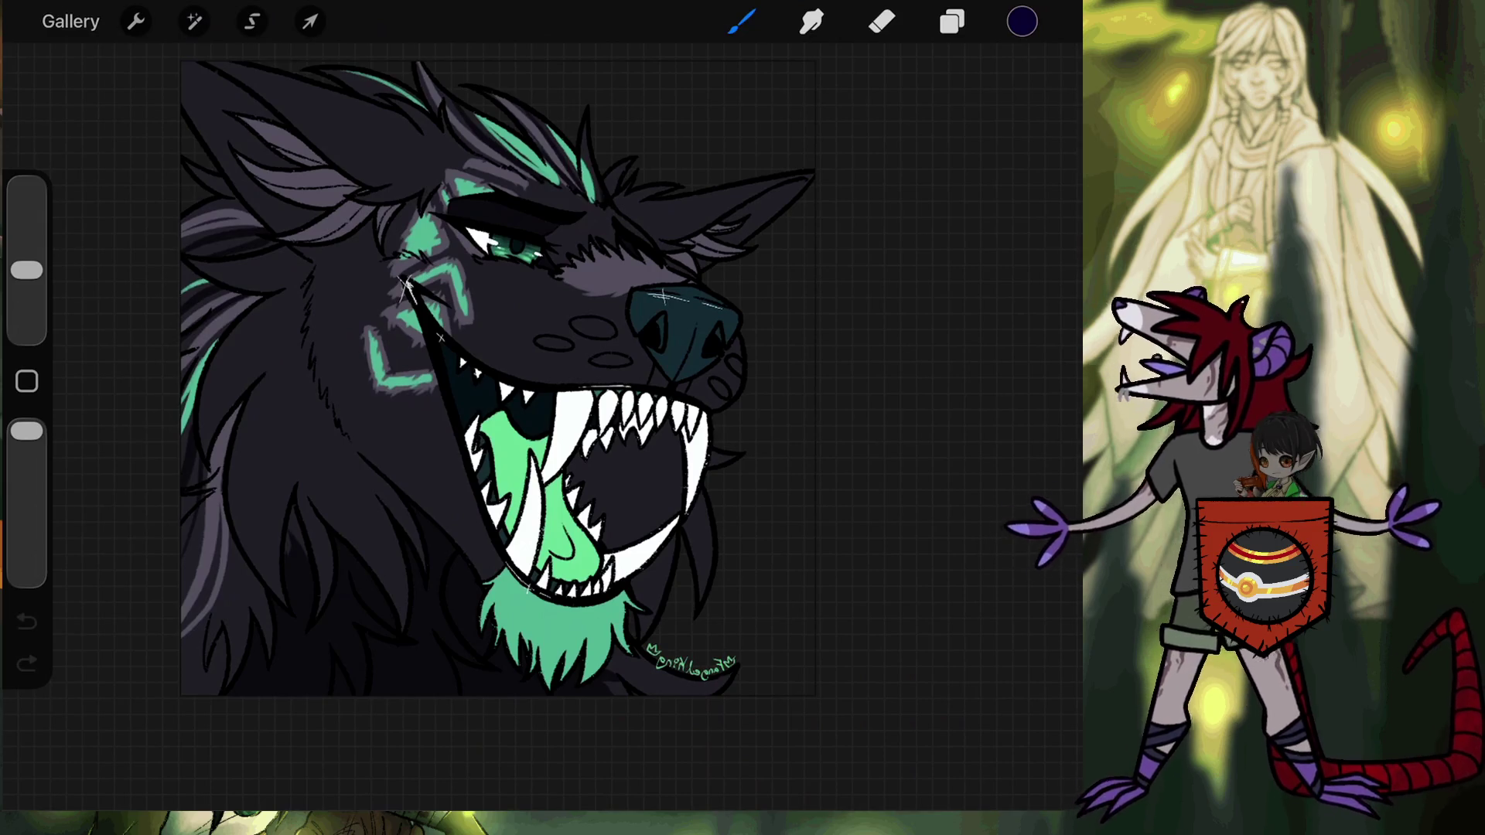
click(70, 21)
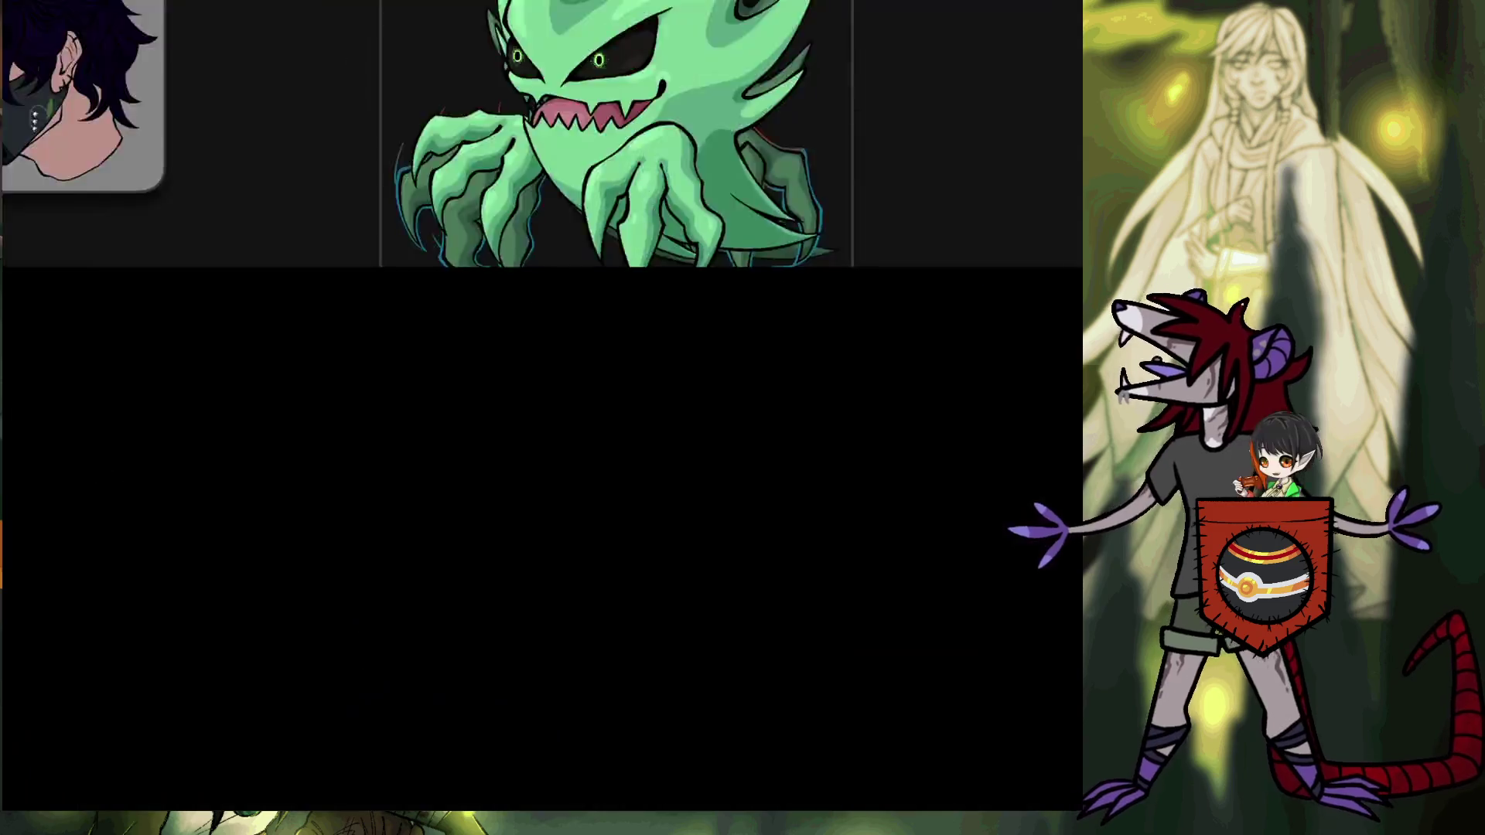
scroll(542, 410, down, 10)
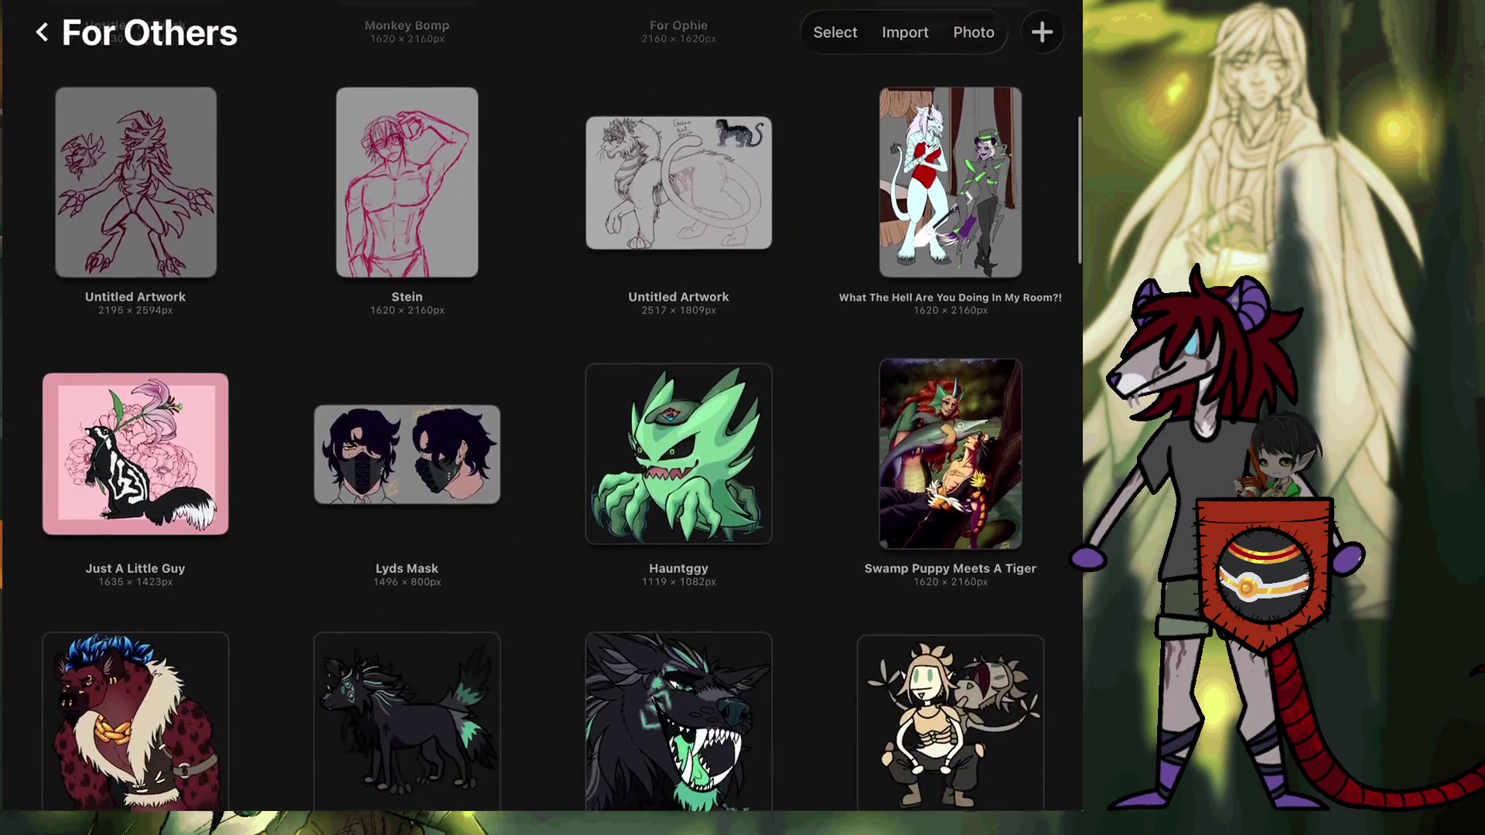
scroll(542, 410, up, 1)
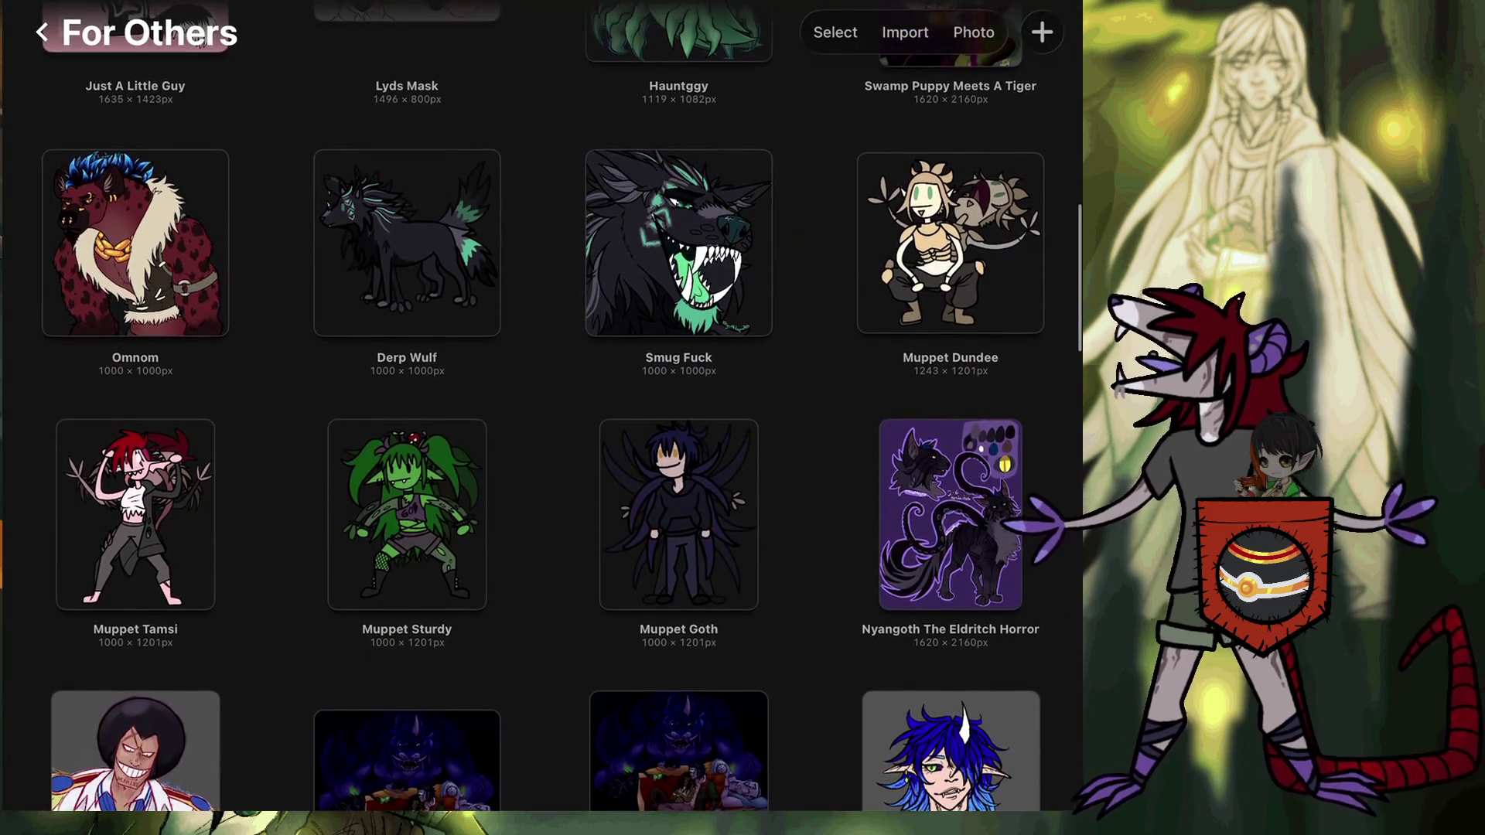
click(42, 33)
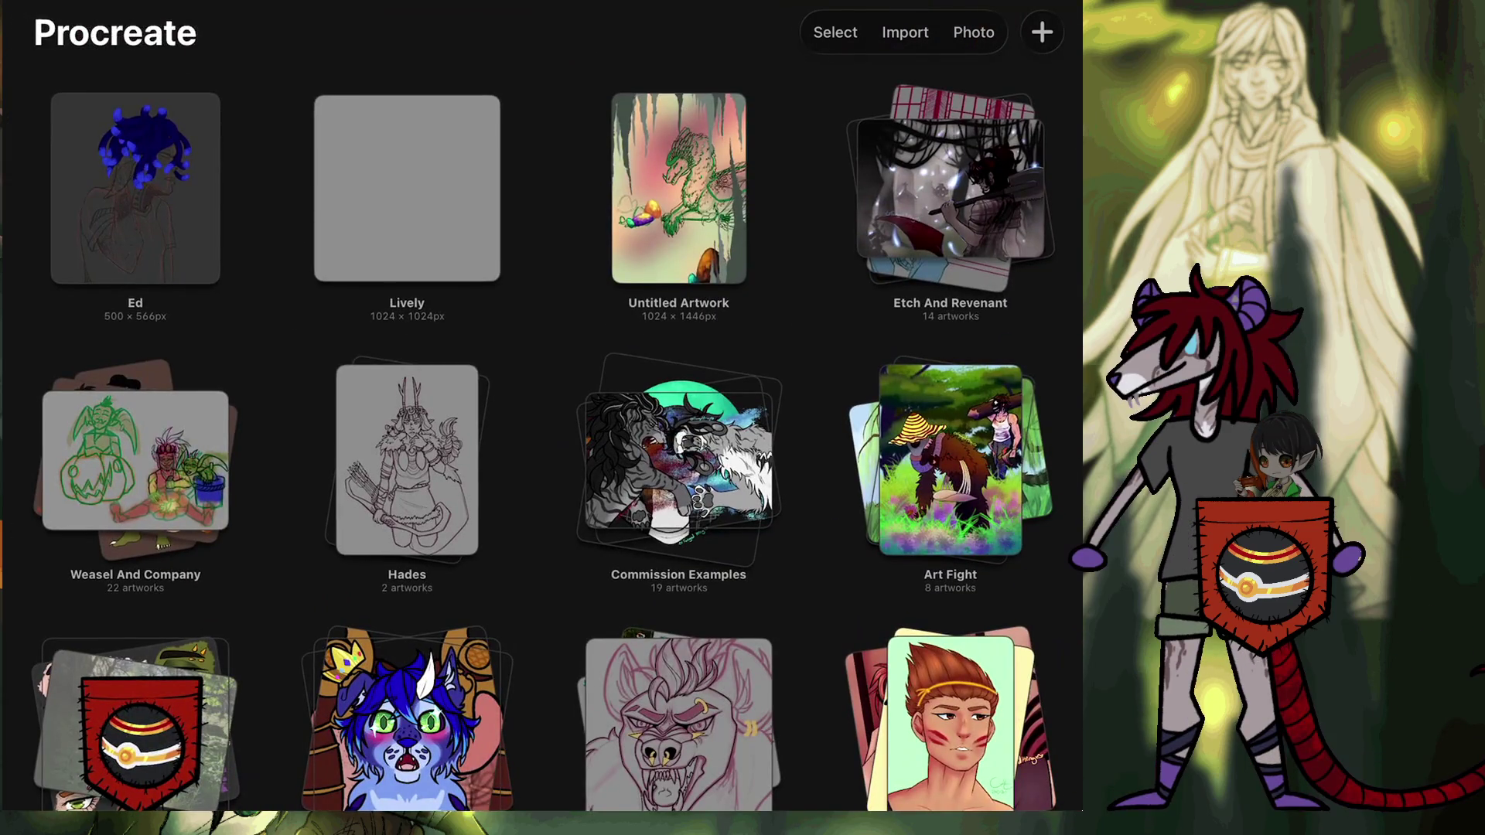
click(951, 190)
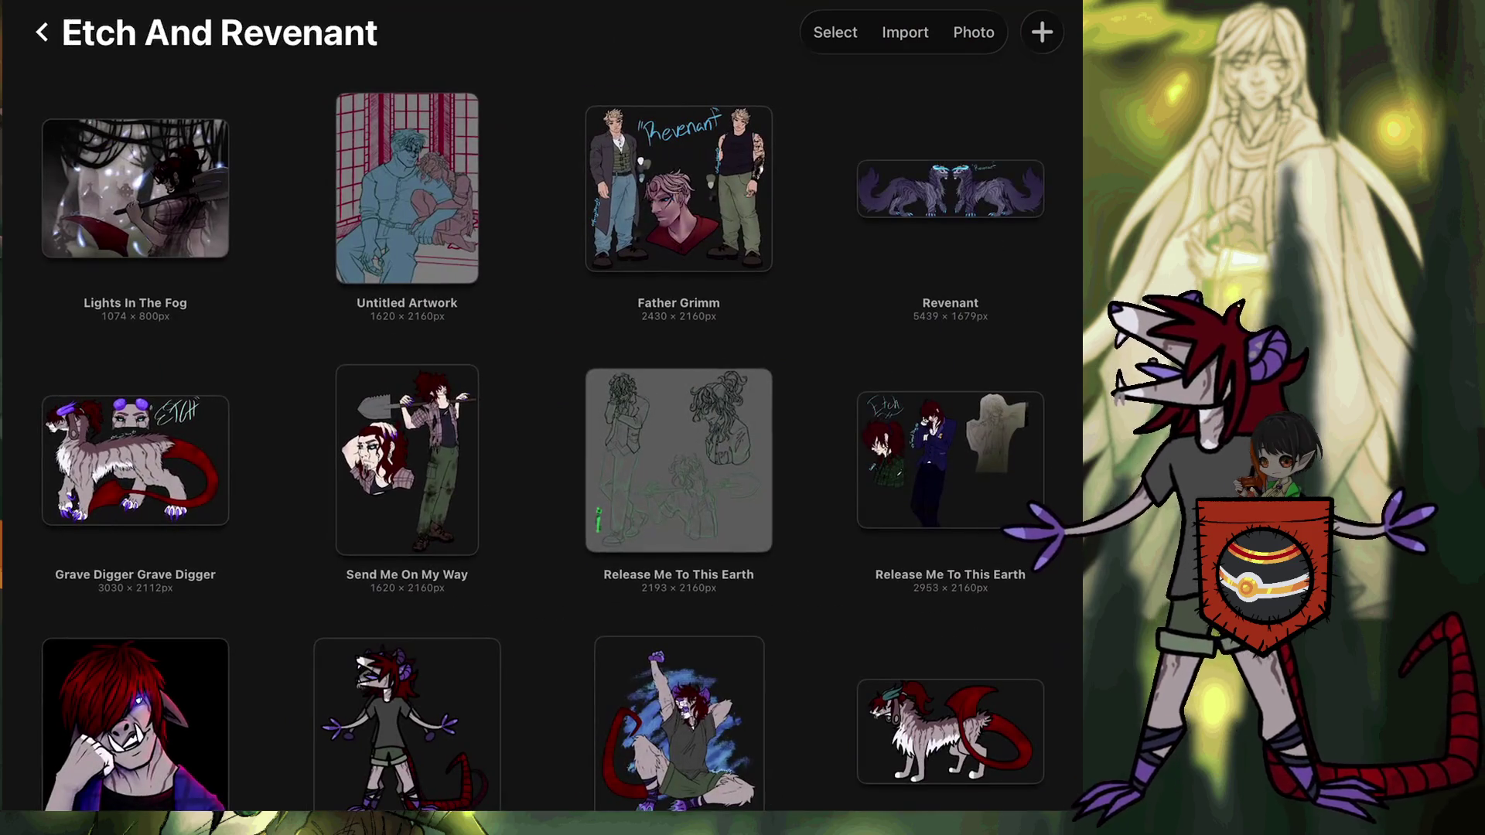
click(679, 189)
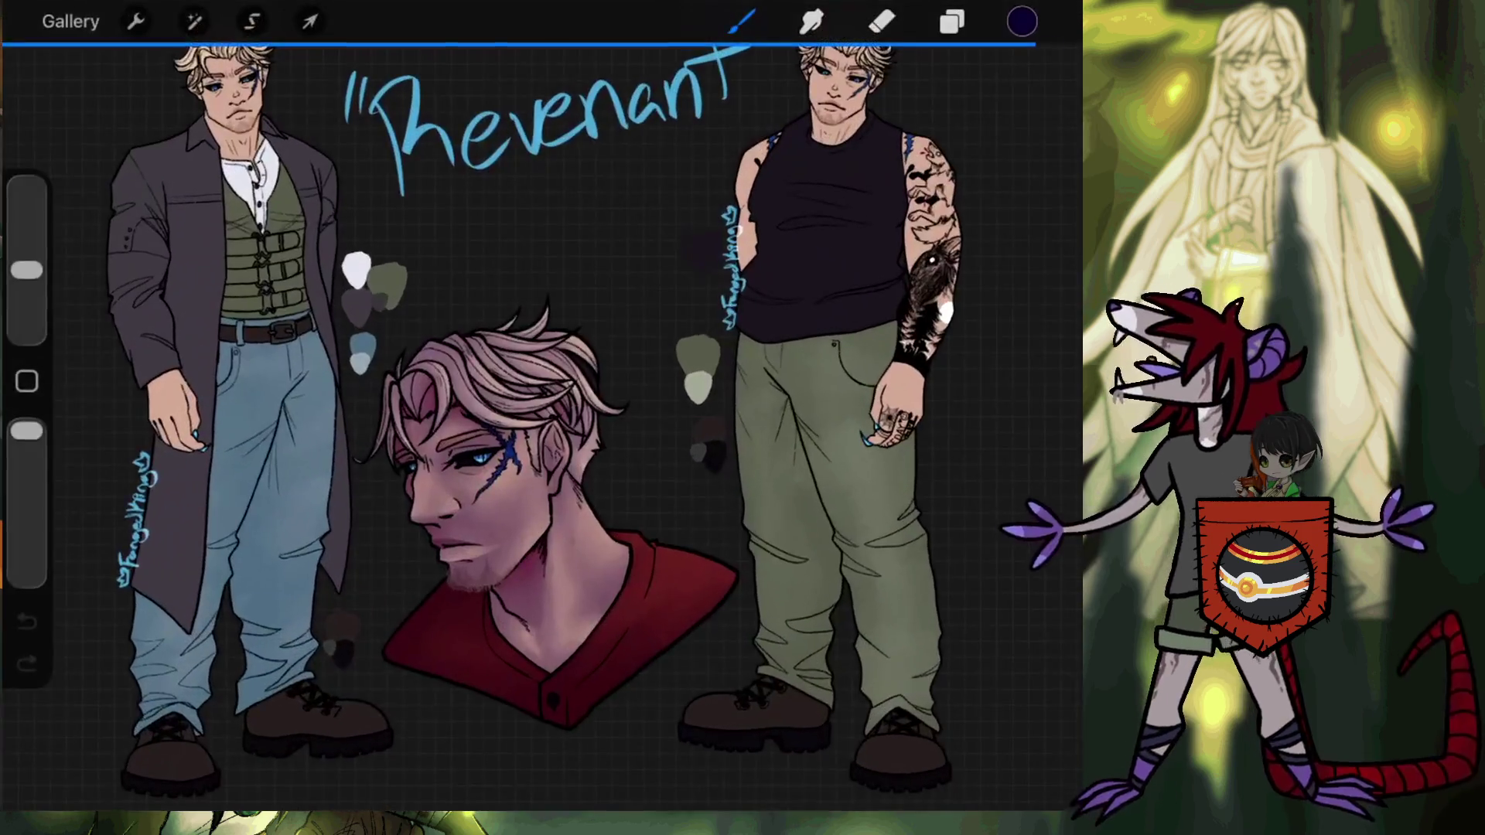
scroll(774, 387, up, 3)
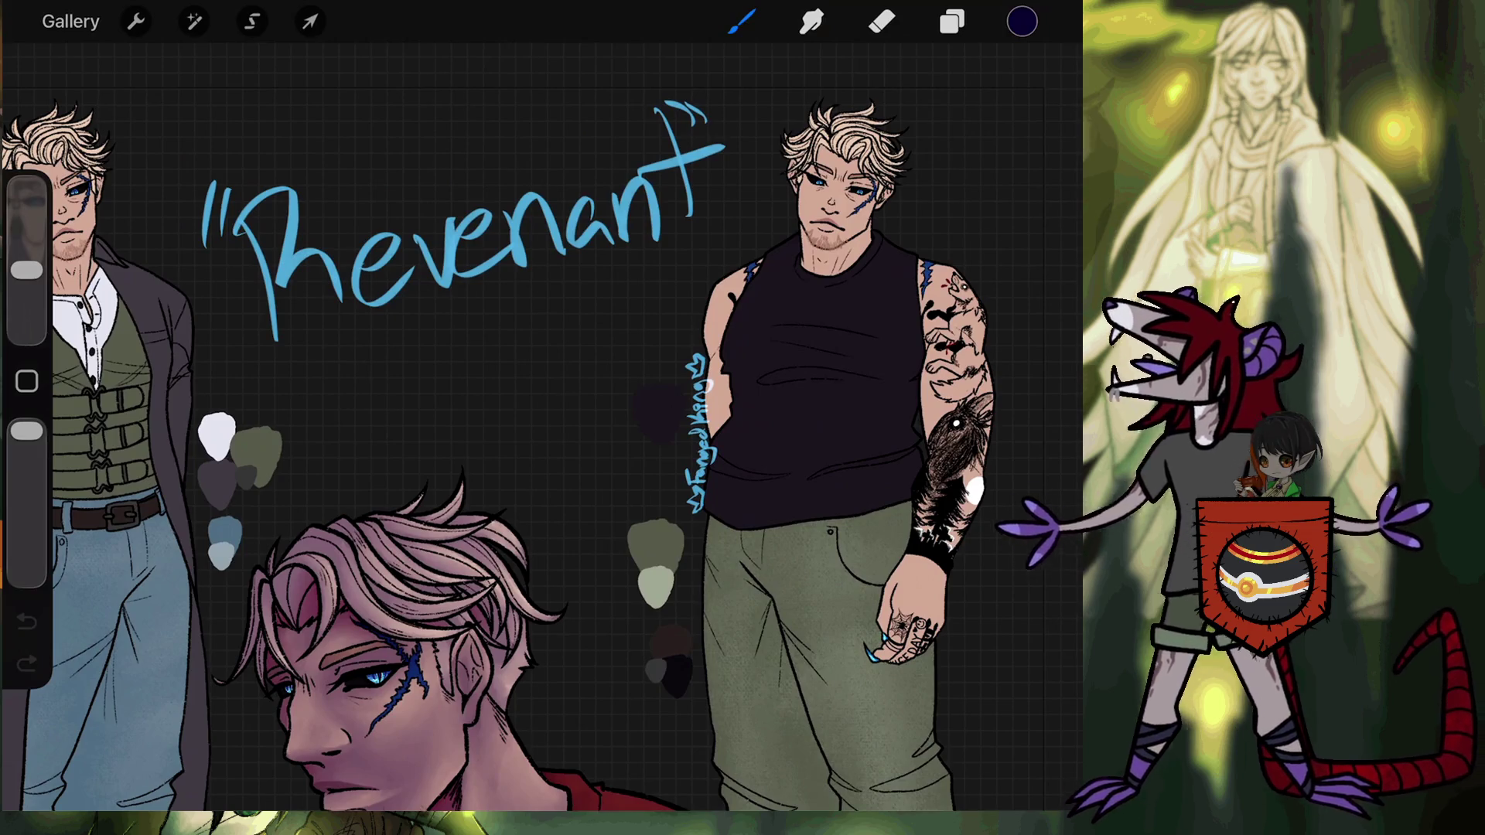
scroll(542, 425, down, 3)
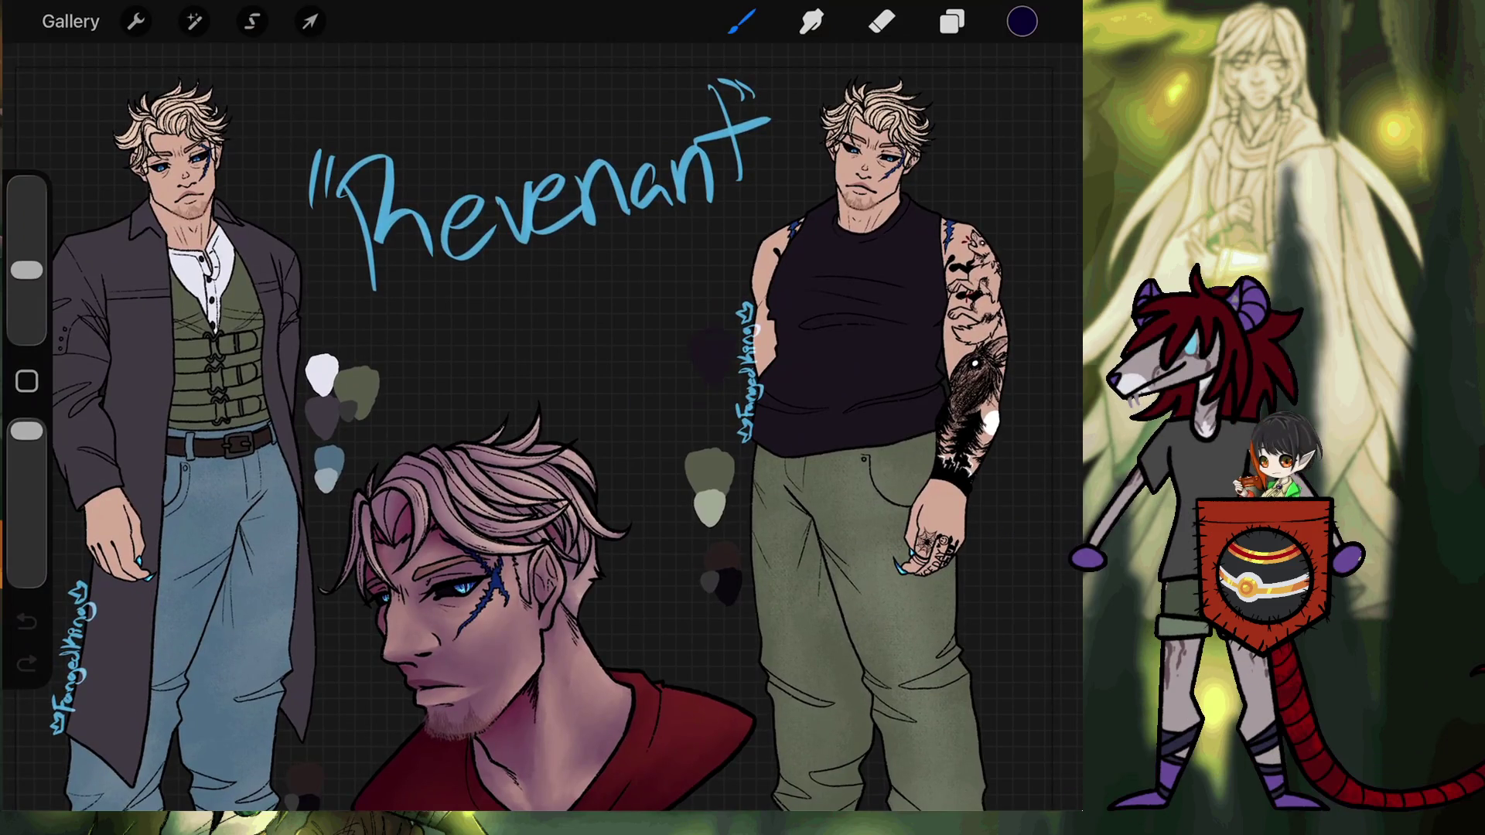
click(70, 21)
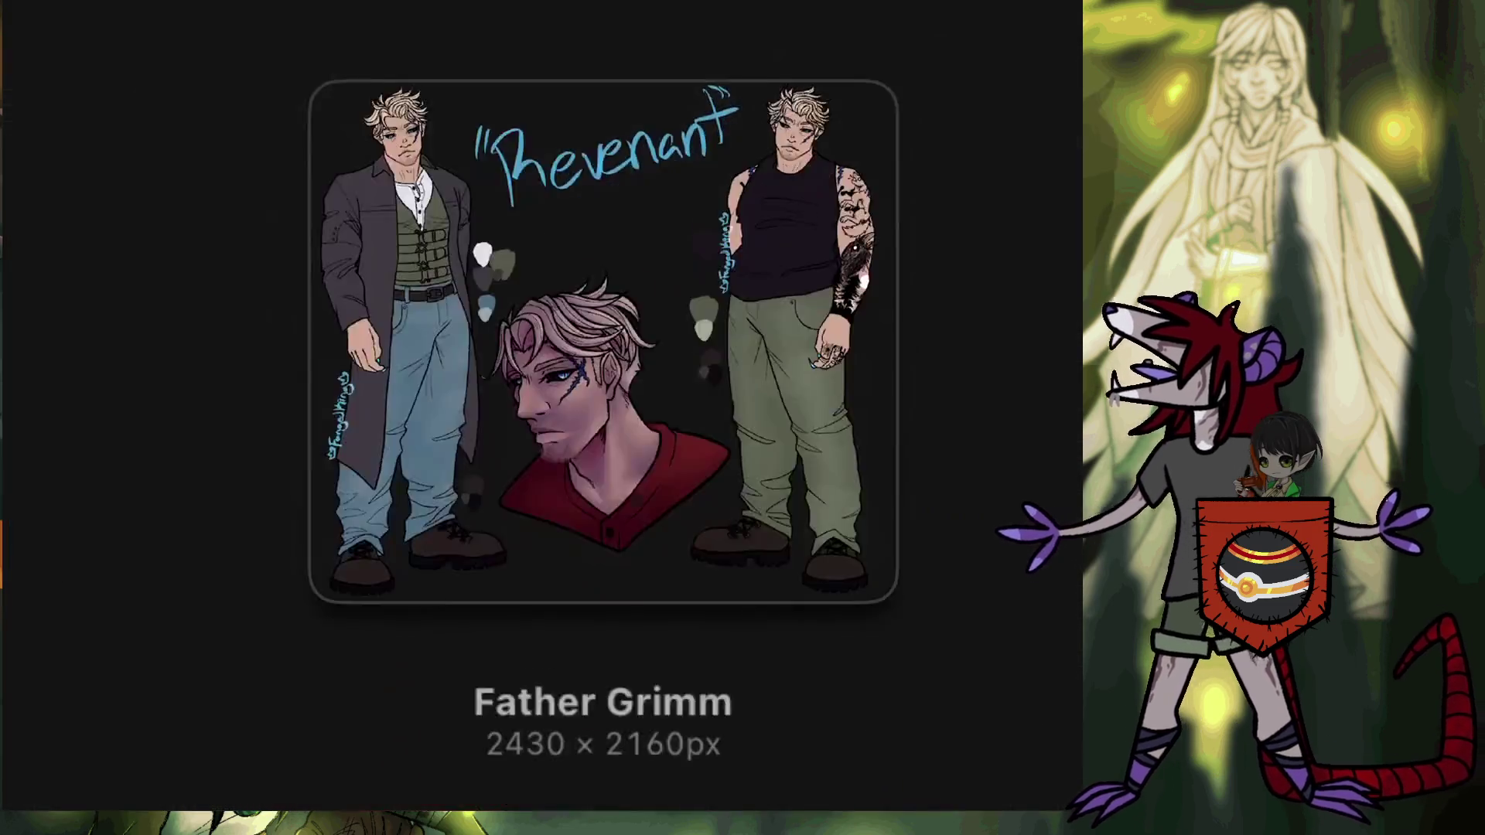
click(950, 188)
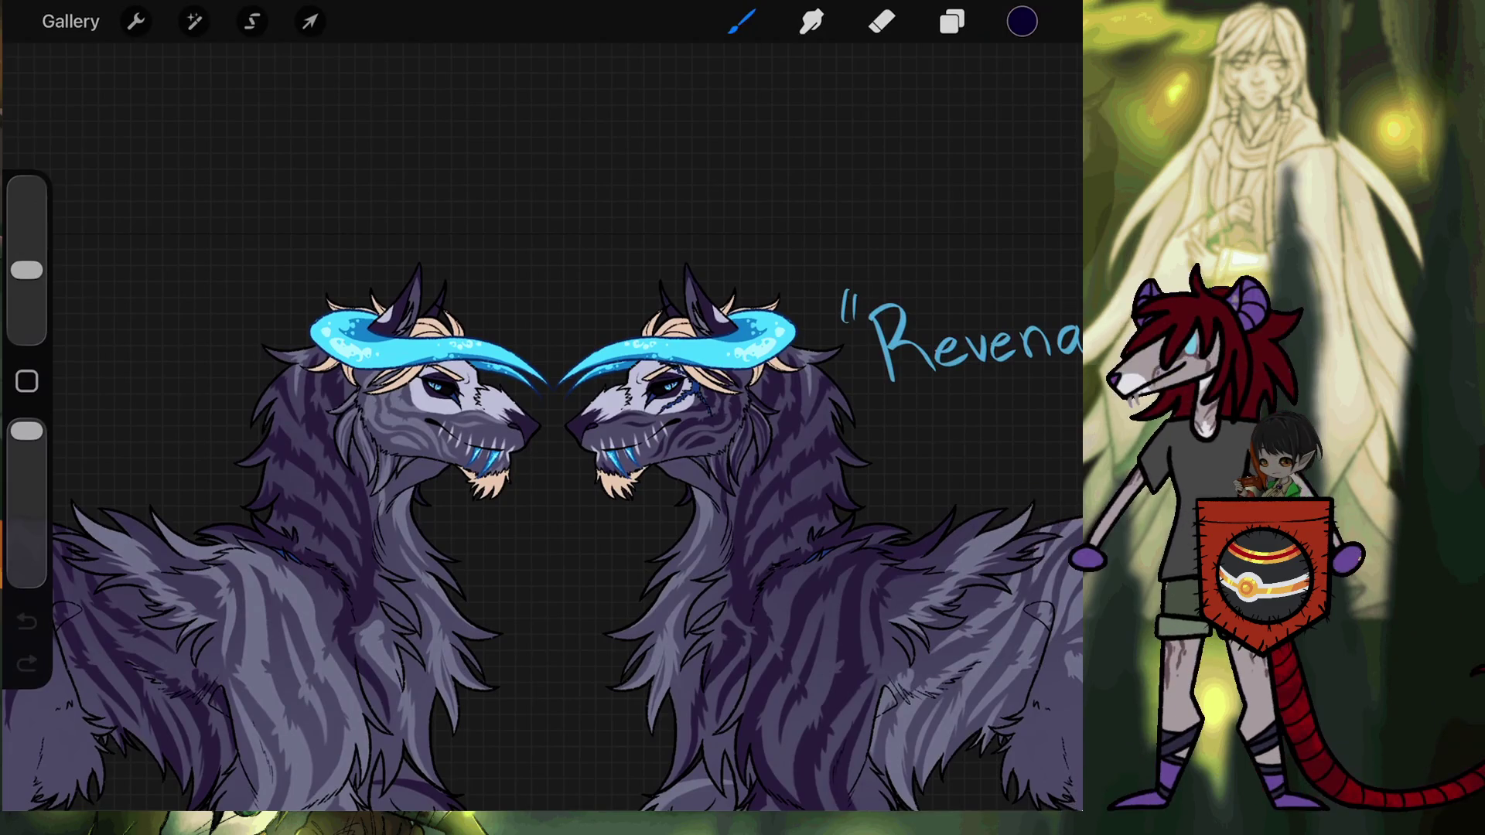
click(70, 21)
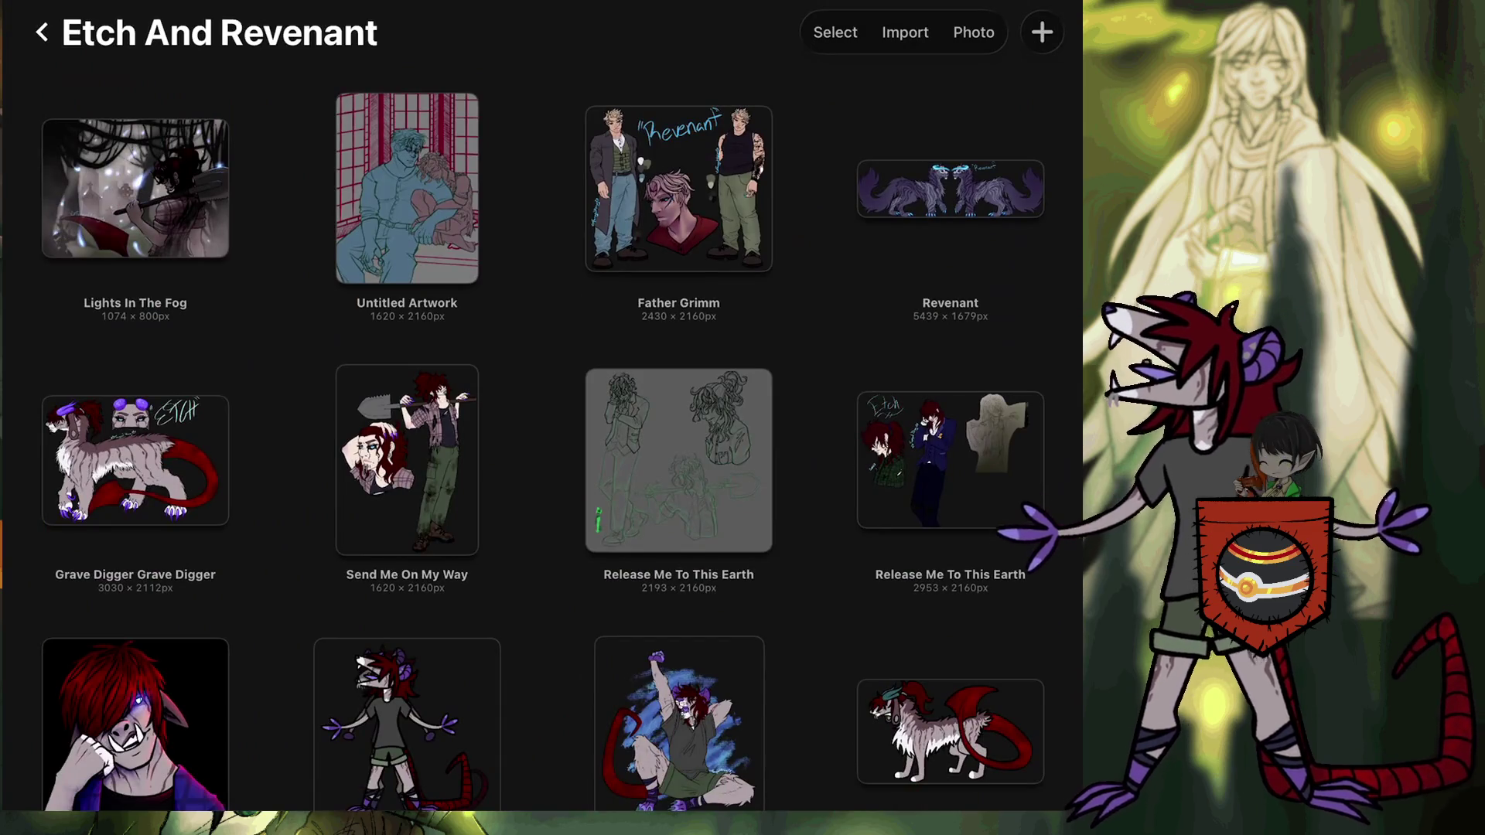
click(42, 32)
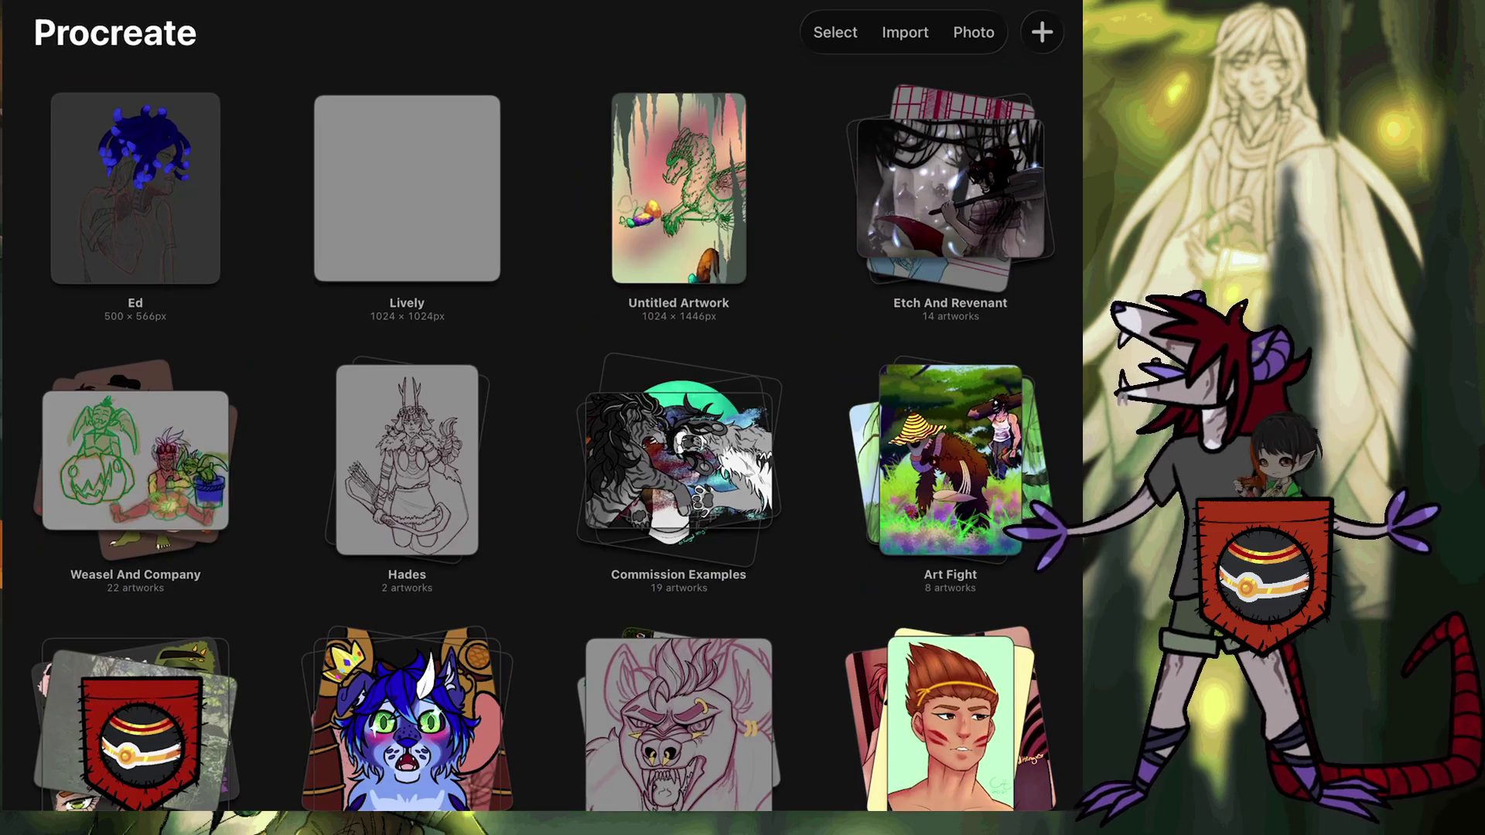
Open the For Me stack and its Untitled Artwork 2048×1538 forest painting.
scroll(541, 426, down, 1)
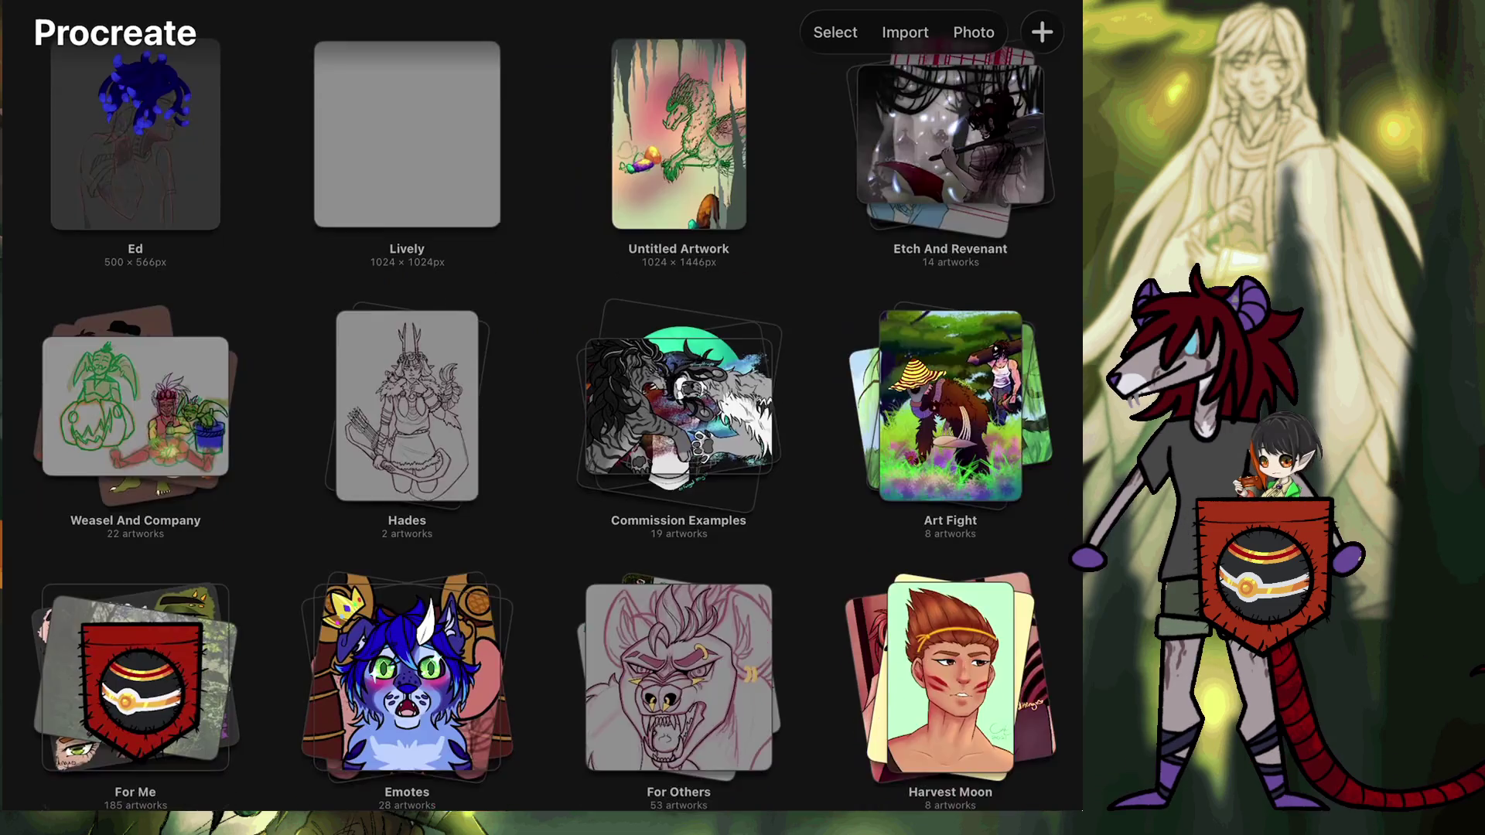
click(135, 696)
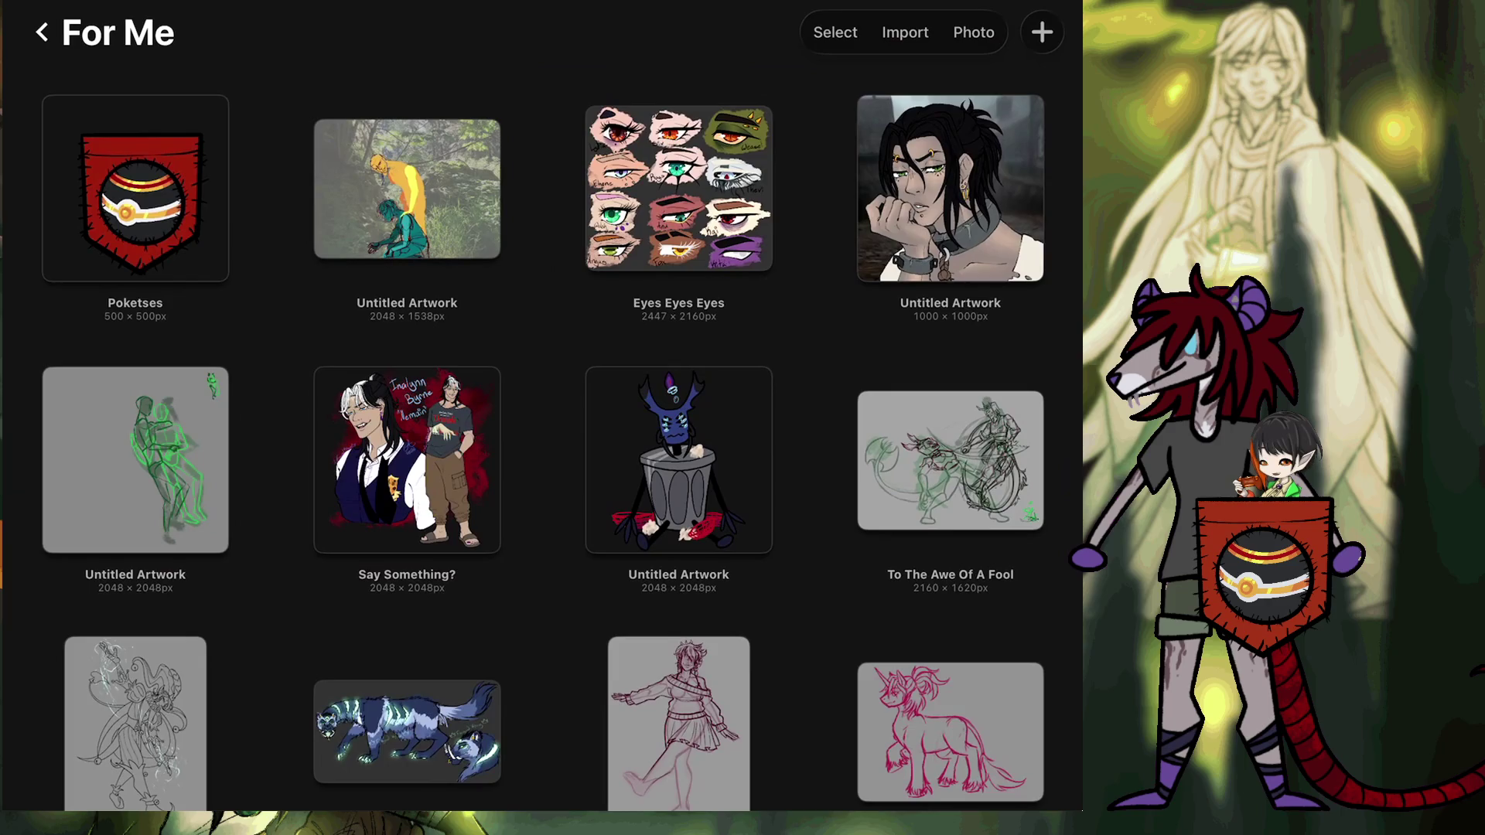
scroll(541, 426, down, 1)
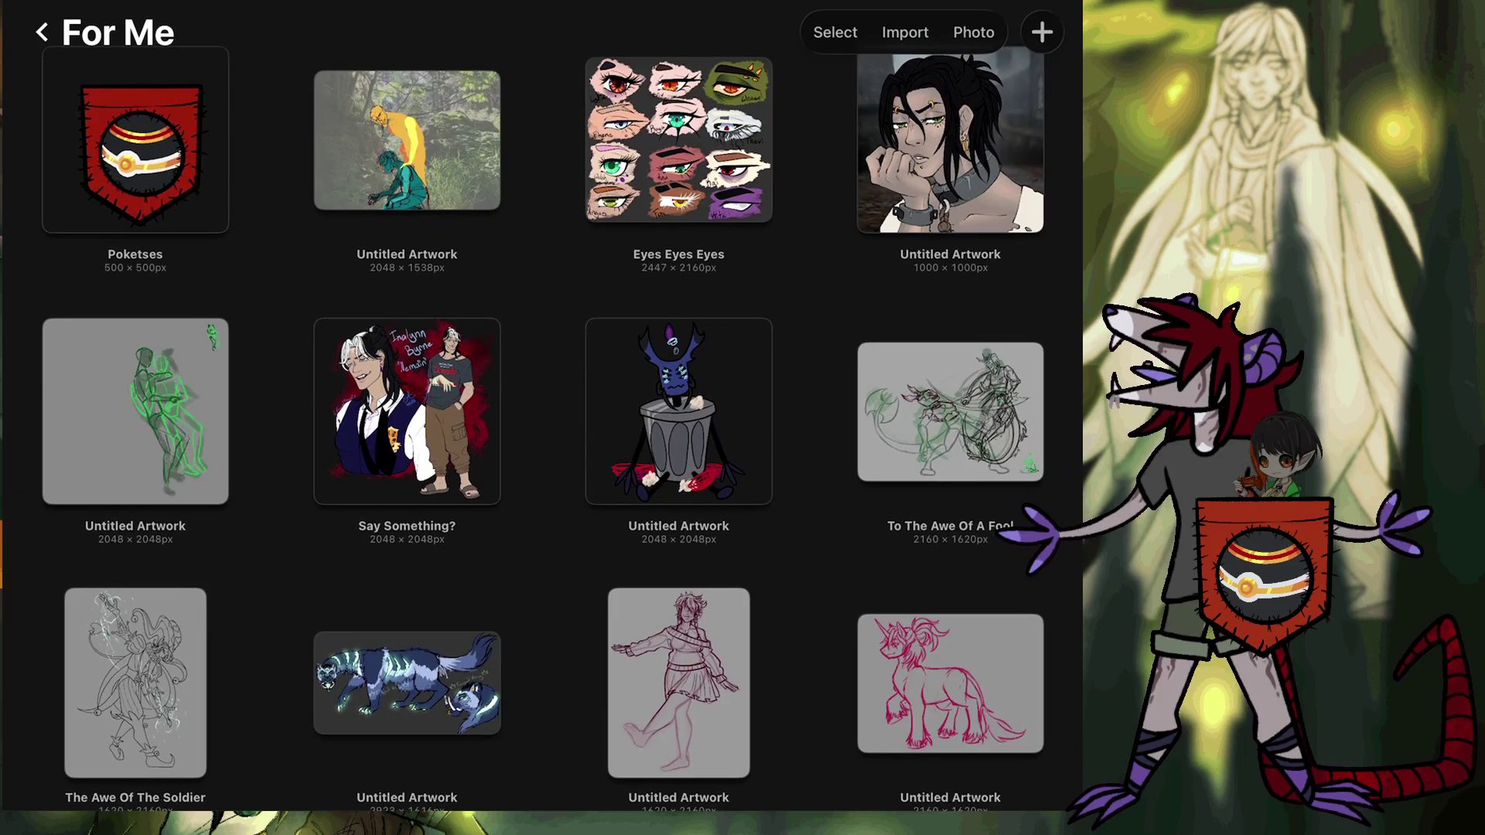
scroll(542, 426, up, 1)
click(407, 186)
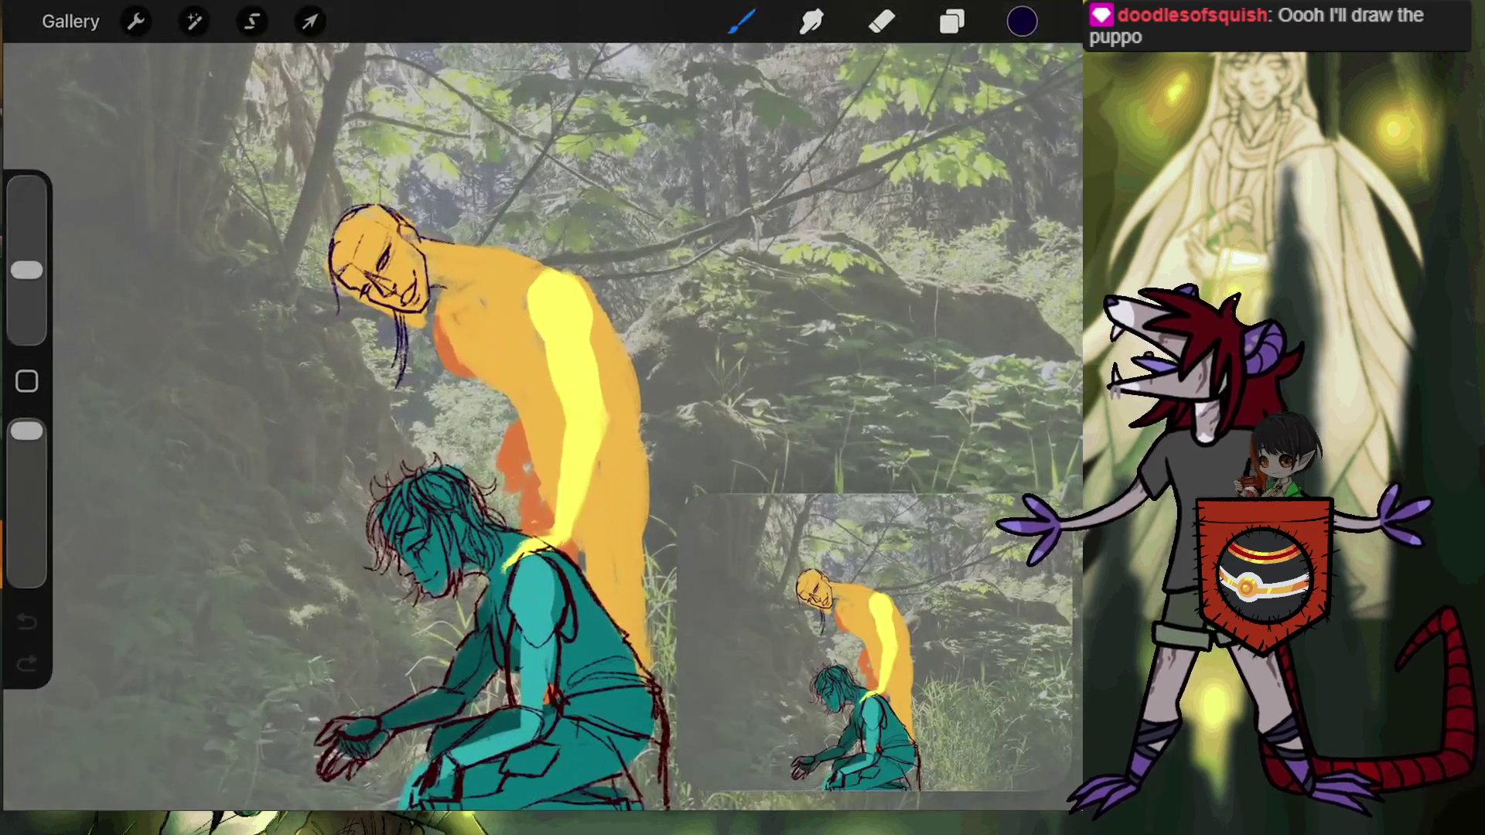
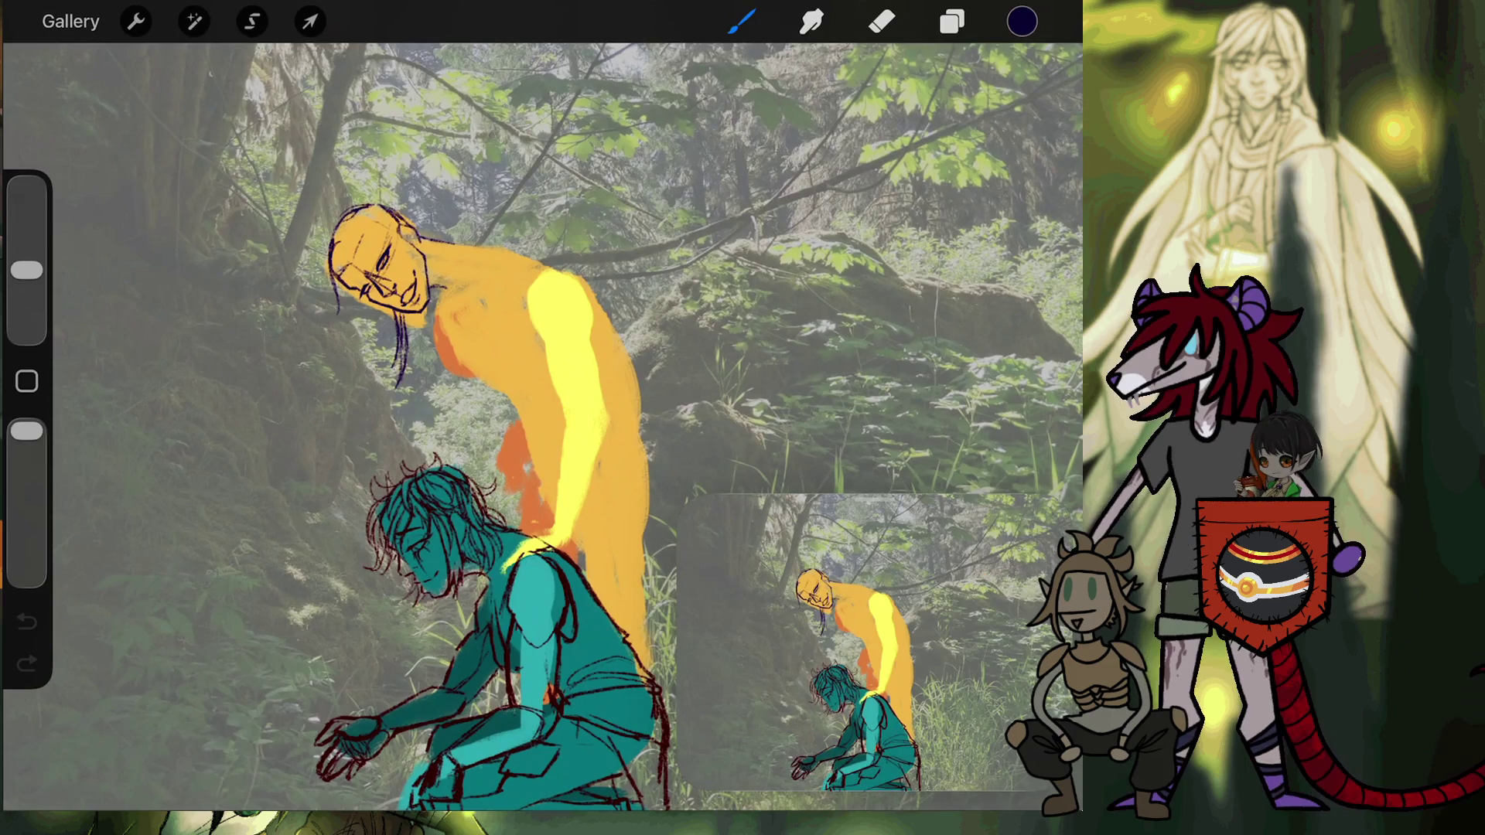
Undo the small stray stroke just drawn near the orange figure's face.
scroll(542, 348, down, 3)
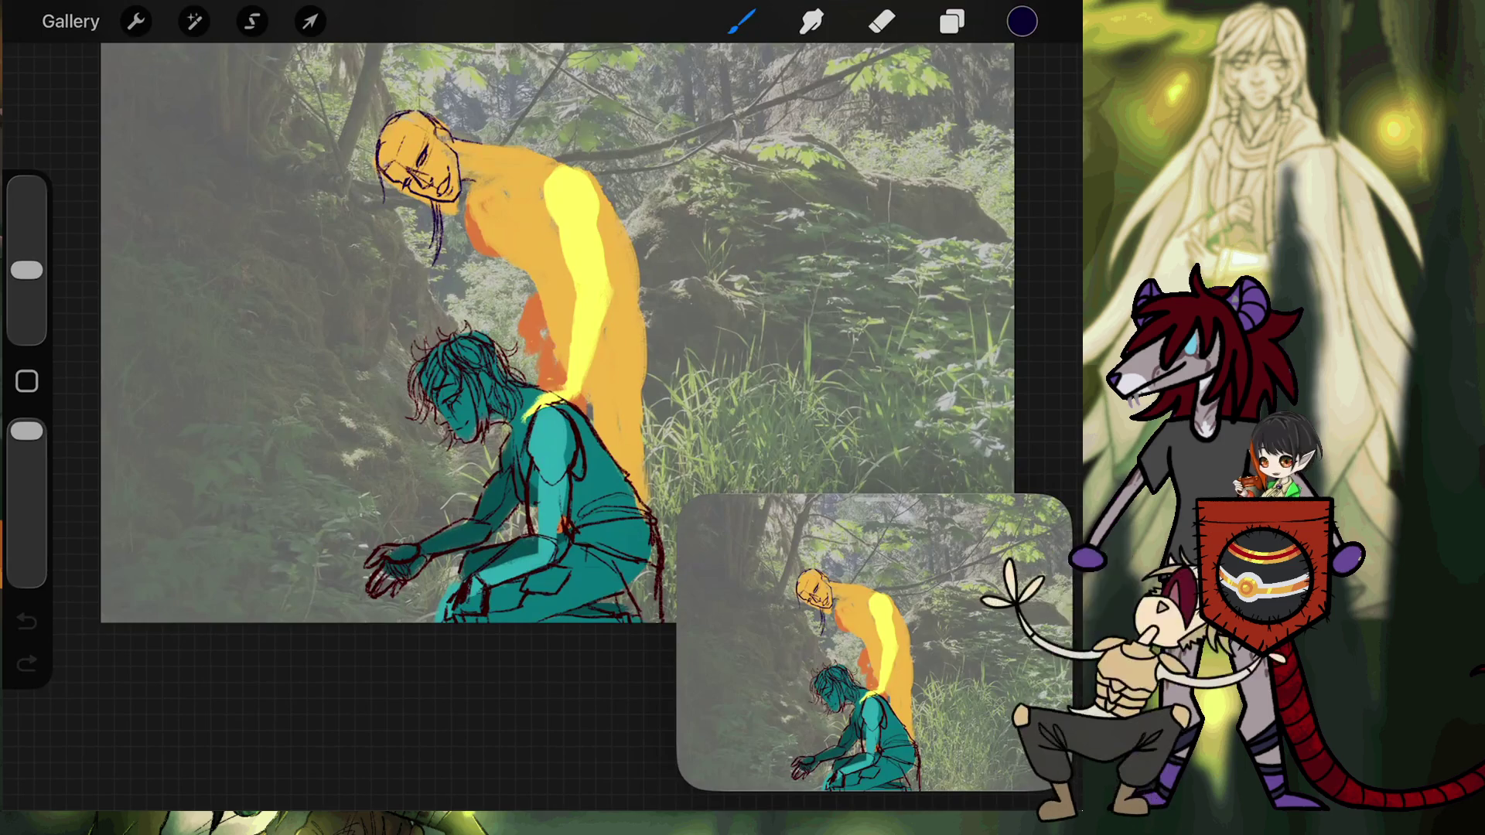
scroll(348, 85, up, 5)
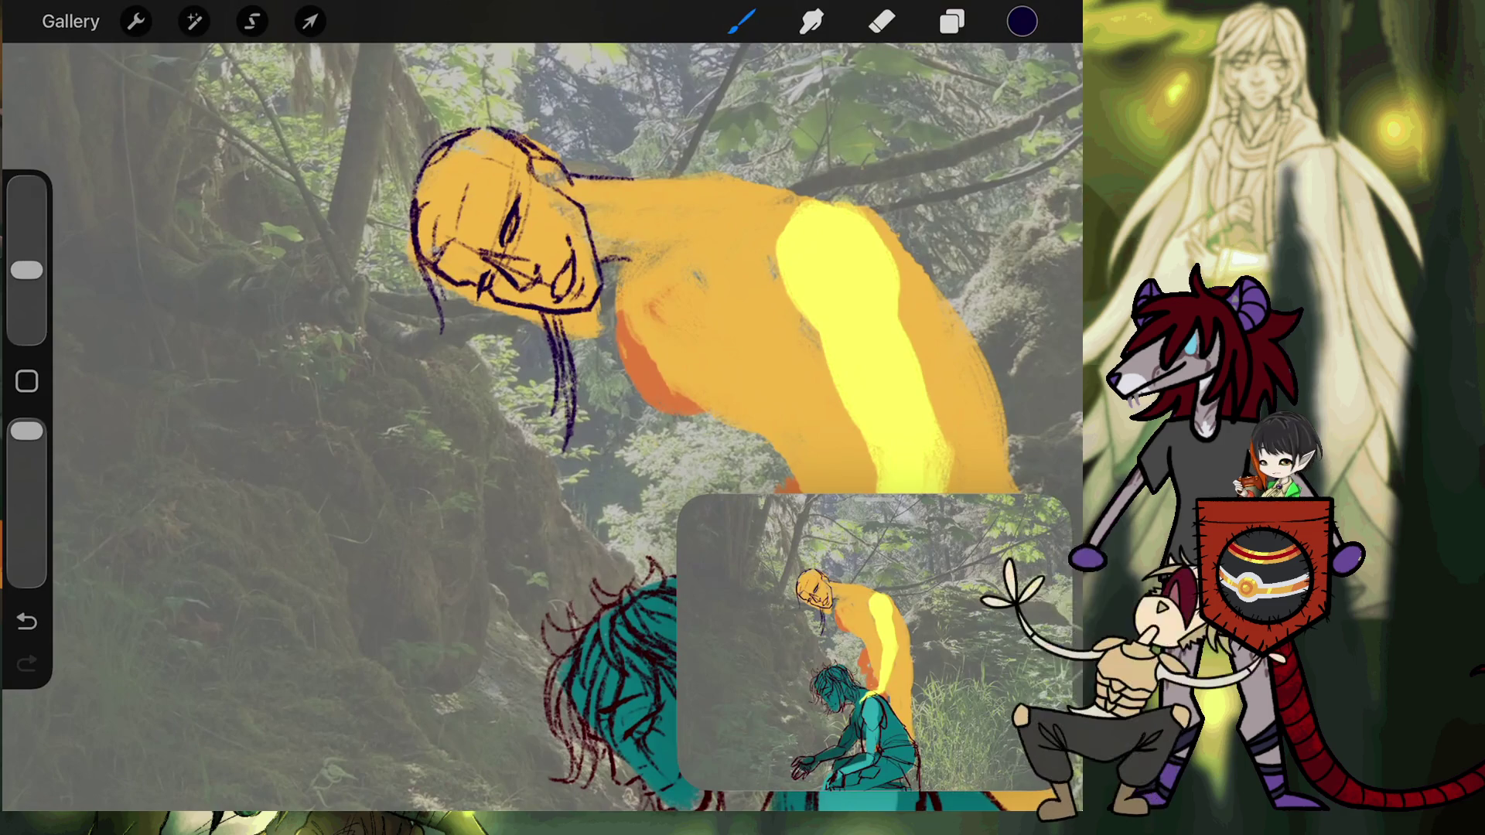
scroll(479, 274, up, 5)
key(ctrl+z)
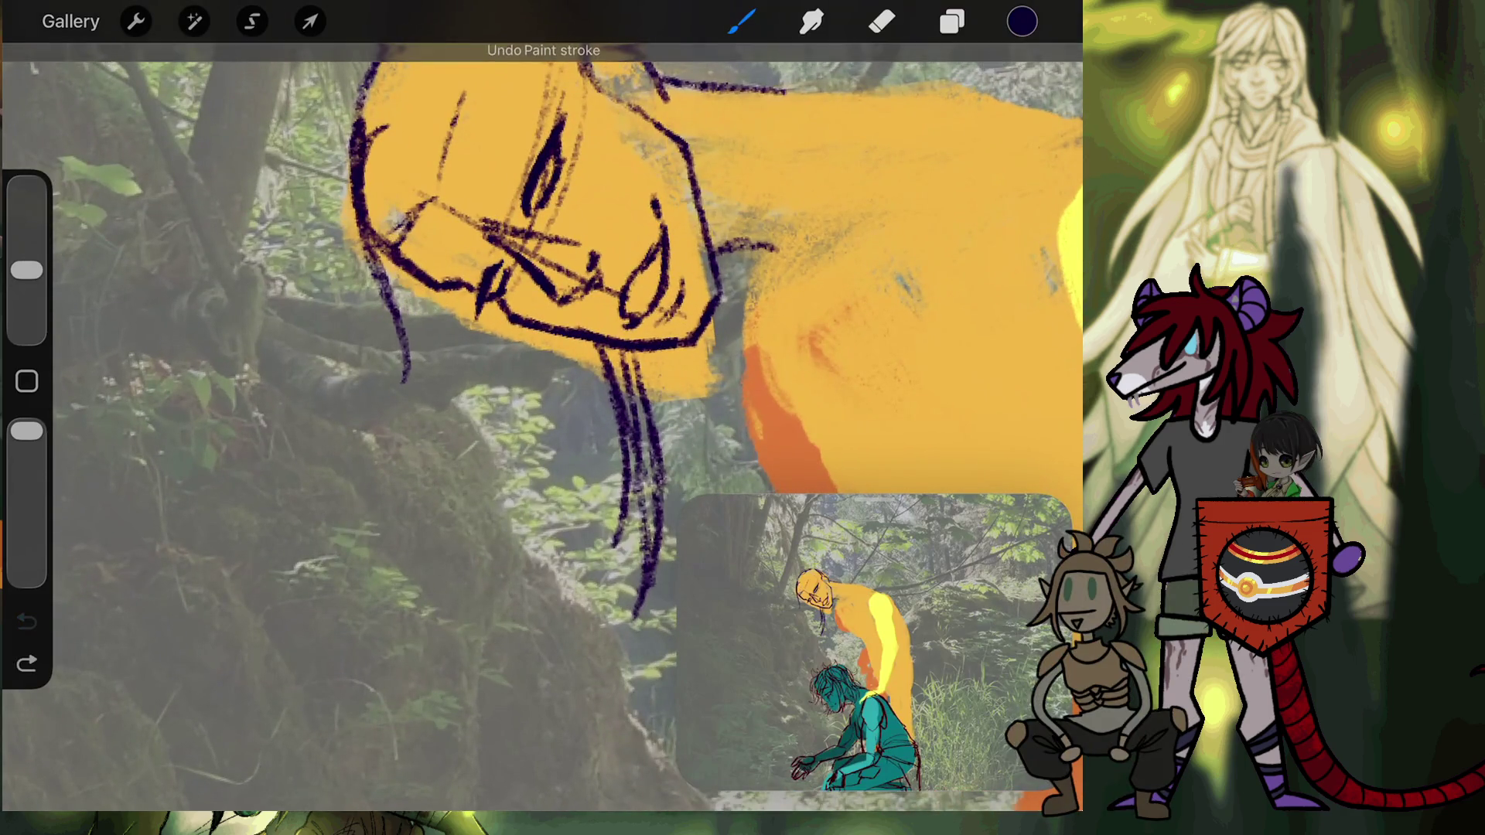
Draw a dark purple hair strand left of the face, then undo it.
drag(444, 120, 425, 282)
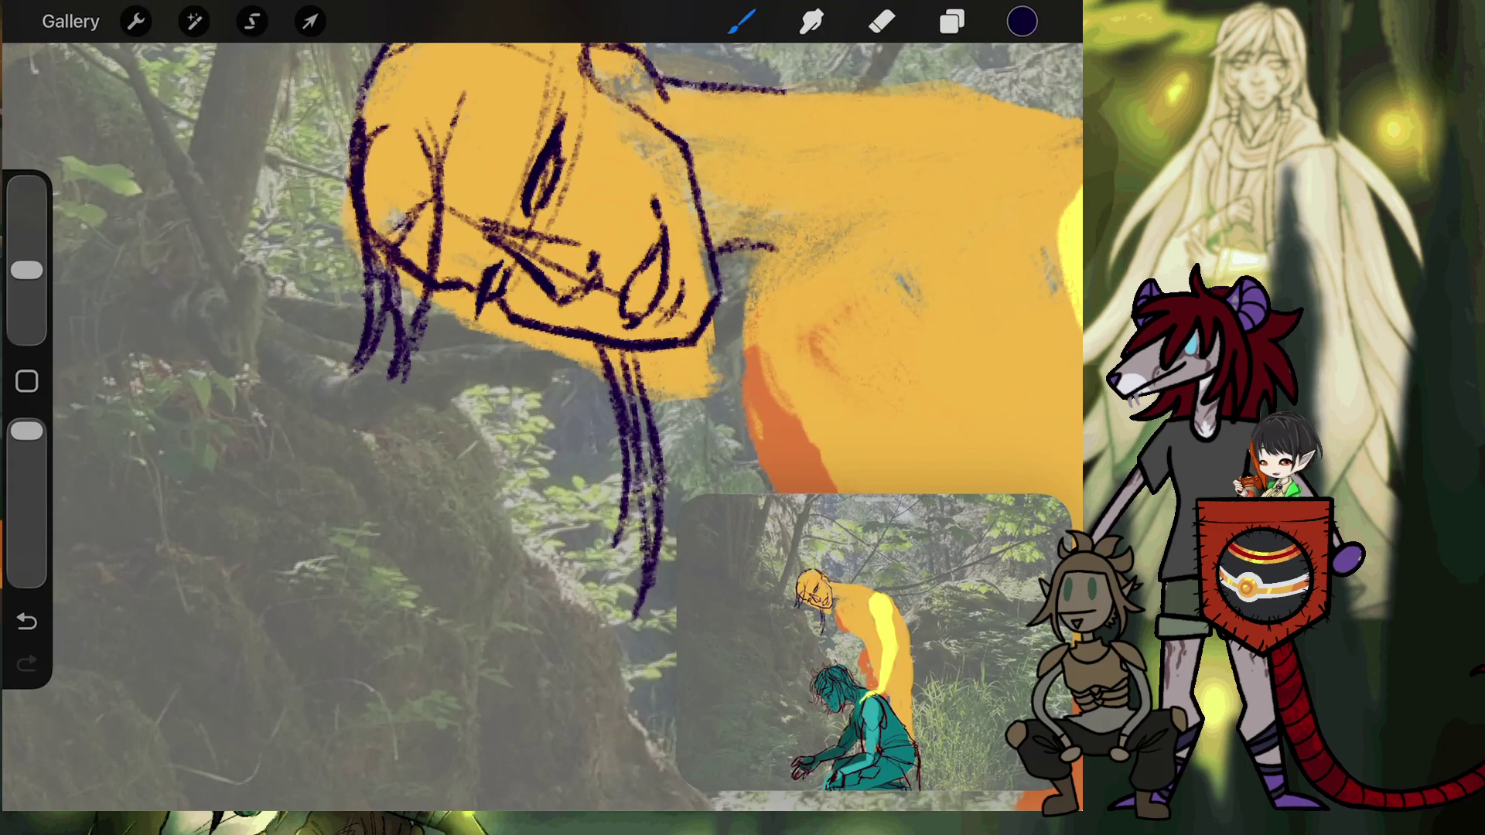
scroll(541, 271, up, 3)
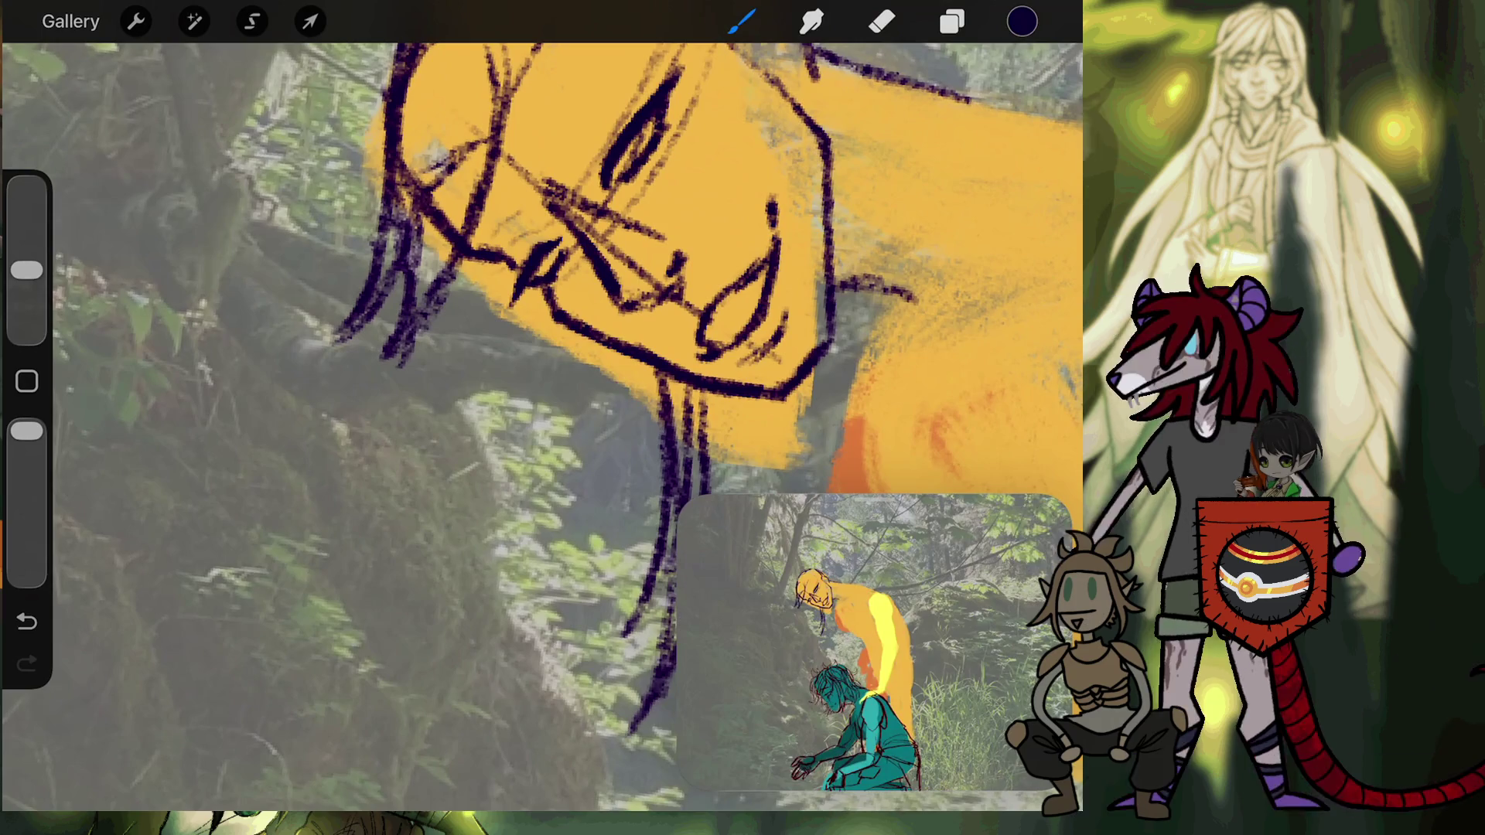
scroll(542, 348, up, 5)
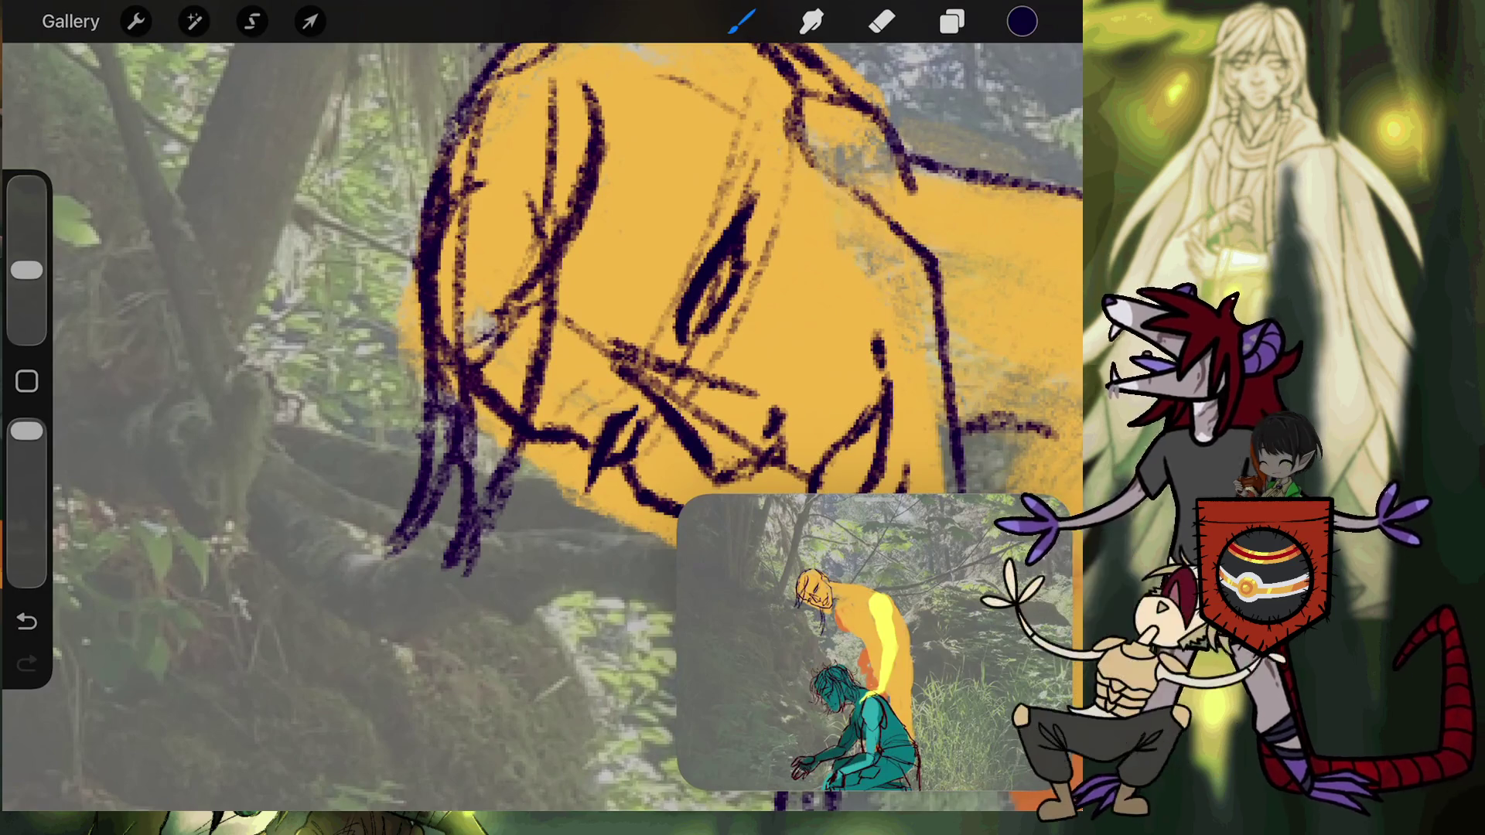
scroll(541, 309, down, 3)
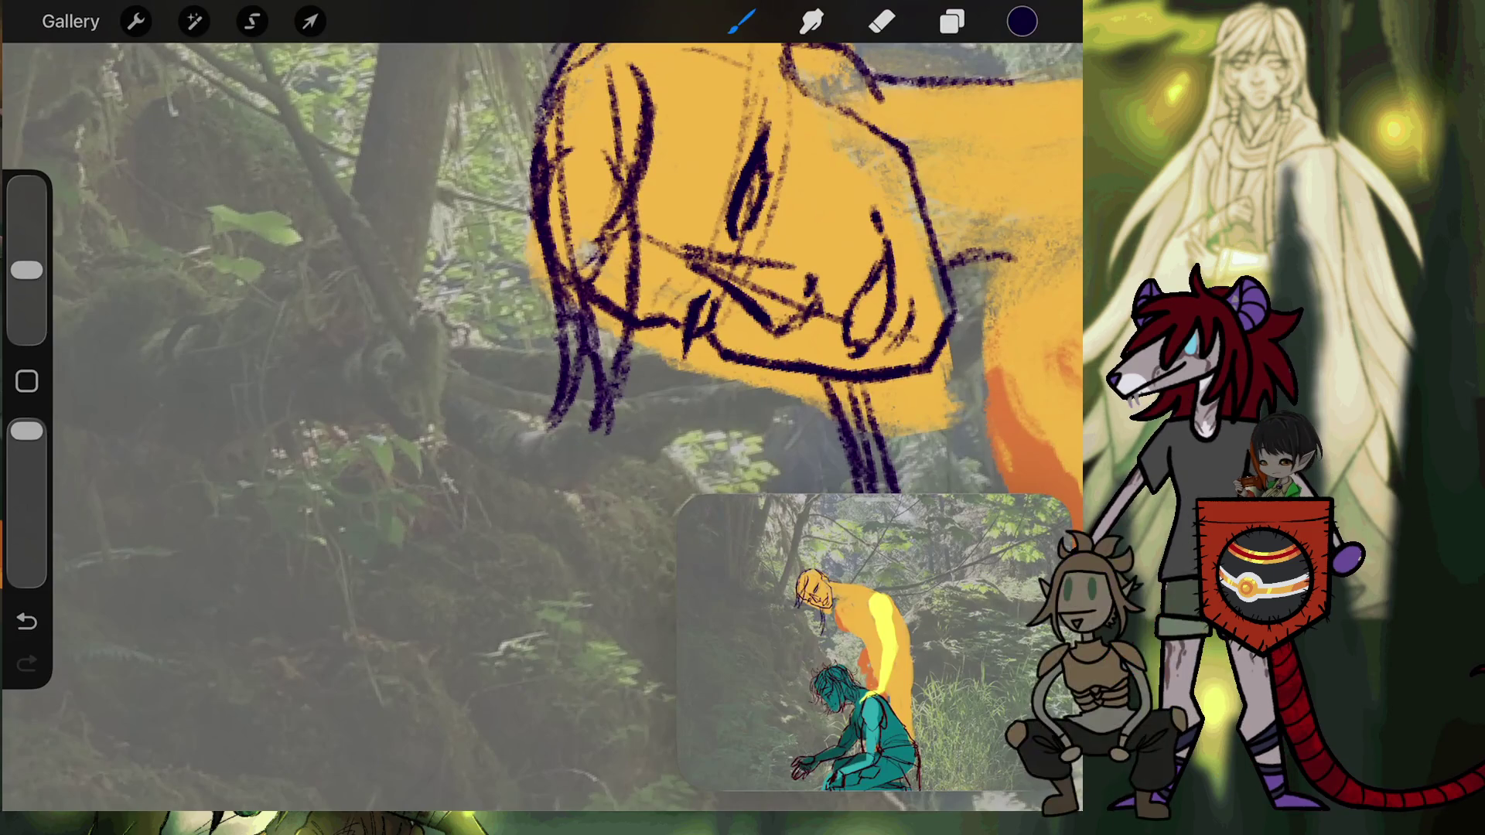
scroll(542, 309, right, 3)
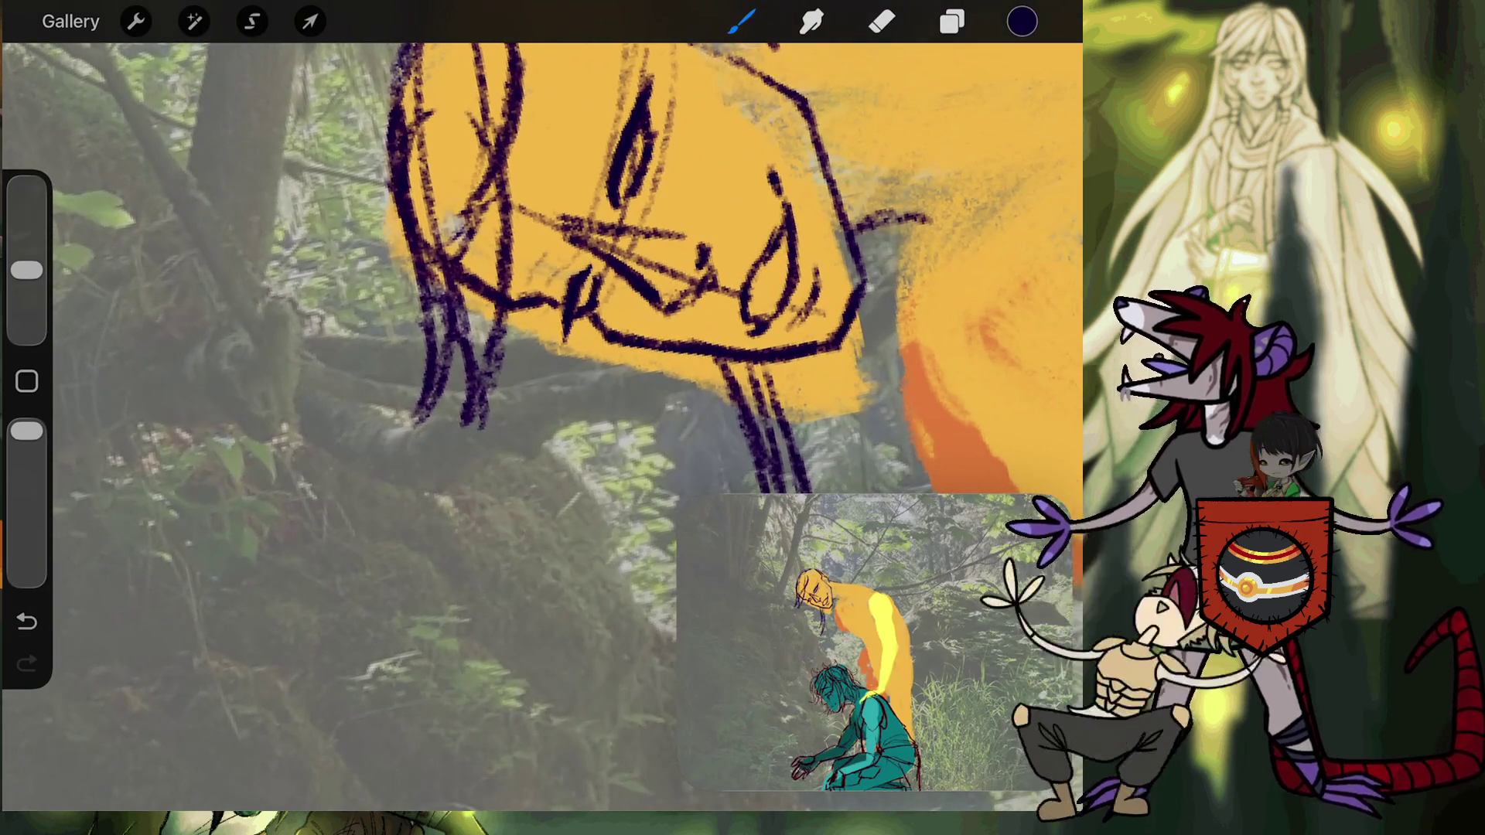
key(ctrl+z)
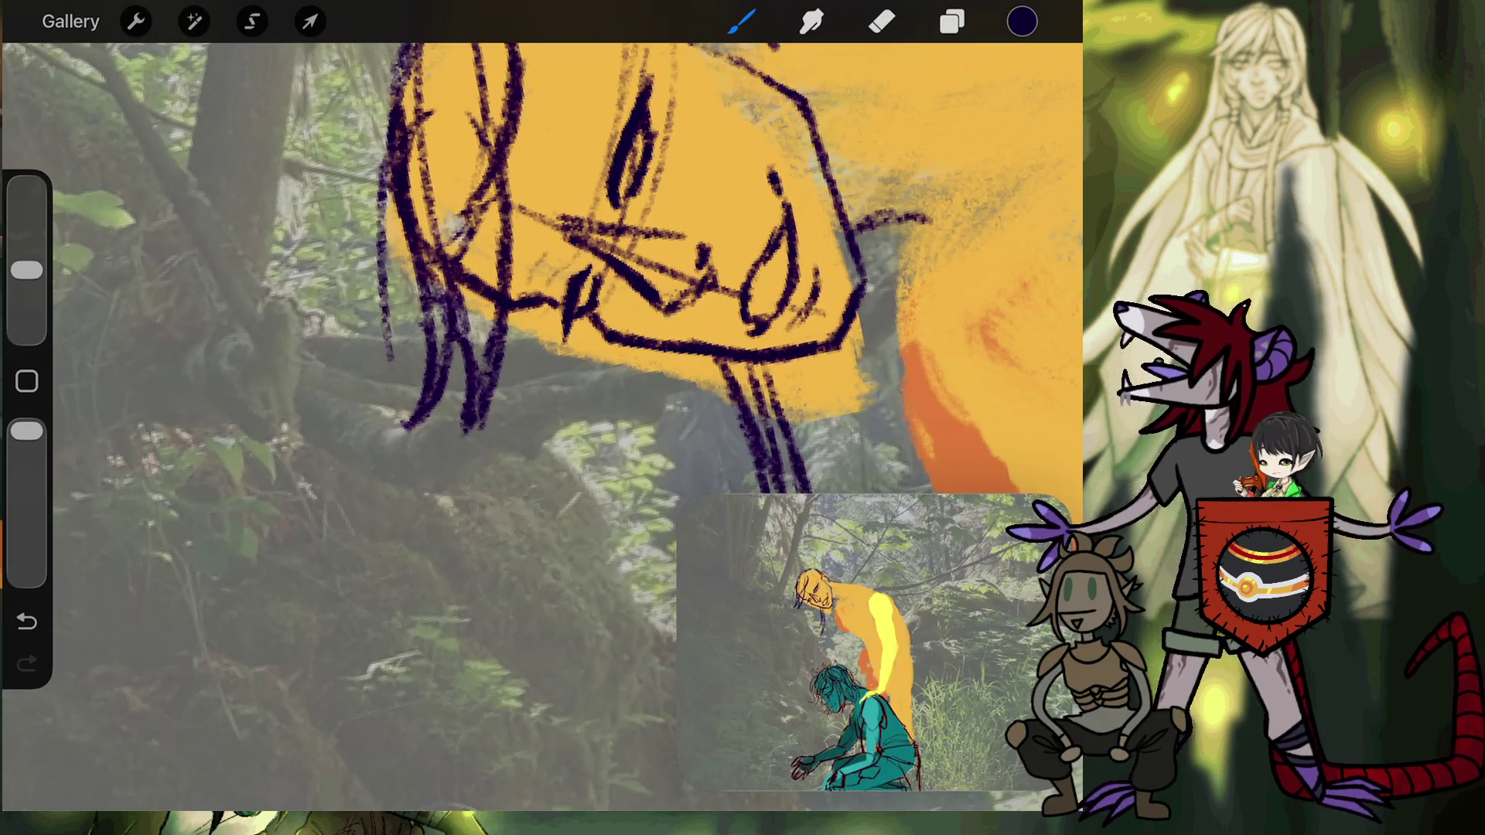
Undo the last stroke and rotate the canvas so the face sits more upright.
key(ctrl+z)
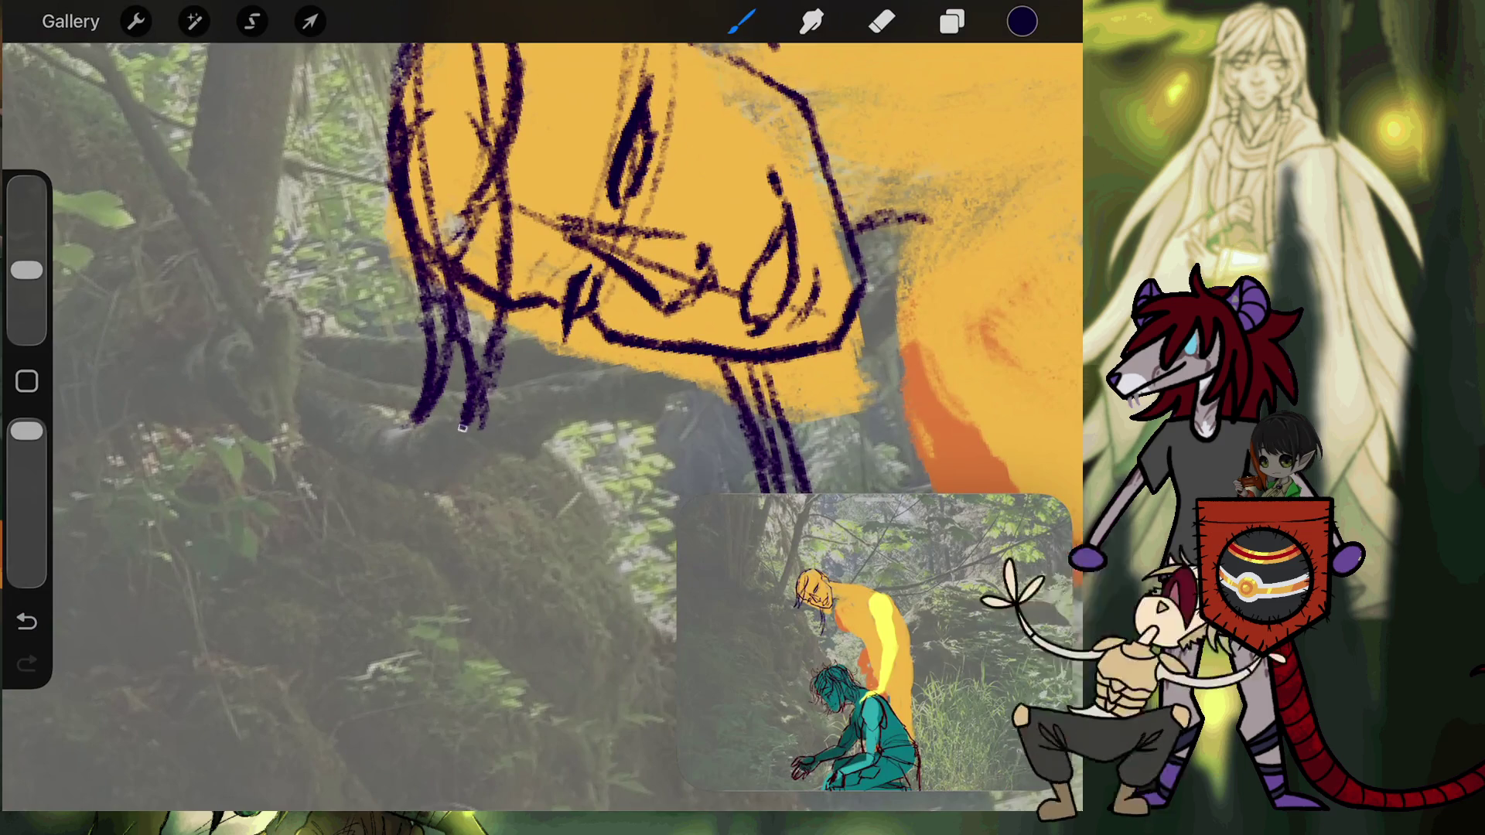
drag(462, 428, 496, 434)
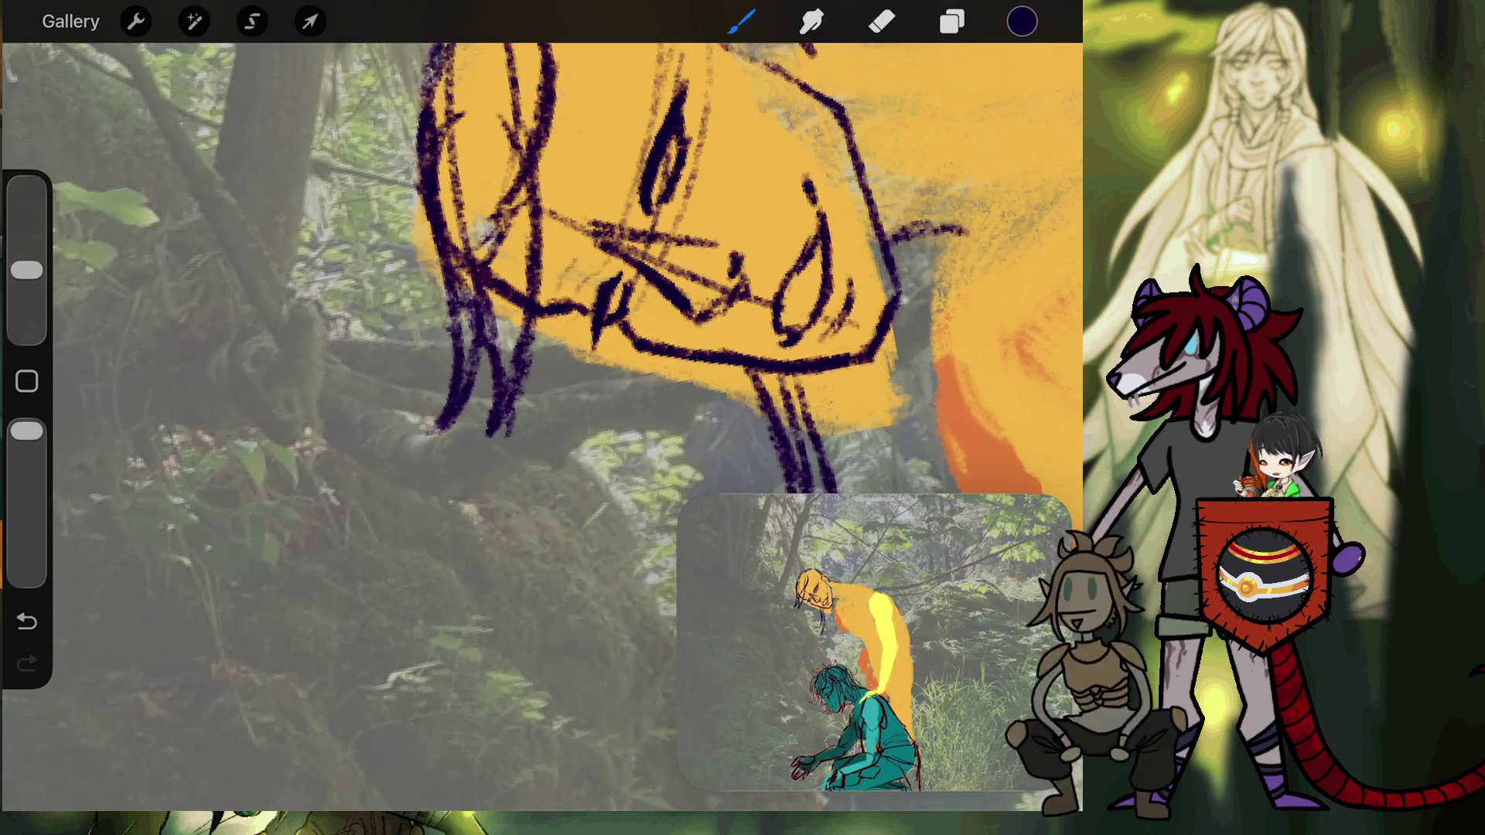
drag(773, 271, 697, 371)
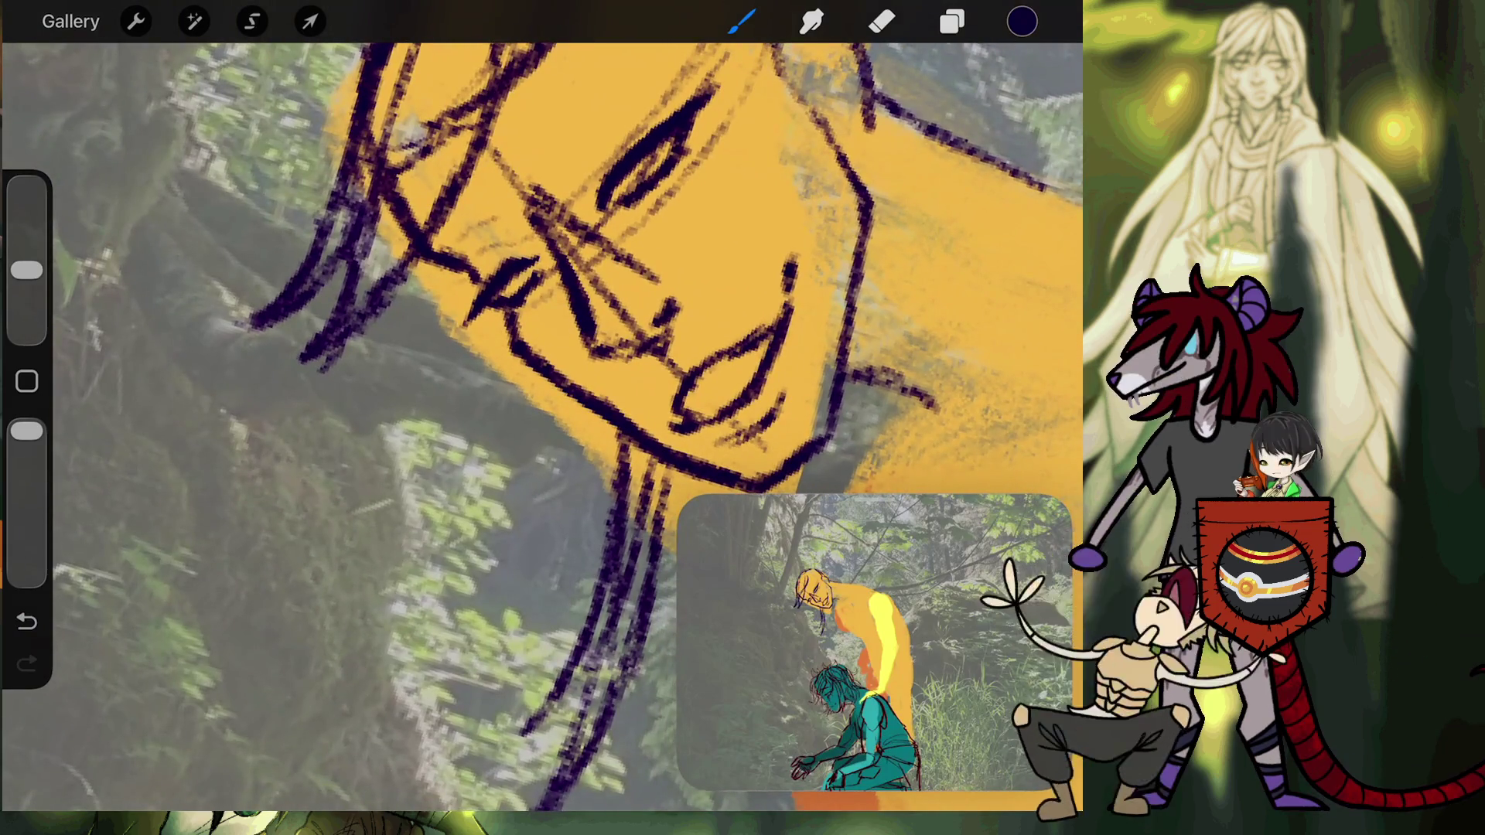
drag(650, 155, 720, 240)
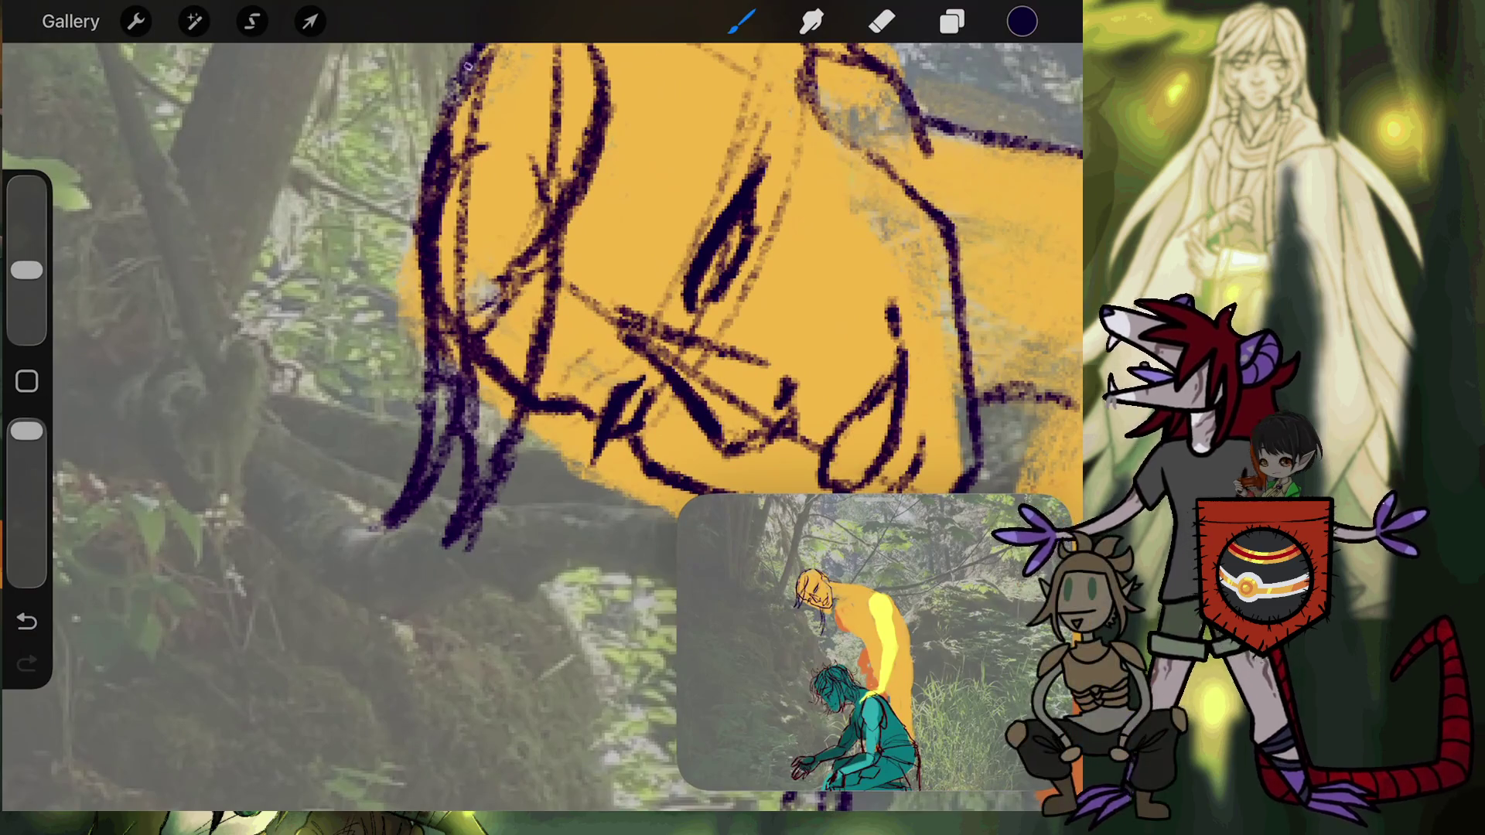
Draw long hair strands down the left side of the face, undoing weak attempts.
drag(464, 70, 357, 348)
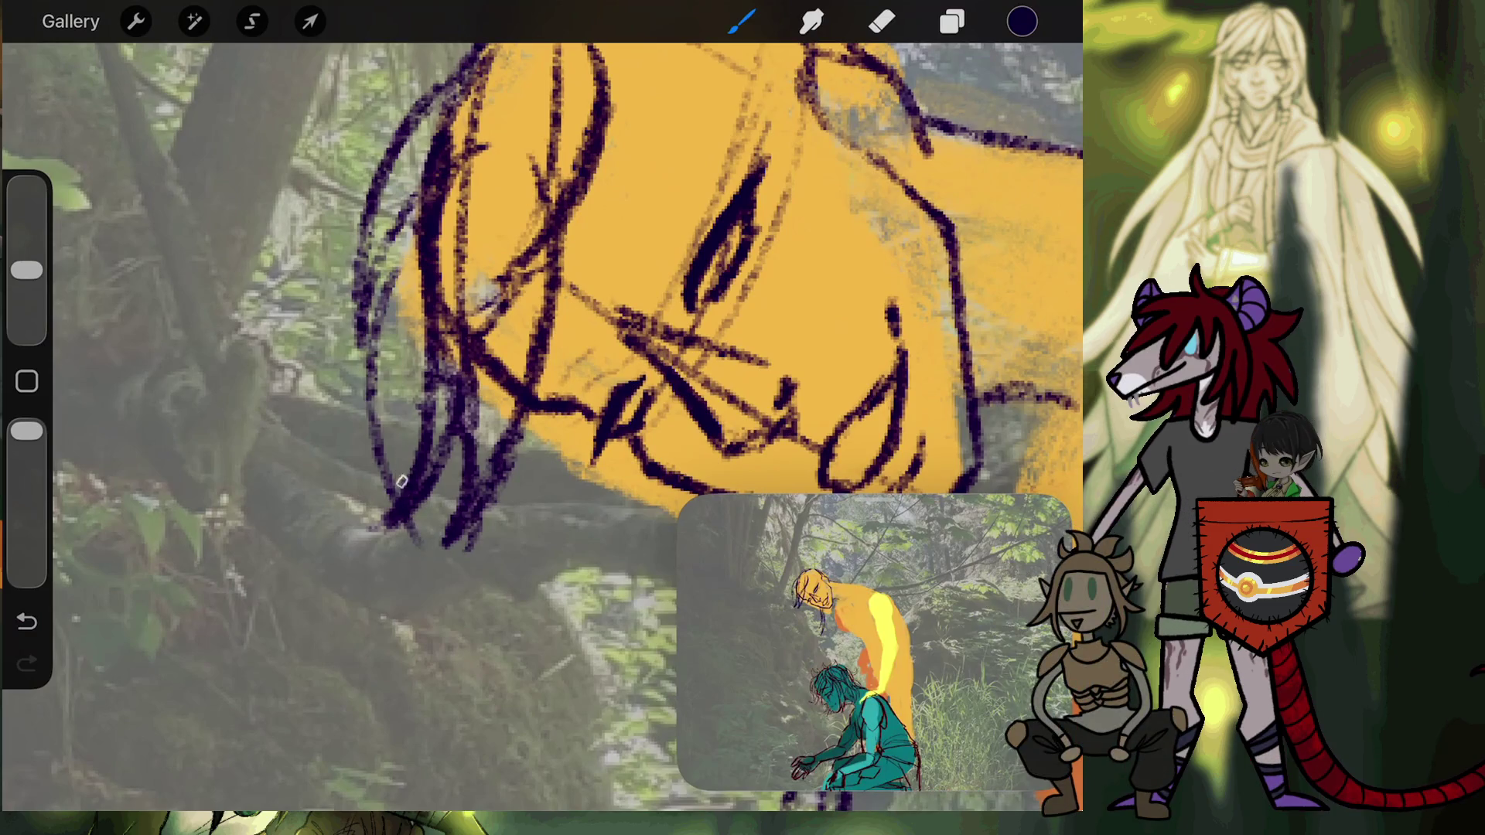
click(26, 621)
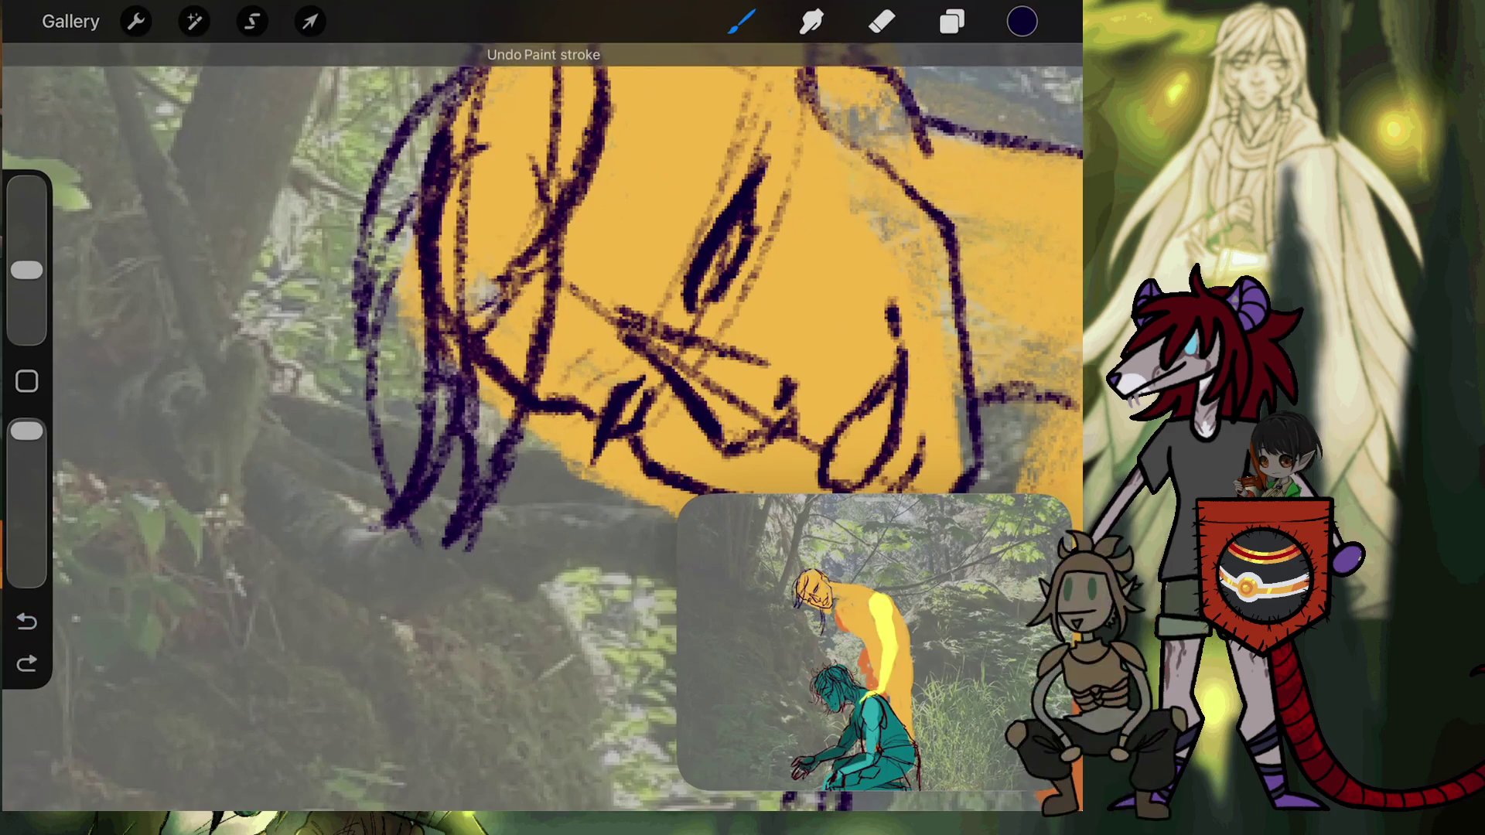
click(26, 621)
drag(404, 215, 363, 463)
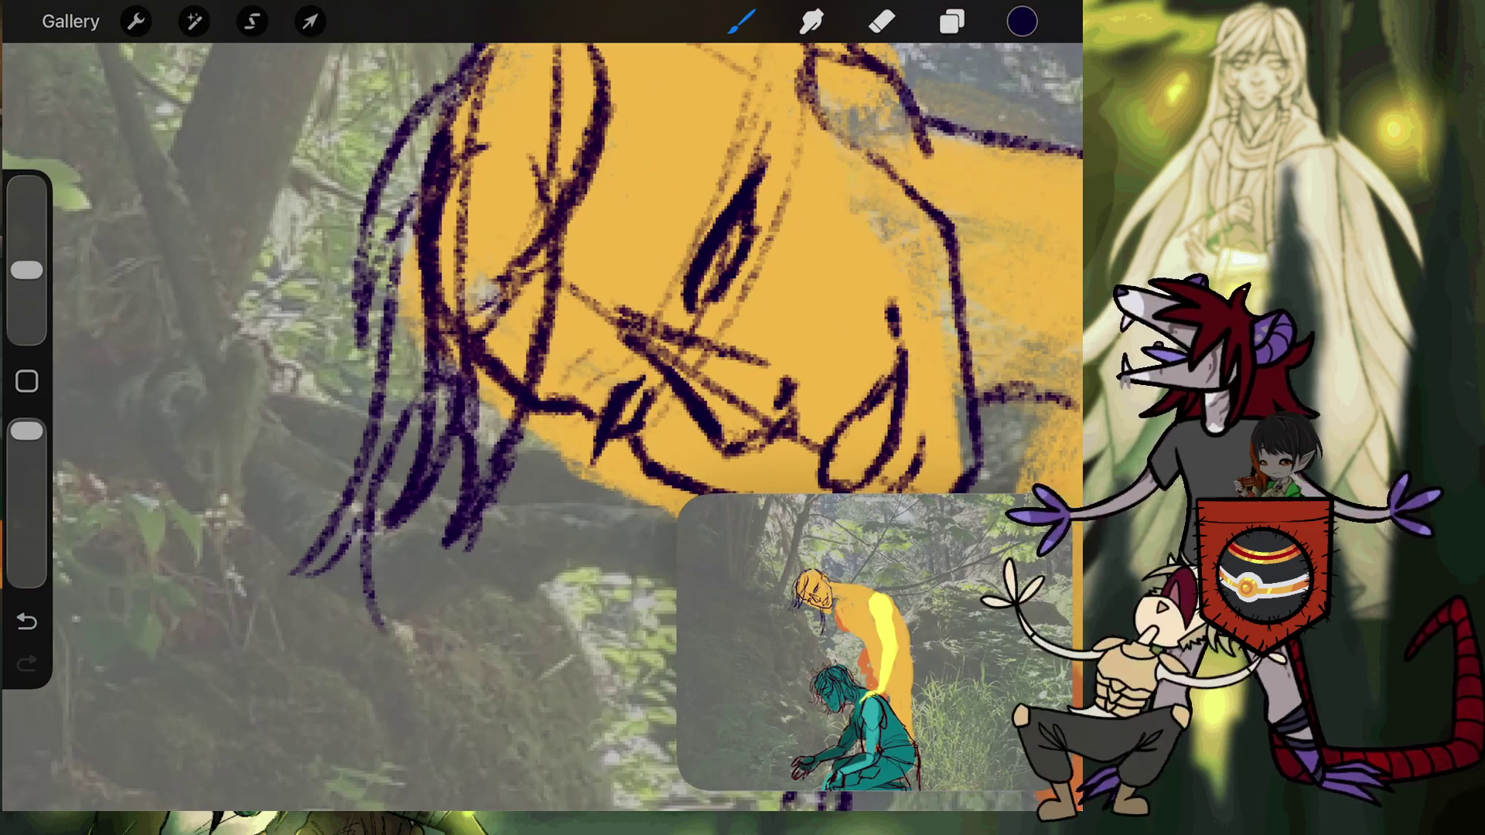
click(26, 621)
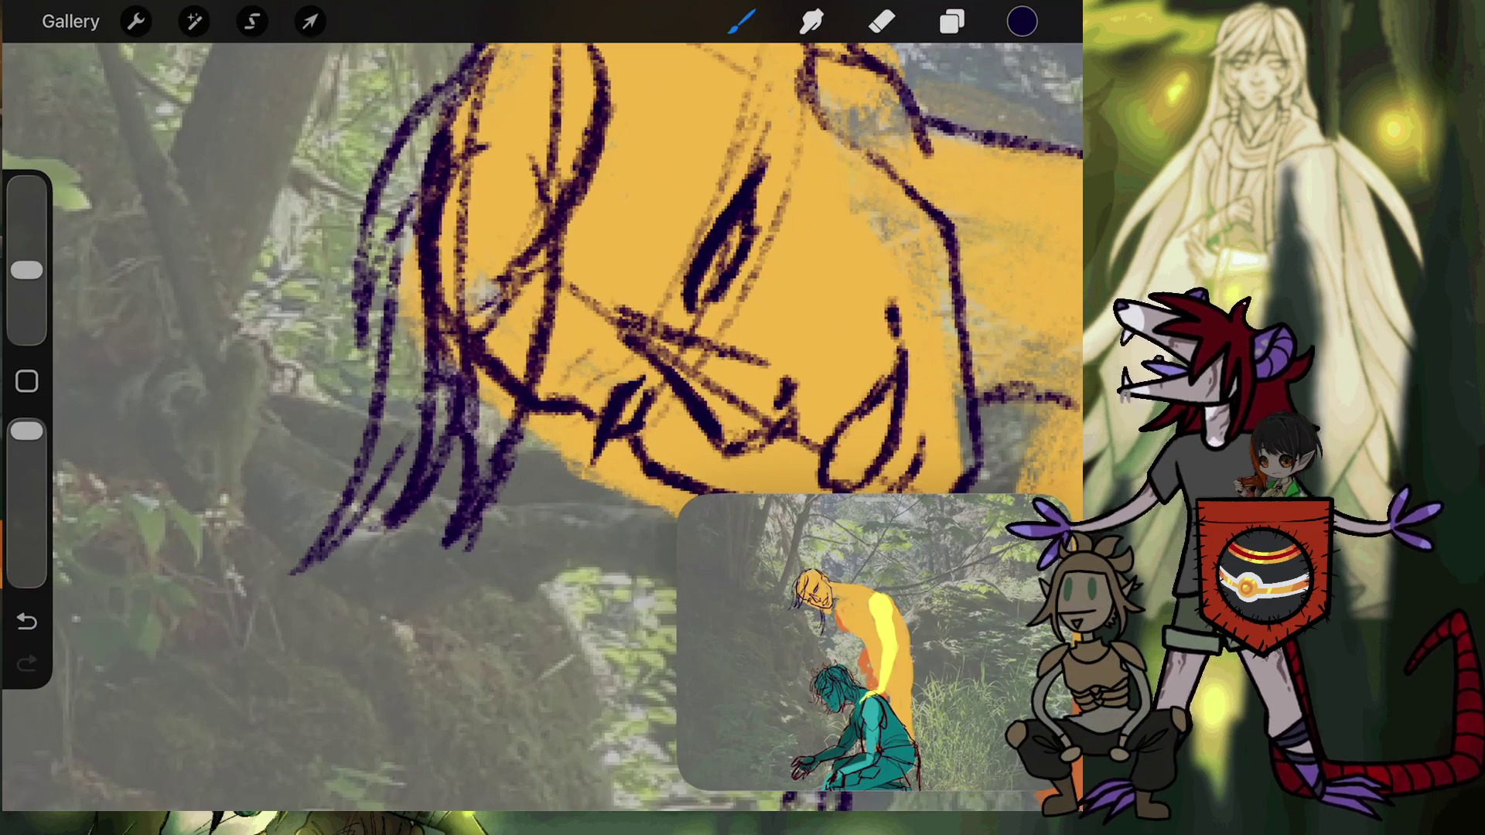
Undo the last stroke and draw several dark hair strands hanging past the face.
scroll(541, 310, down, 3)
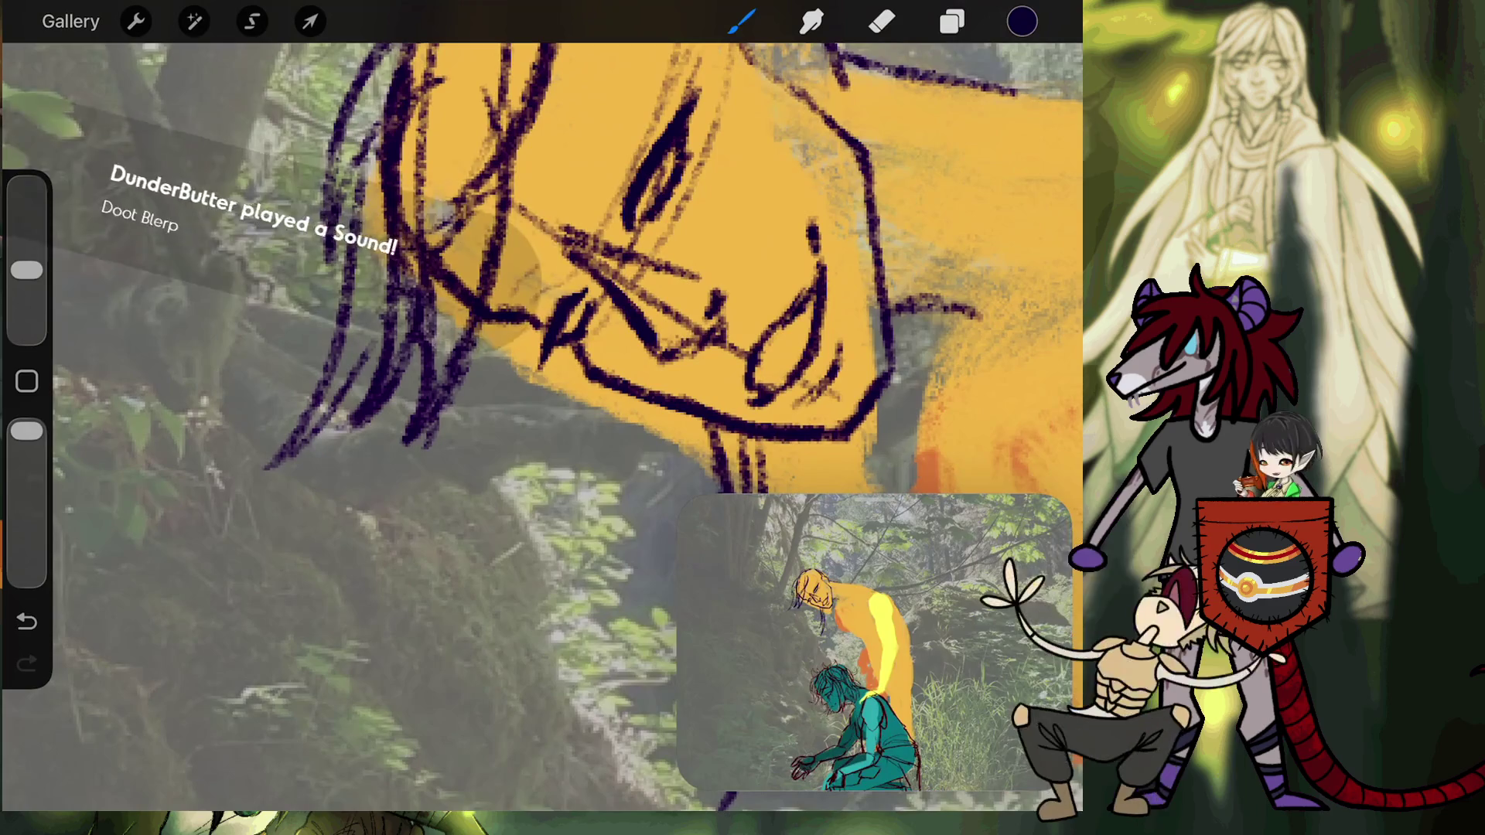
scroll(542, 309, up, 2)
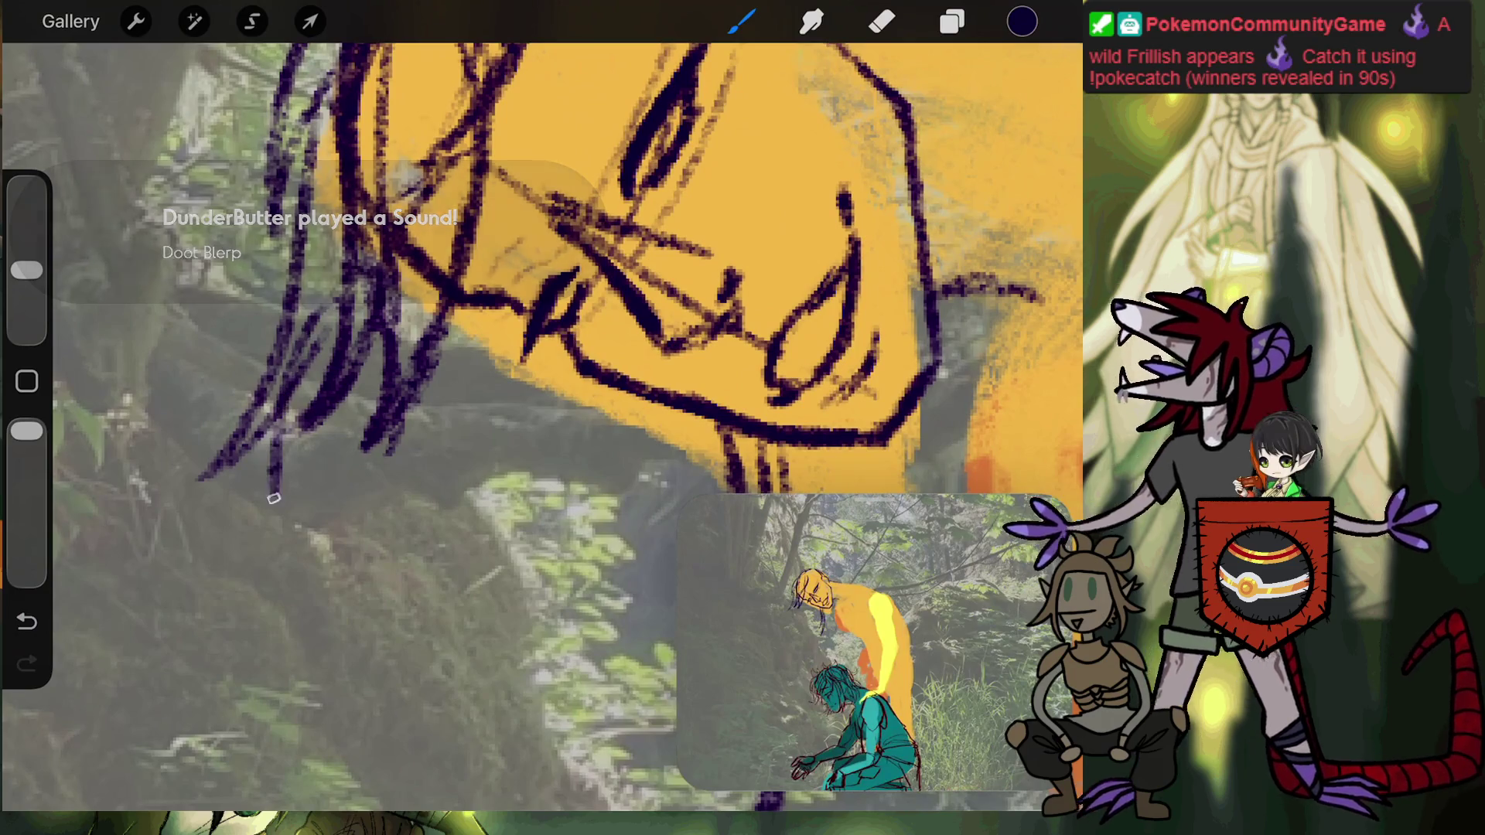
key(ctrl+z)
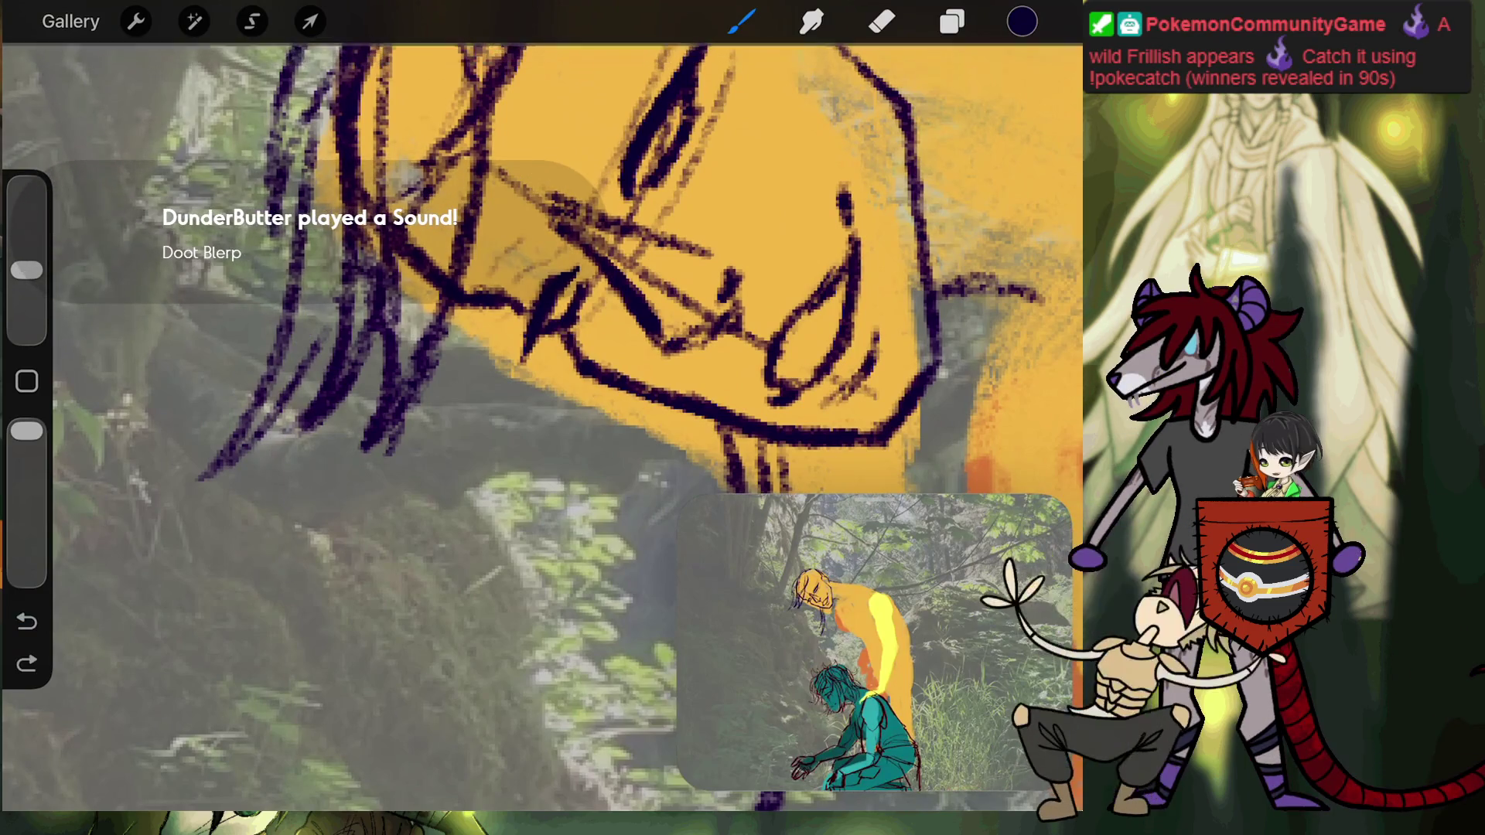
mouse_move(340, 259)
mouse_down()
mouse_move(298, 439)
mouse_move(244, 541)
mouse_up()
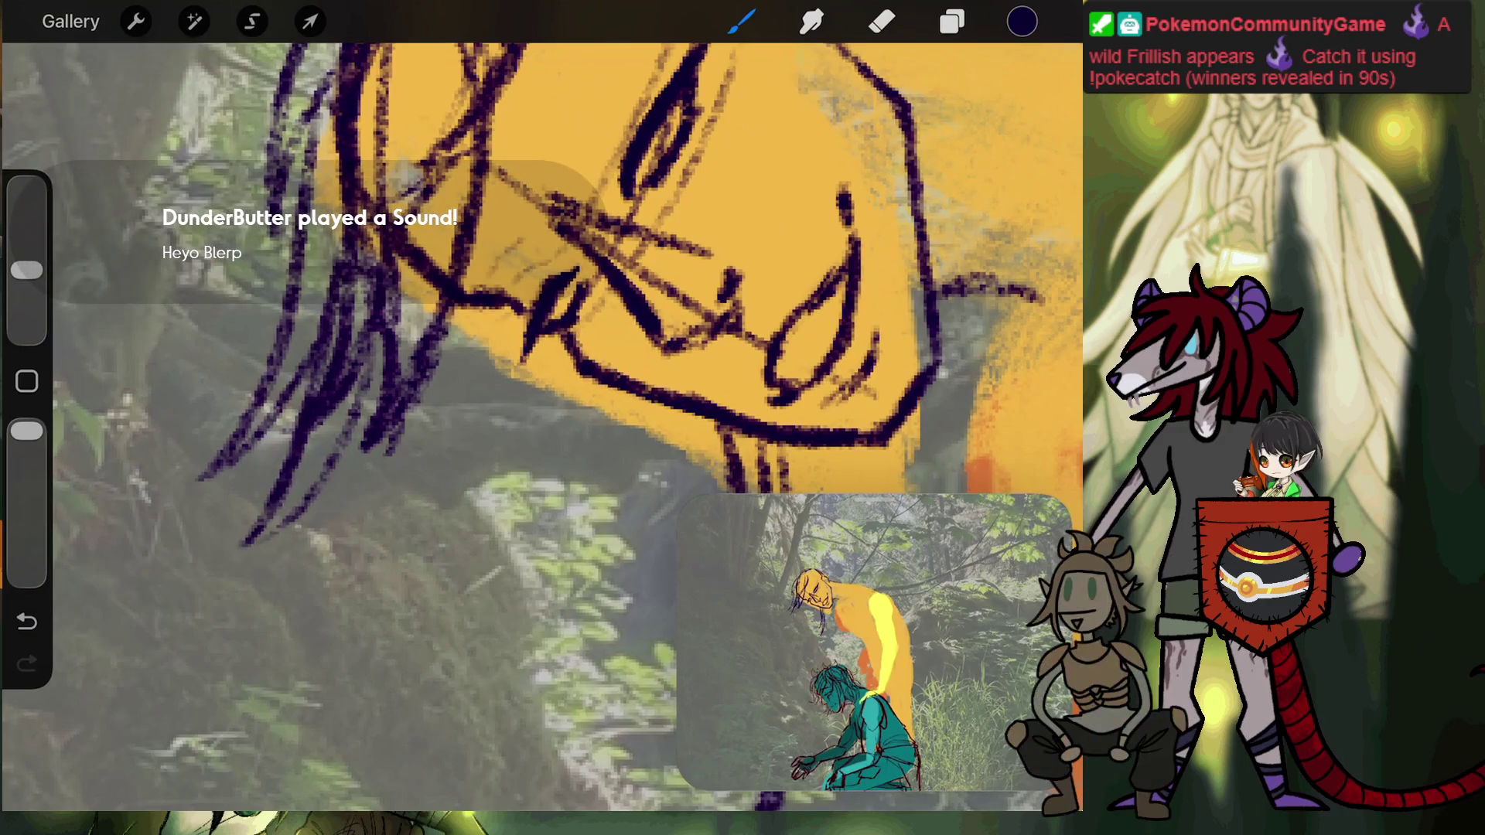
drag(374, 397, 299, 529)
drag(464, 334, 346, 506)
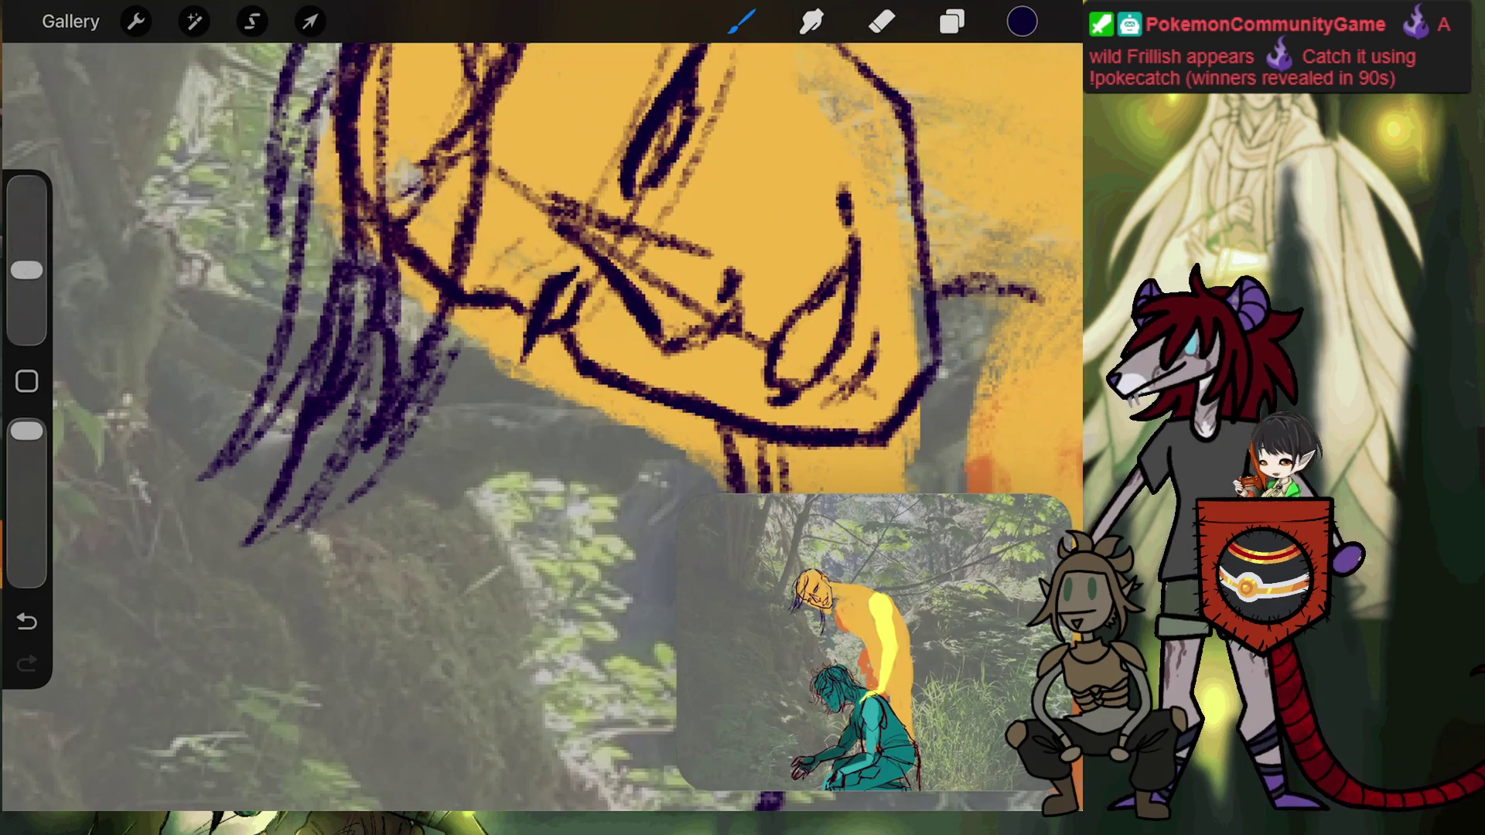
drag(463, 308, 437, 530)
drag(476, 338, 467, 546)
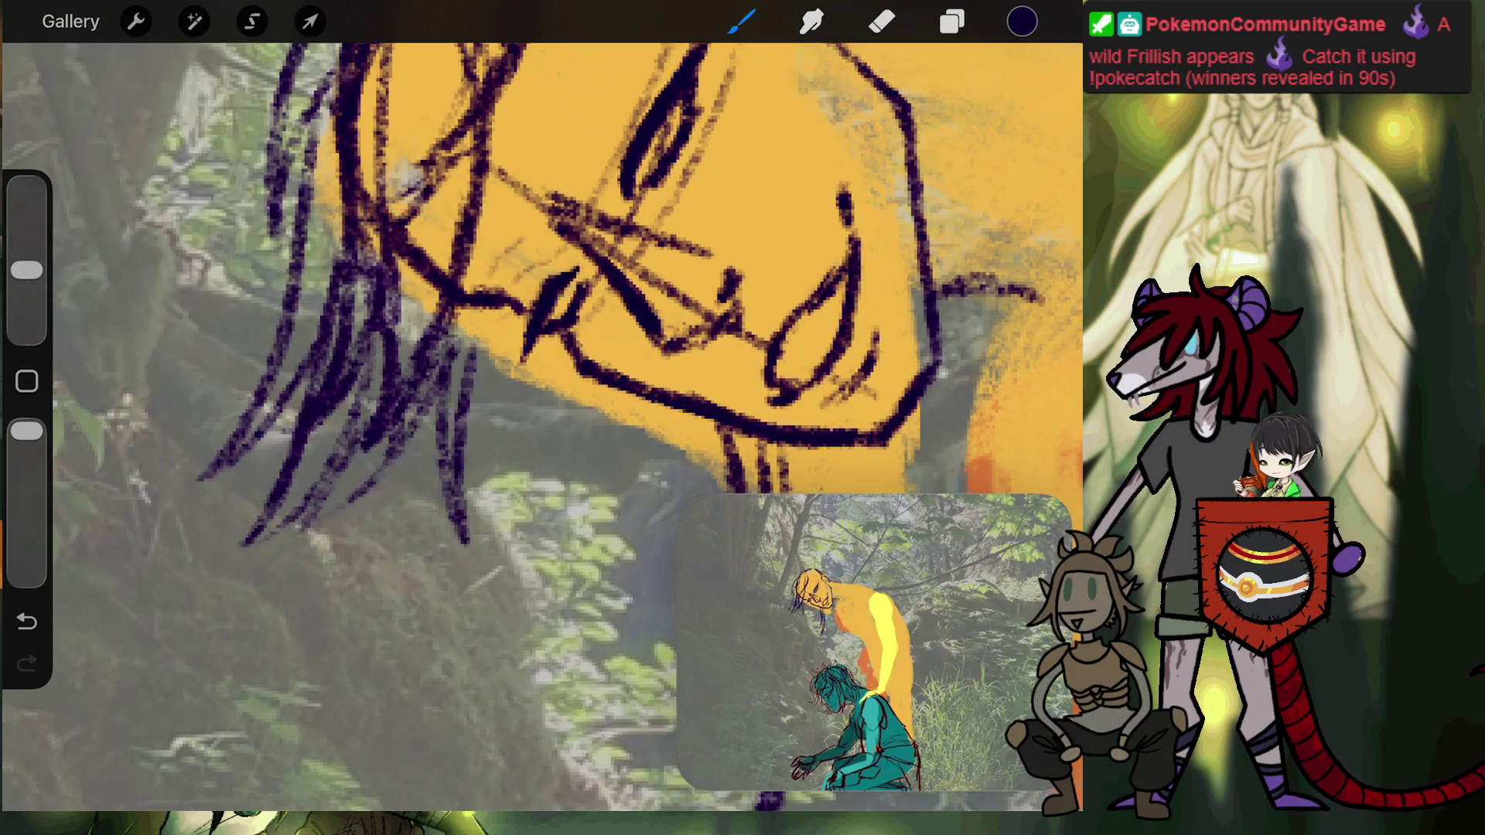
drag(445, 395, 479, 551)
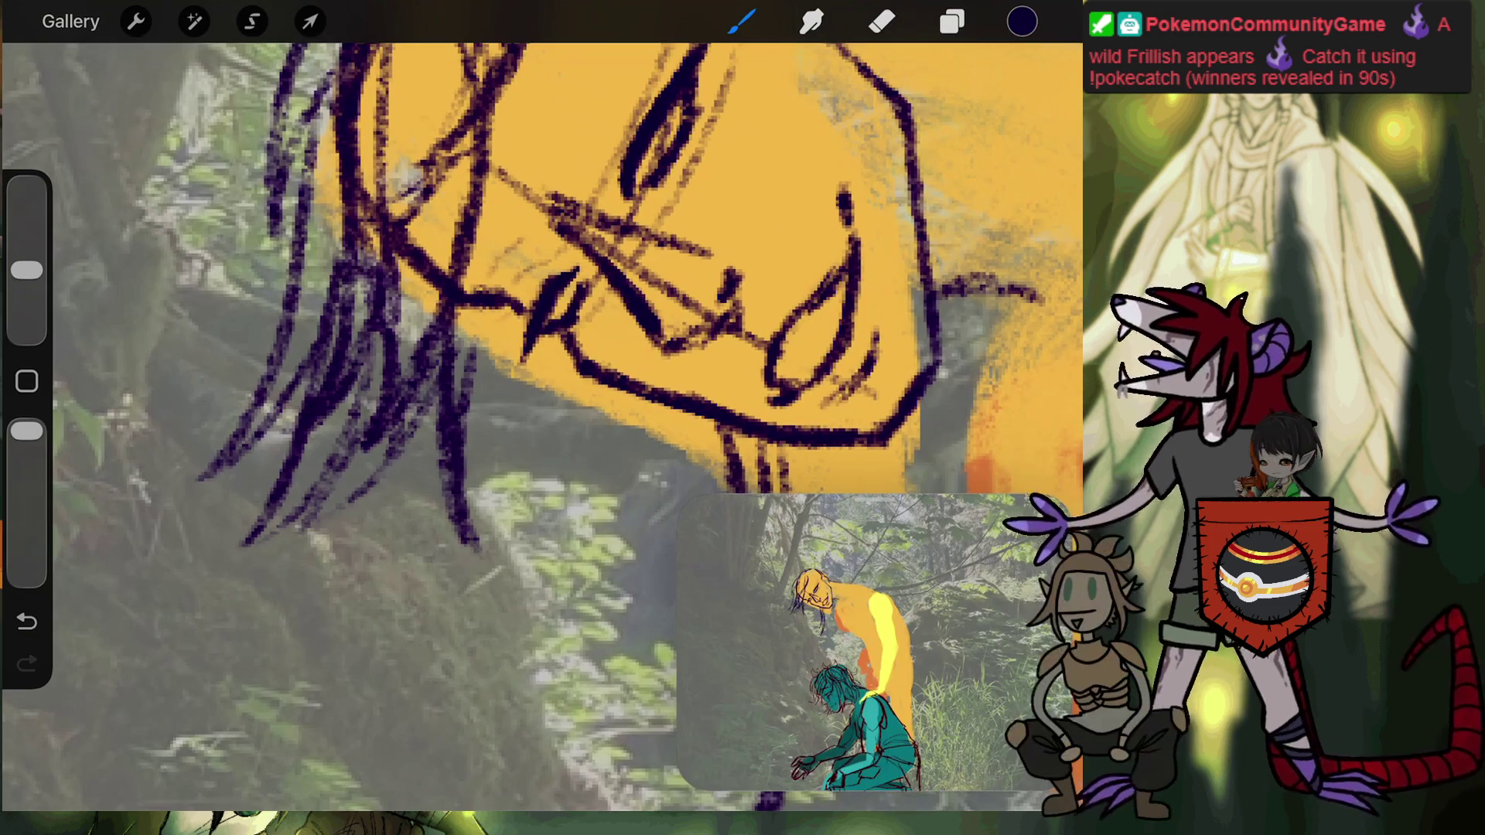
drag(465, 353, 468, 527)
drag(474, 308, 464, 371)
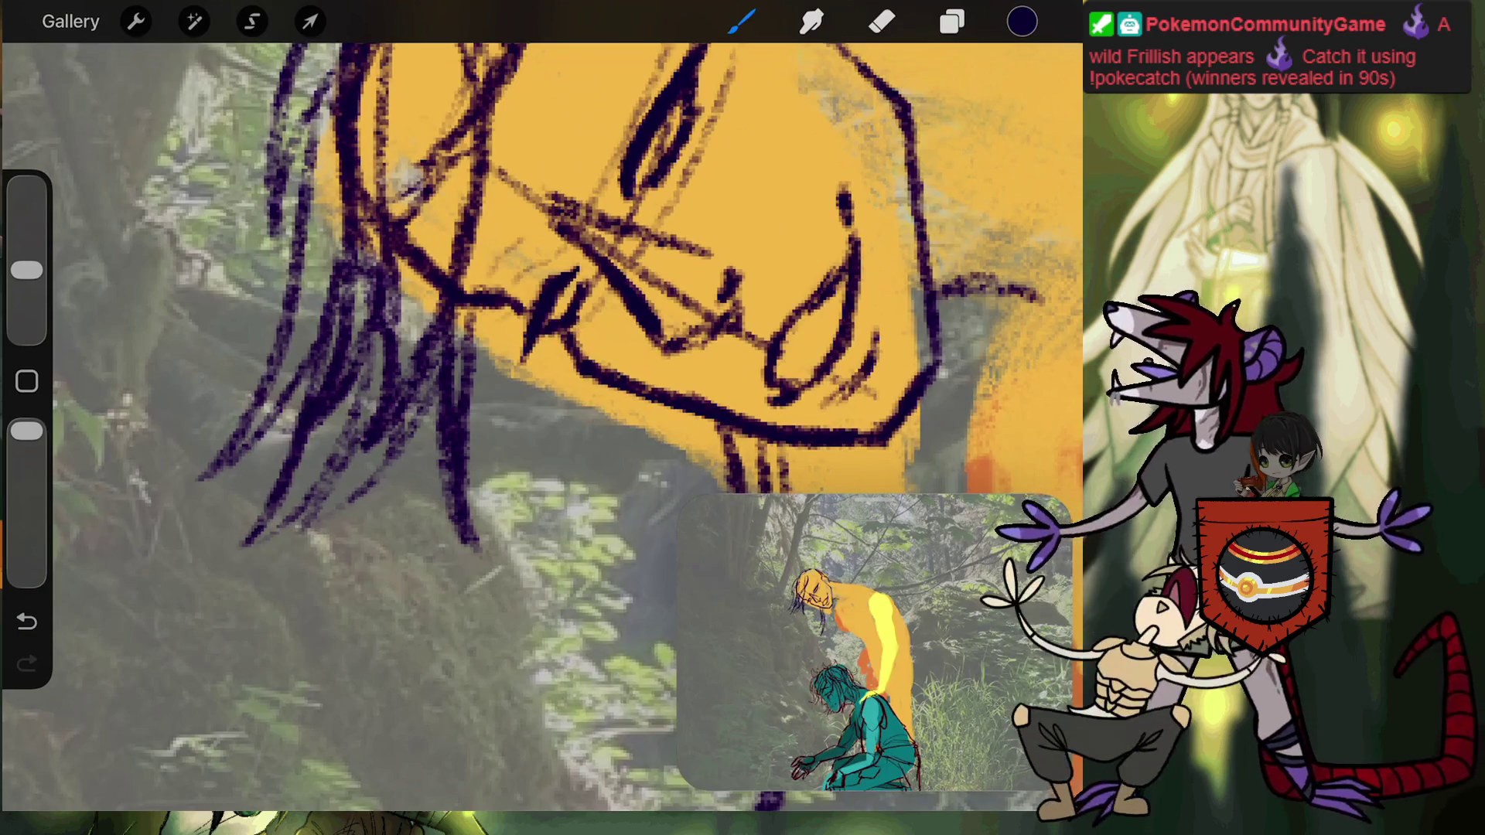
Add another hair strand down the side and two small dark marks on the face.
drag(541, 309, 495, 332)
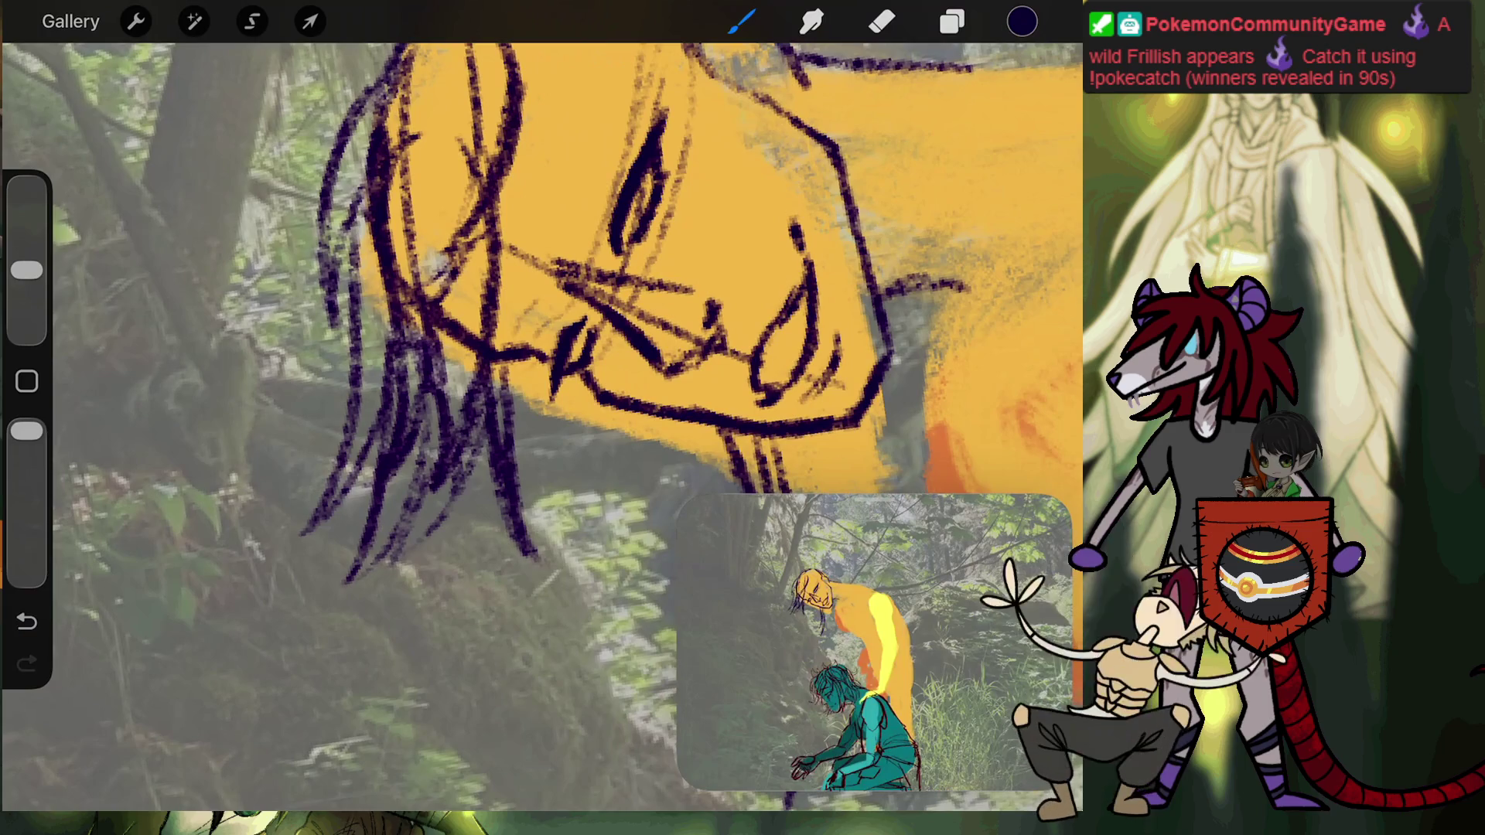
drag(515, 362, 552, 478)
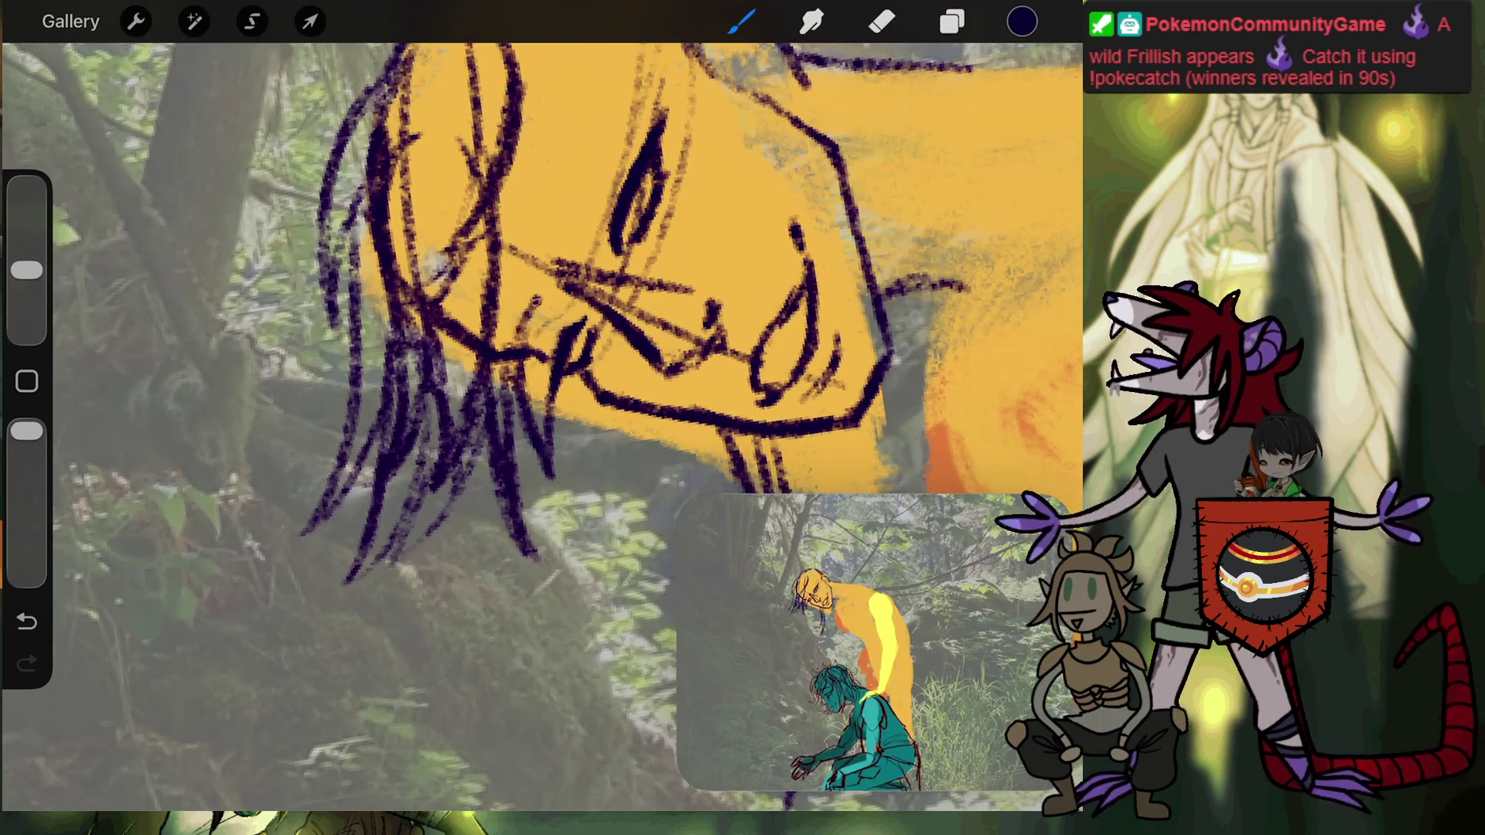
click(517, 335)
click(585, 210)
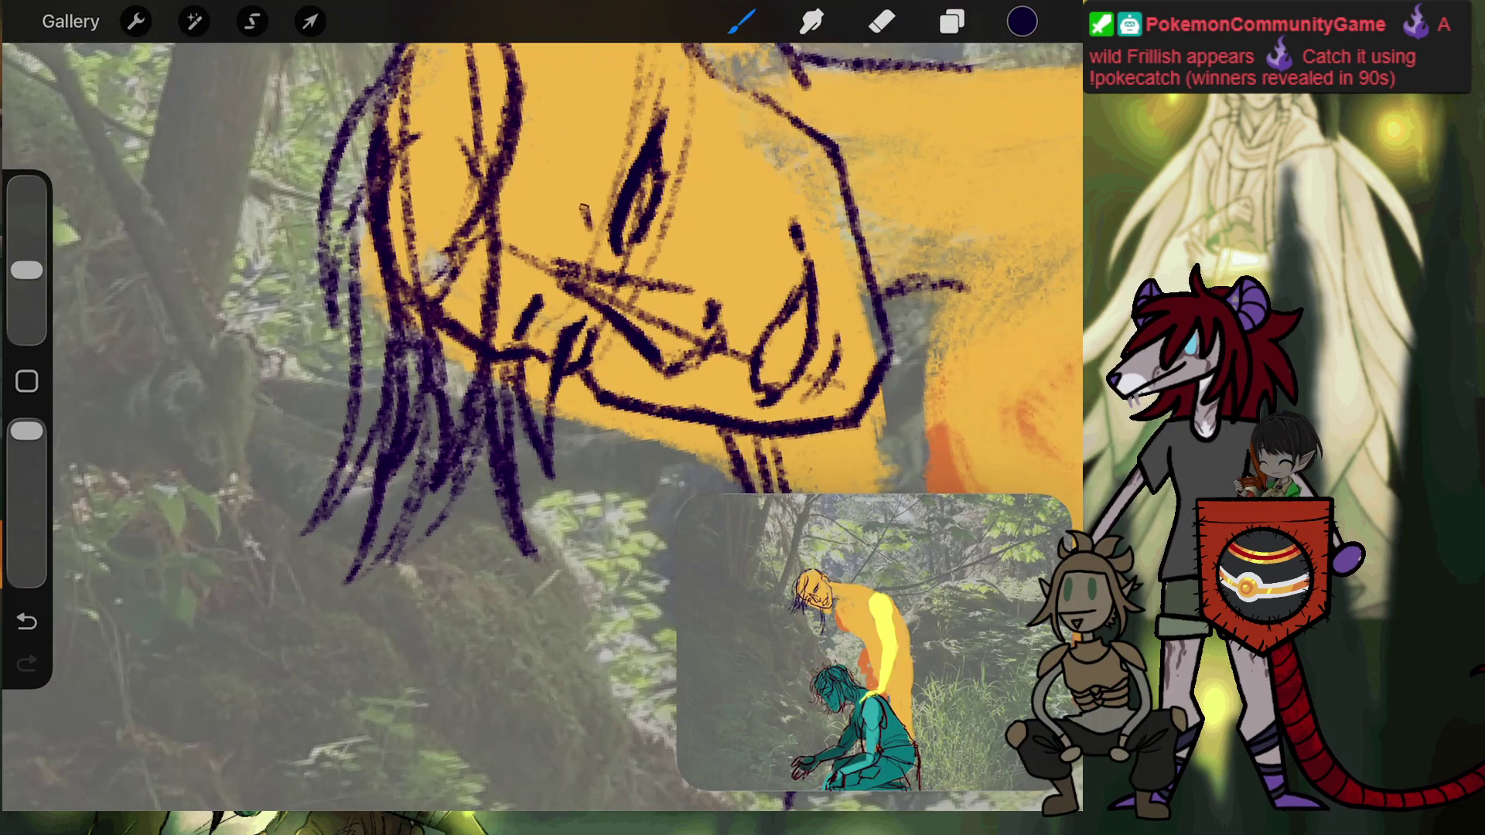
scroll(542, 425, up, 3)
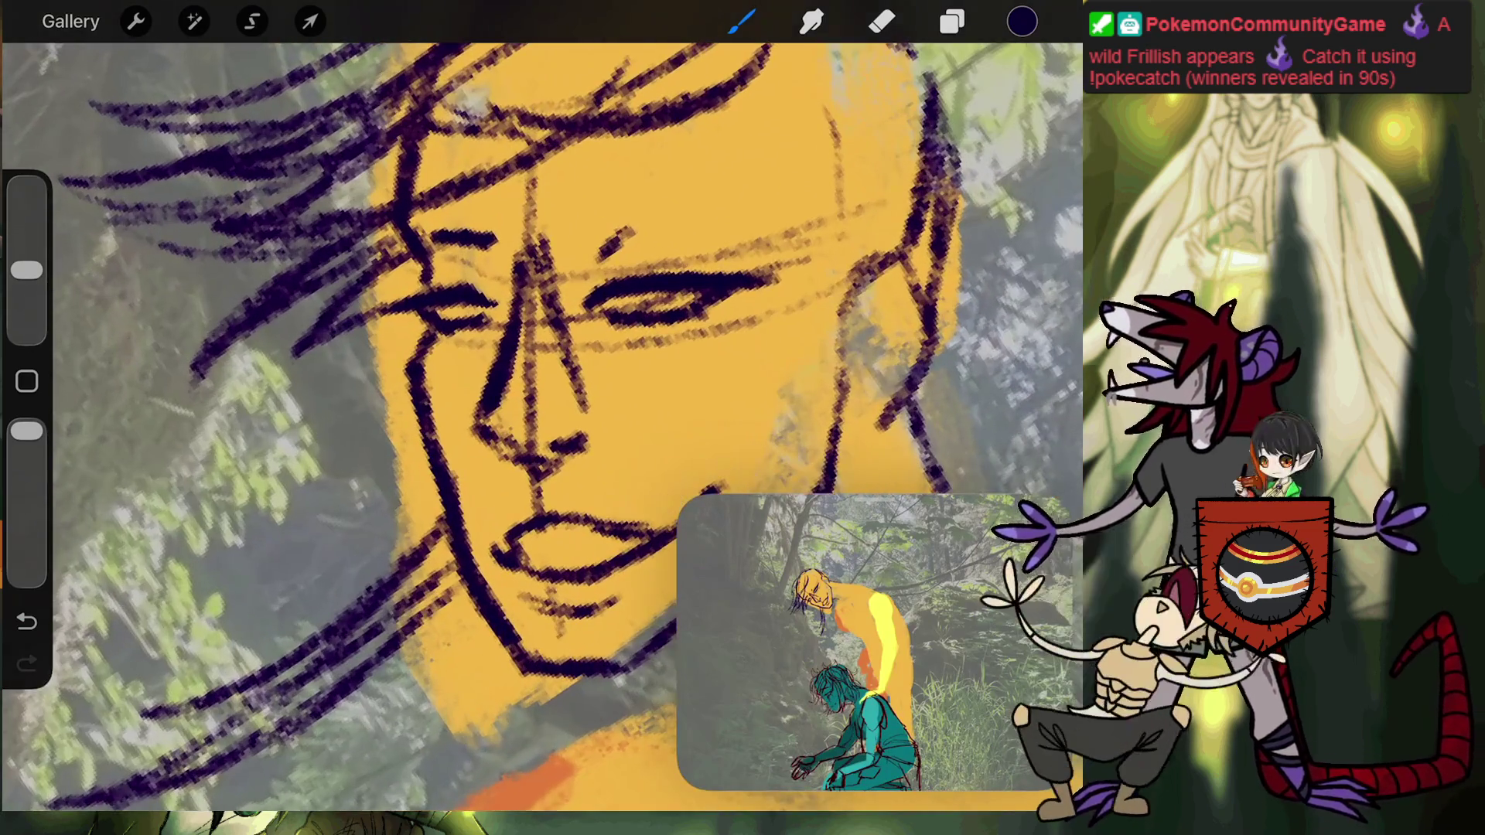
Undo two pencil marks, then draw short brow strokes above the left and right eyes.
key(ctrl+z)
key(ctrl+z)
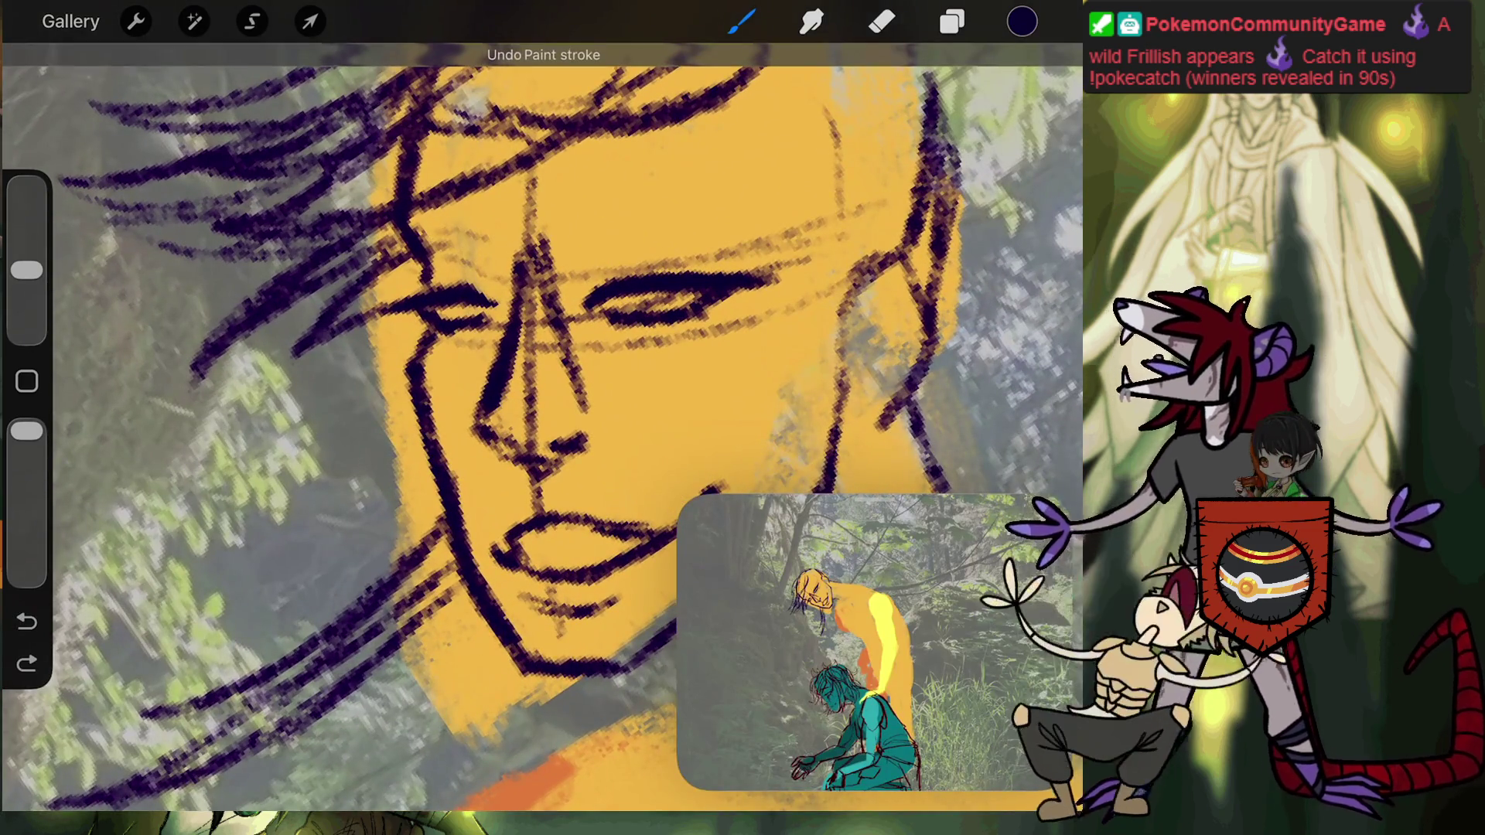
drag(398, 231, 423, 266)
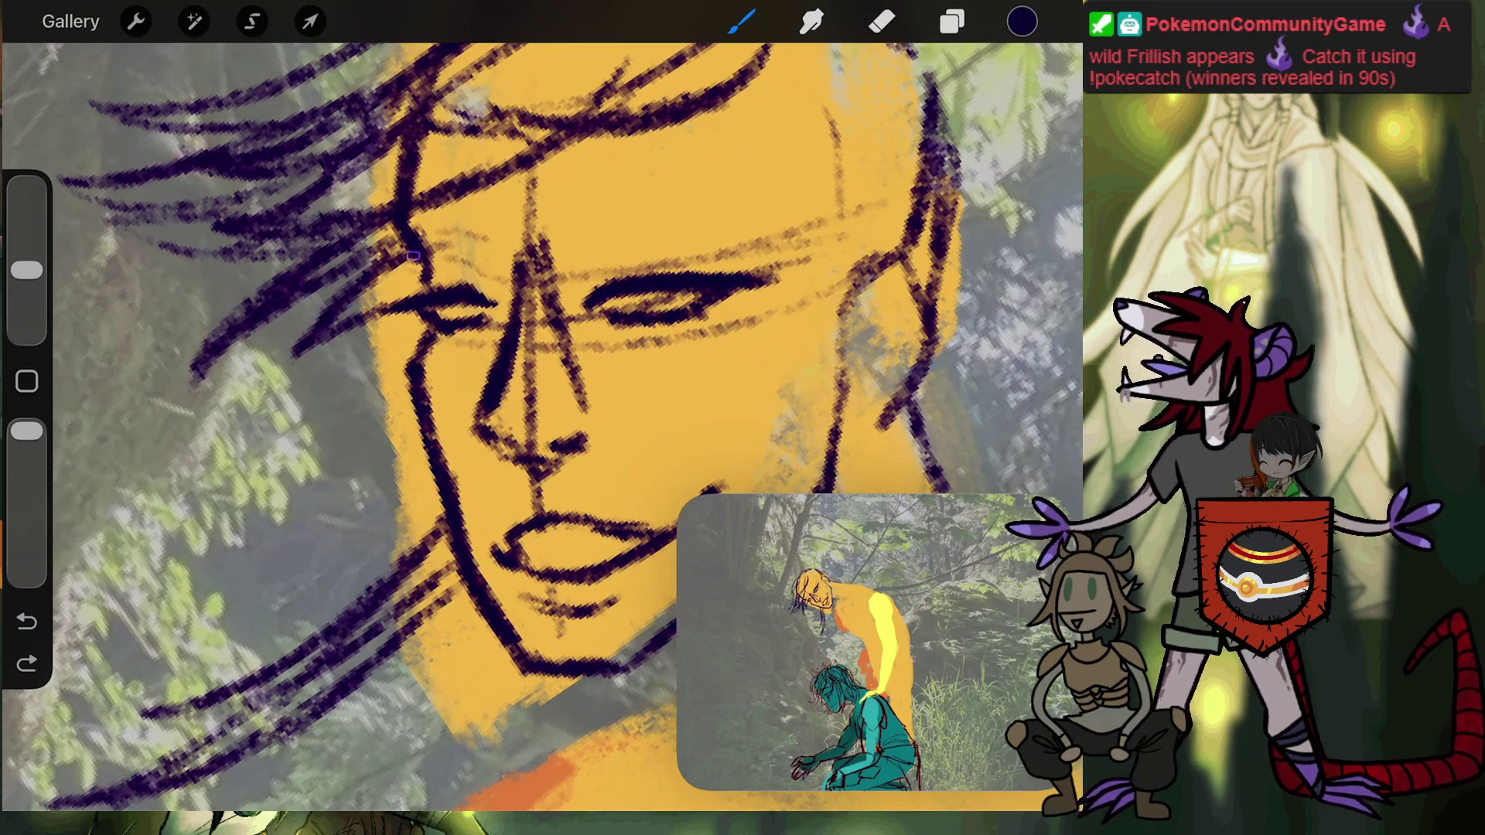
key(e)
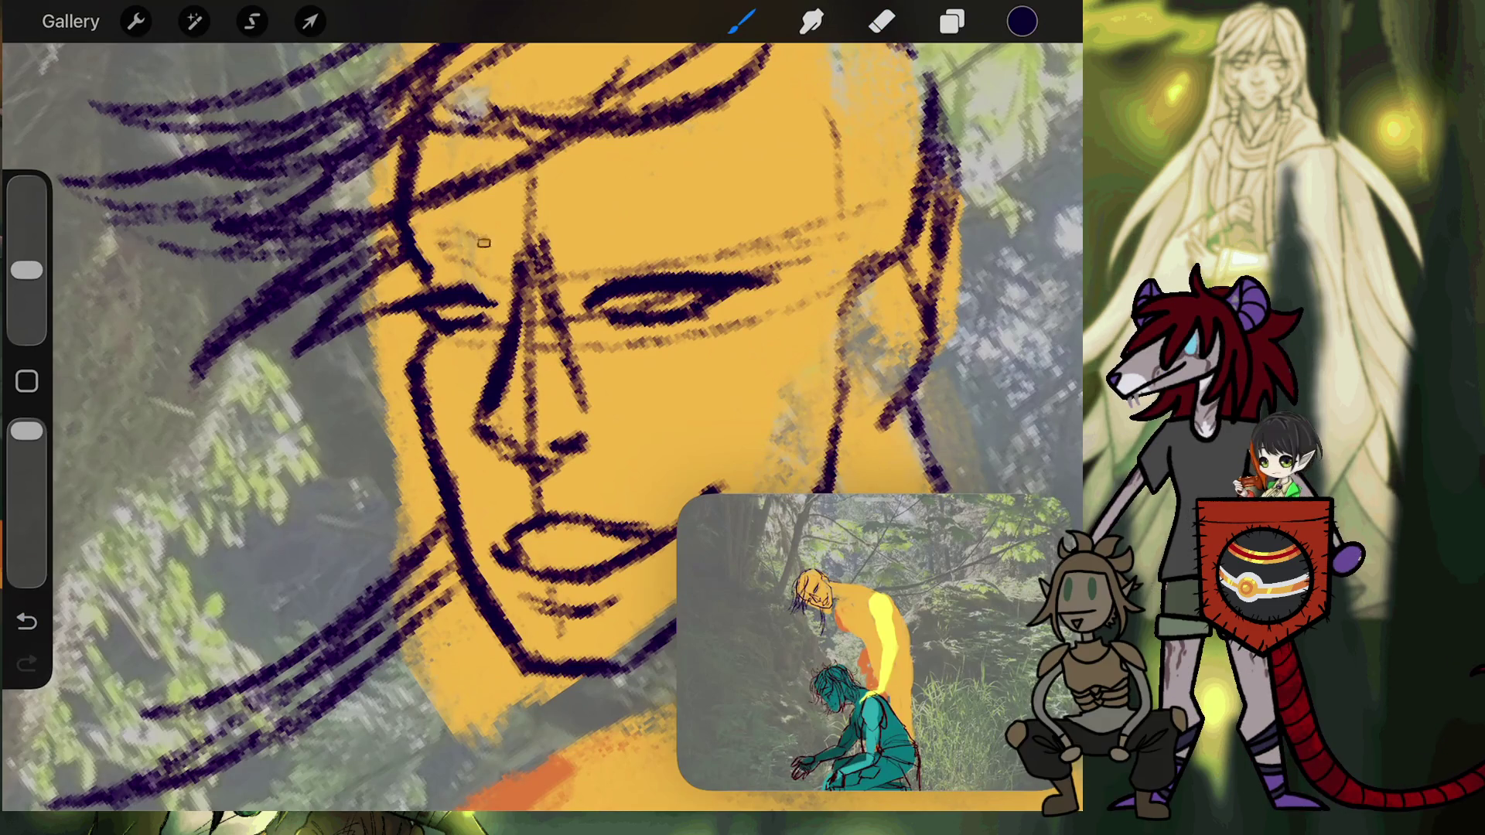
drag(497, 249, 420, 235)
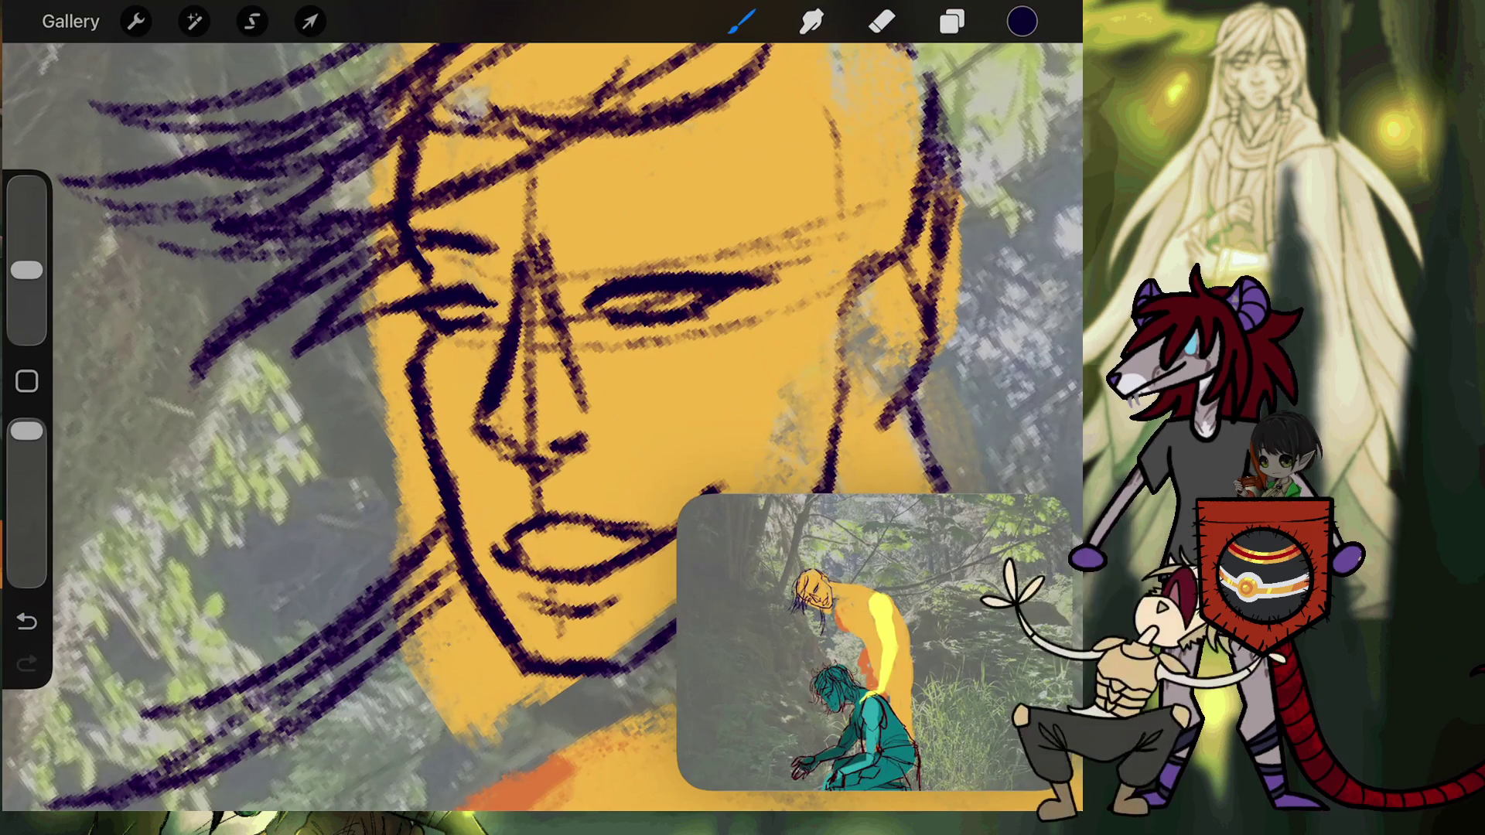
drag(606, 245, 579, 255)
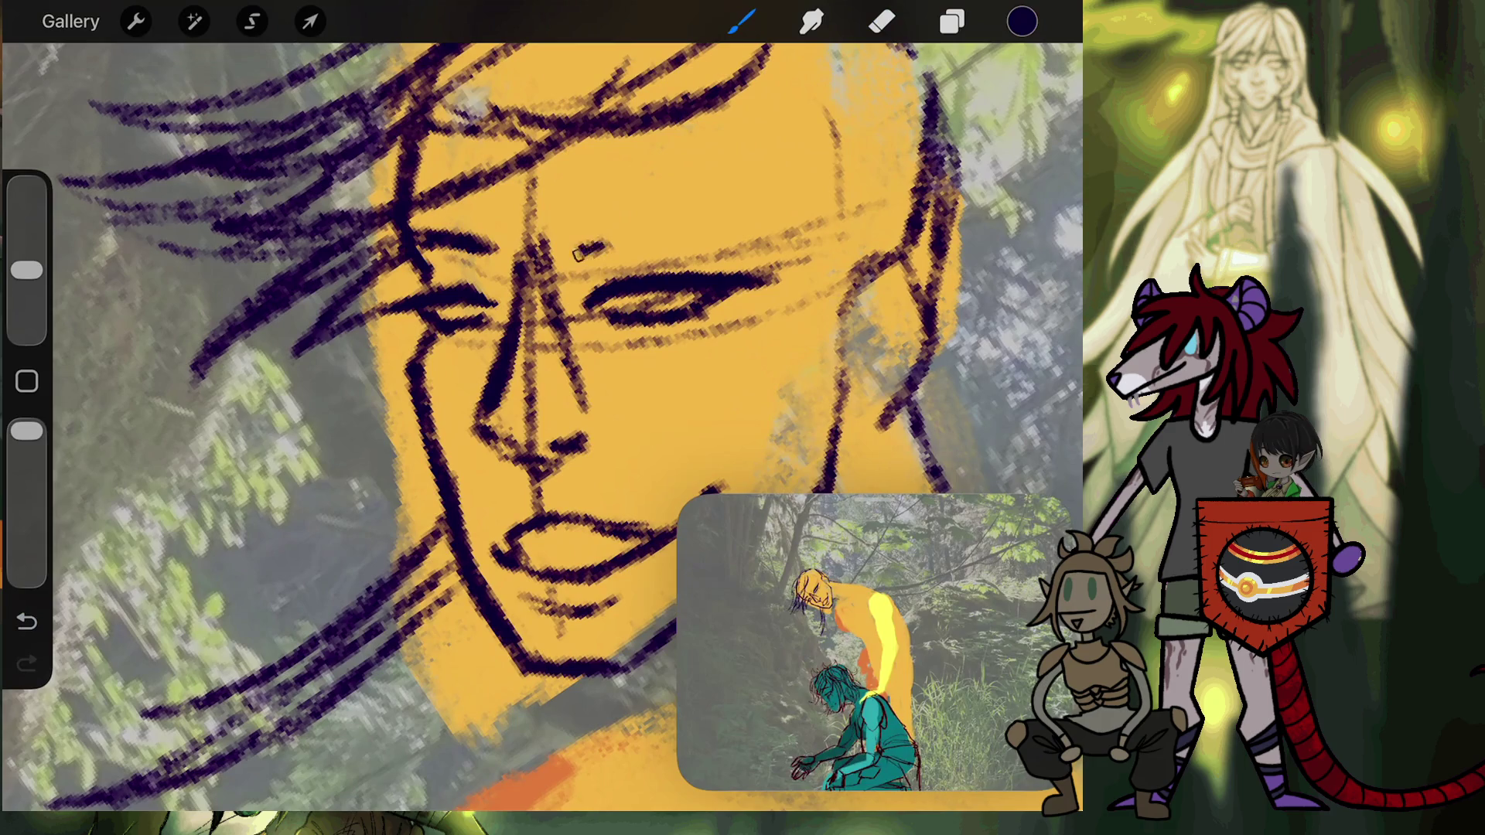
drag(496, 371, 464, 433)
key(ctrl+z)
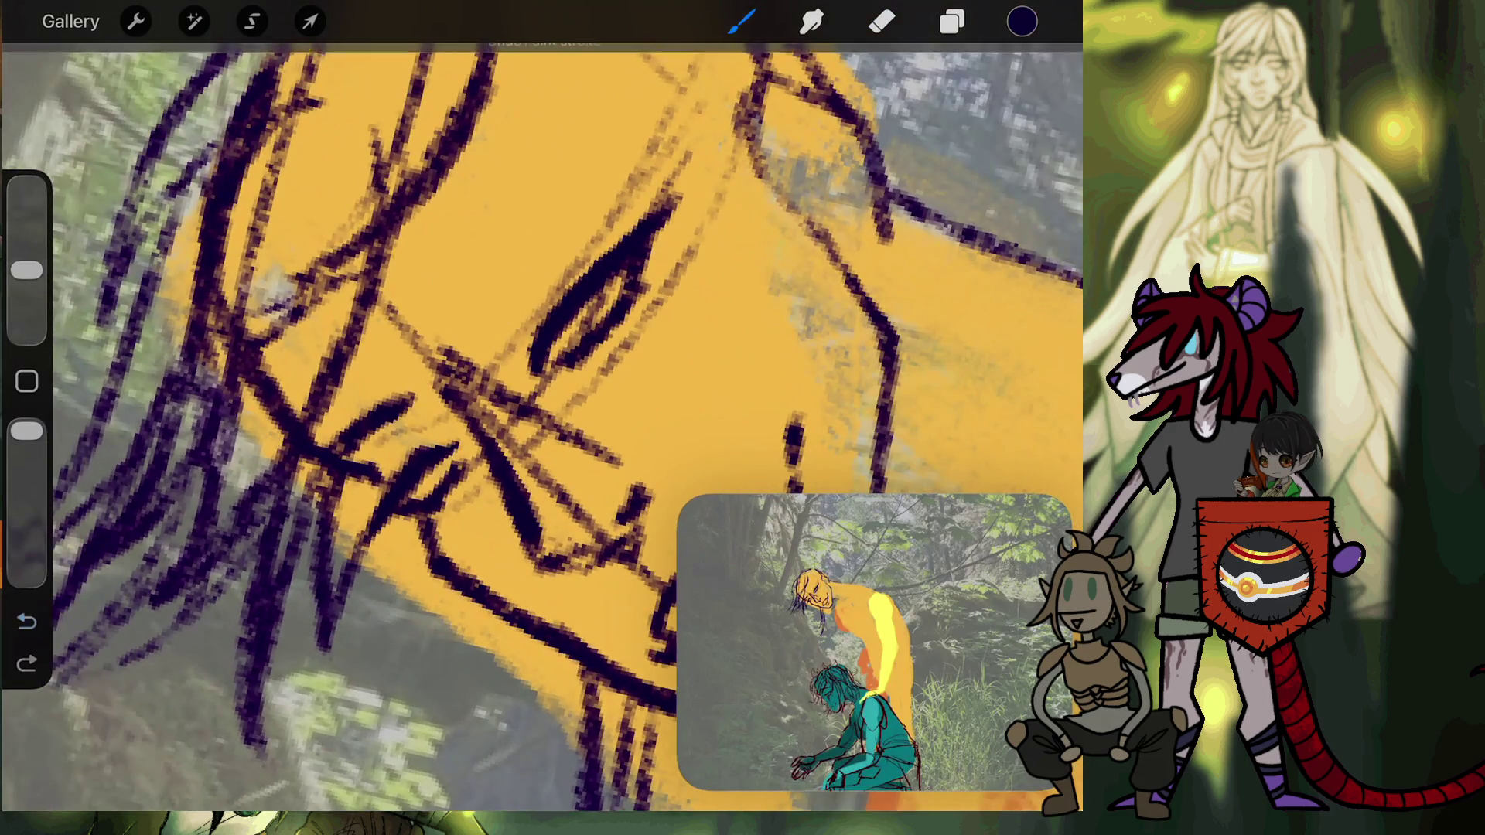
Paint a thicker, longer brow stroke above the eye and extend the cheek line.
drag(551, 240, 478, 307)
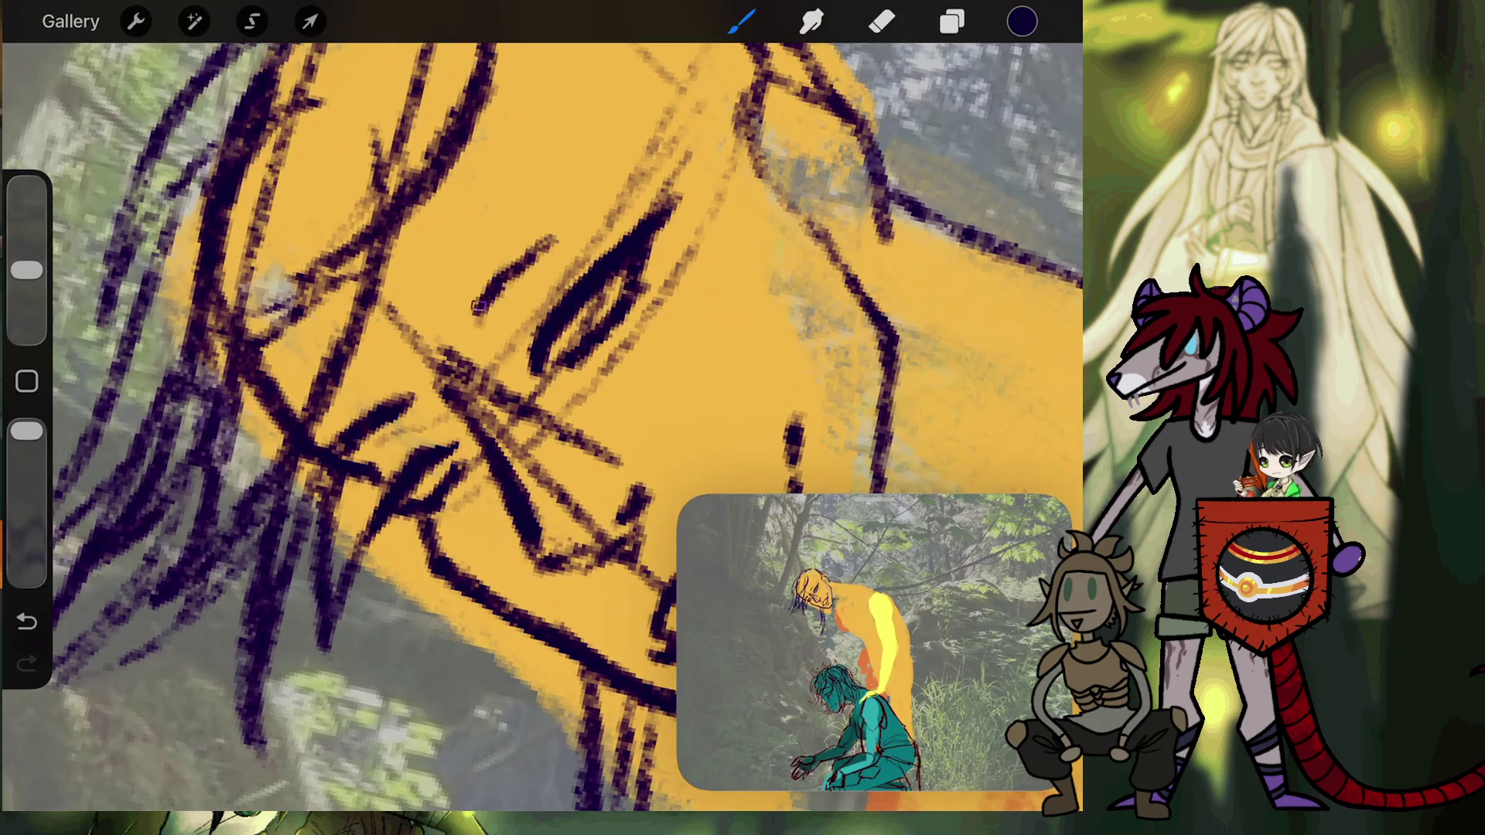
drag(599, 186, 534, 261)
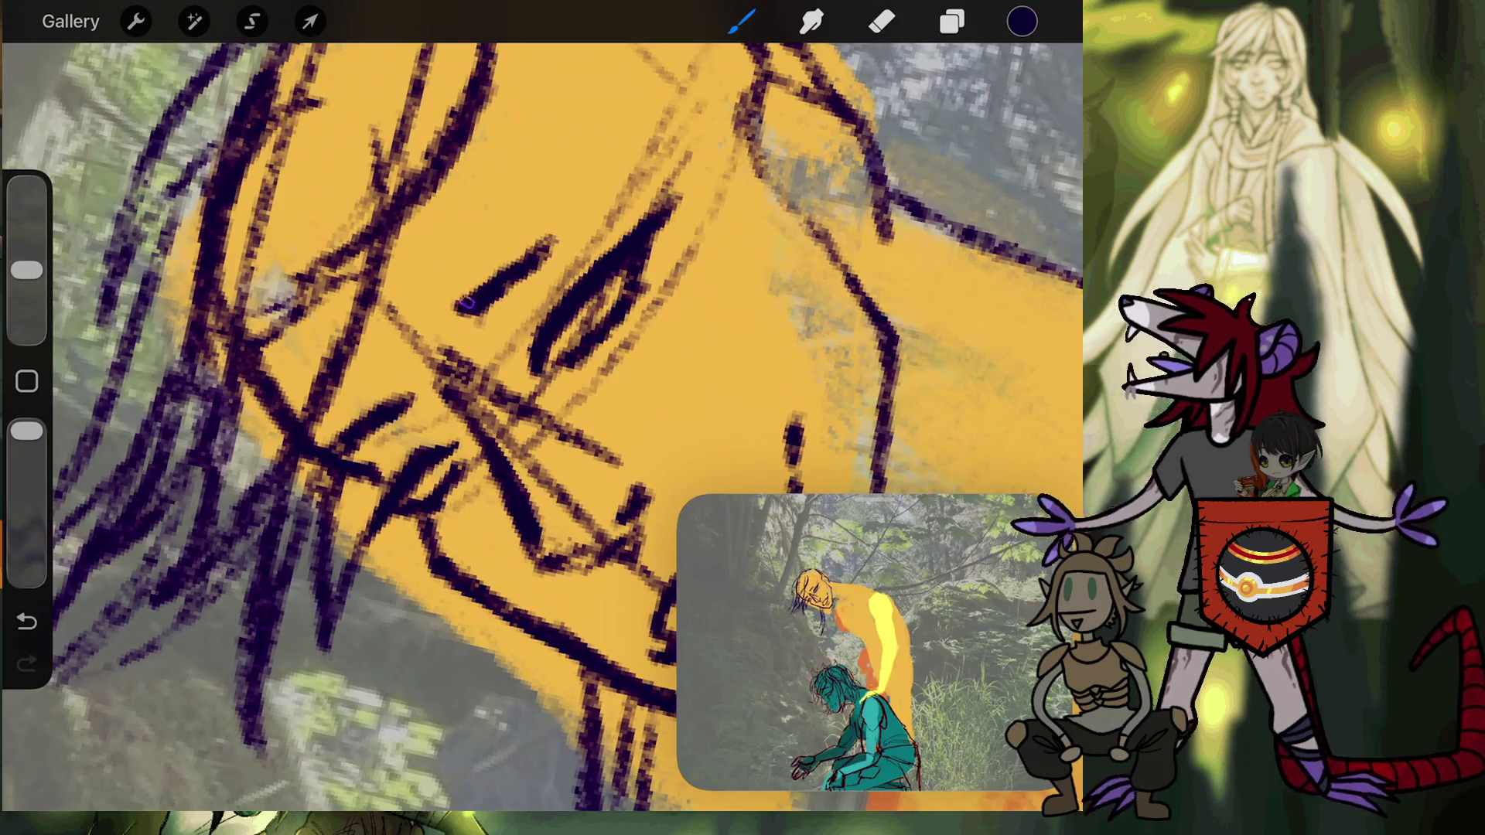
drag(395, 377, 375, 412)
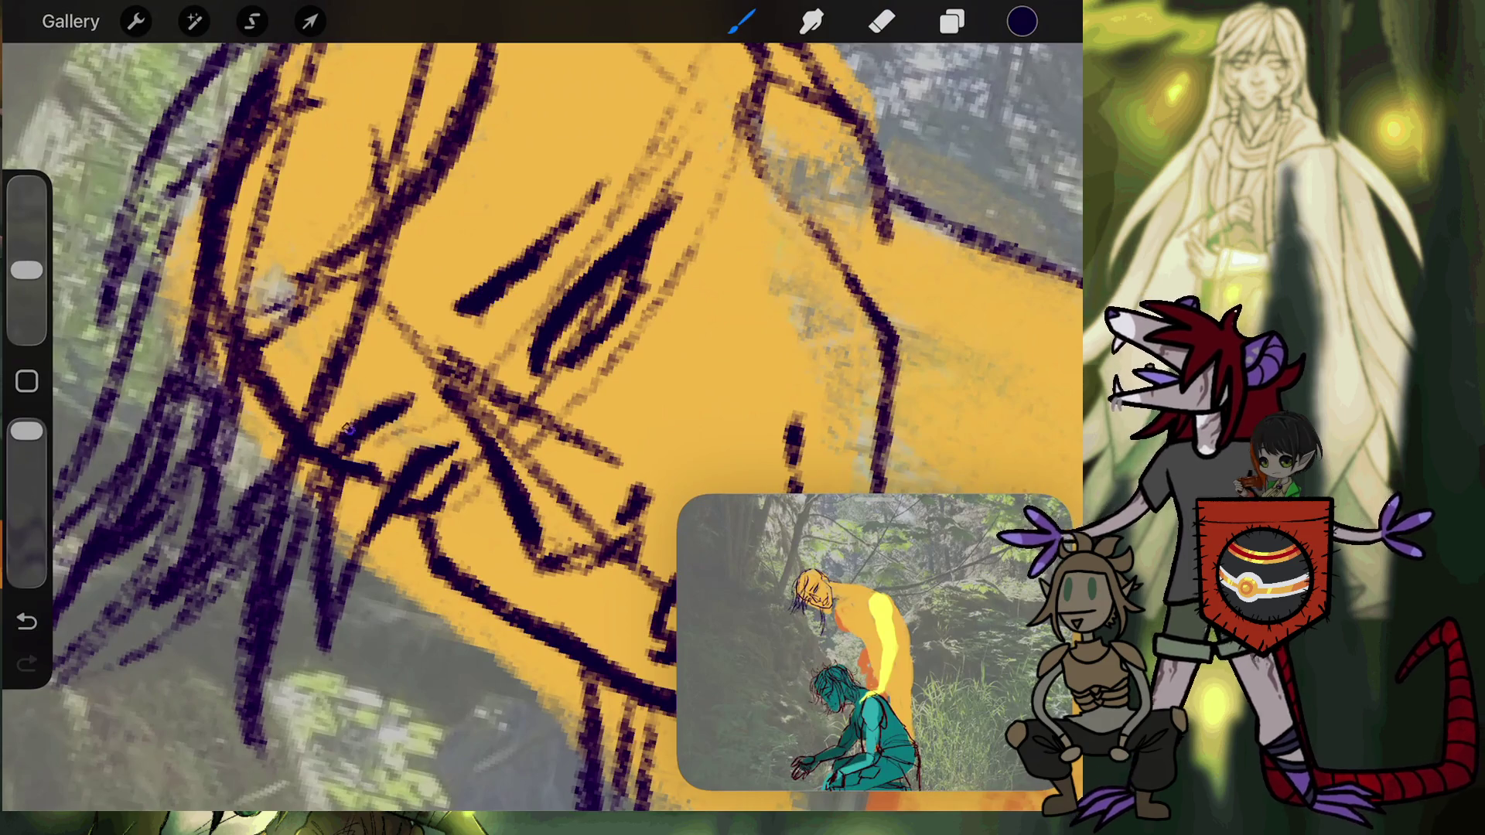
Switch to the Eraser and zoom out from the face.
key(e)
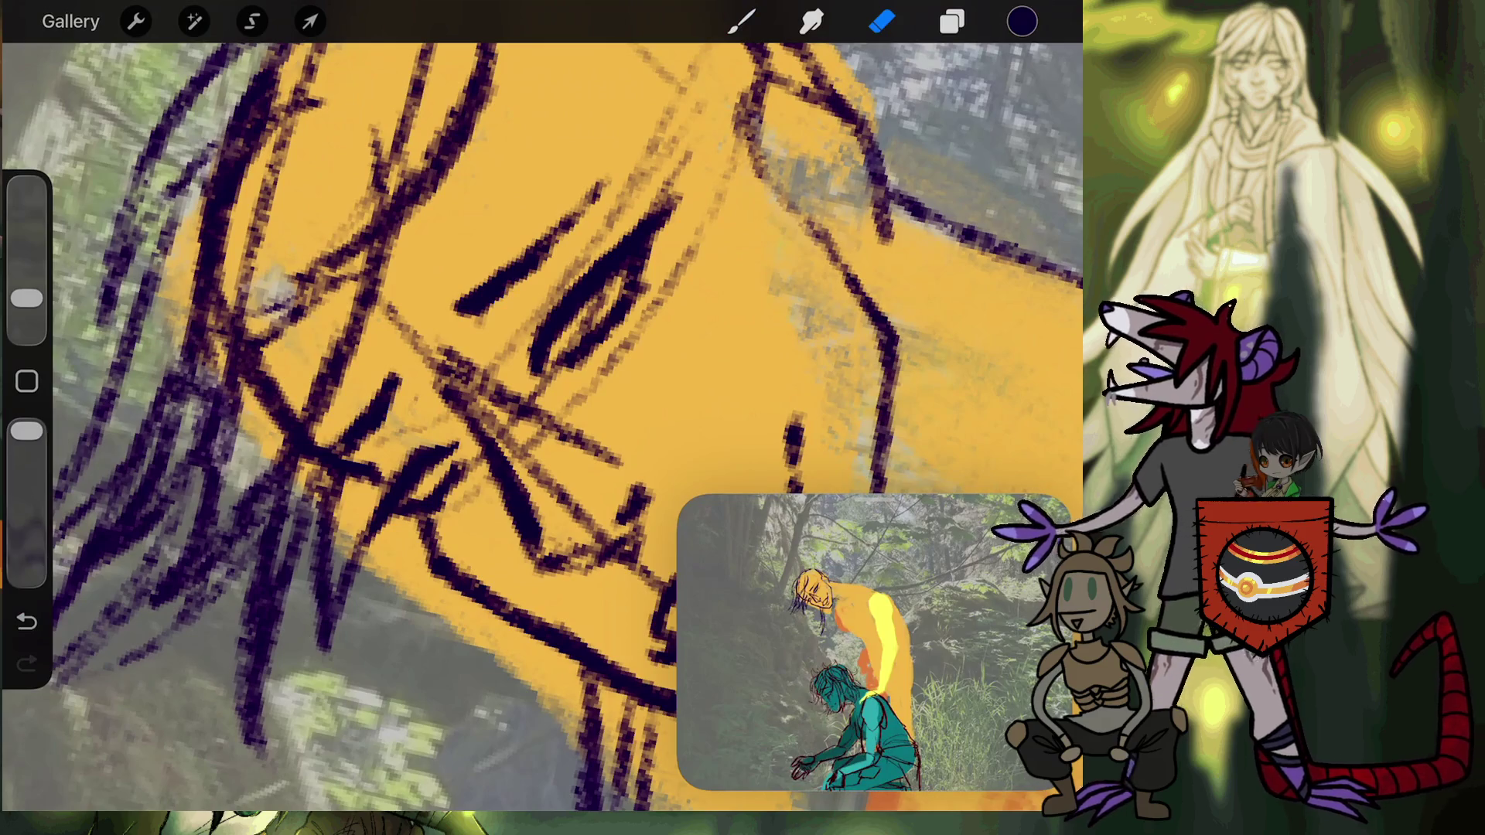
scroll(541, 426, down, 5)
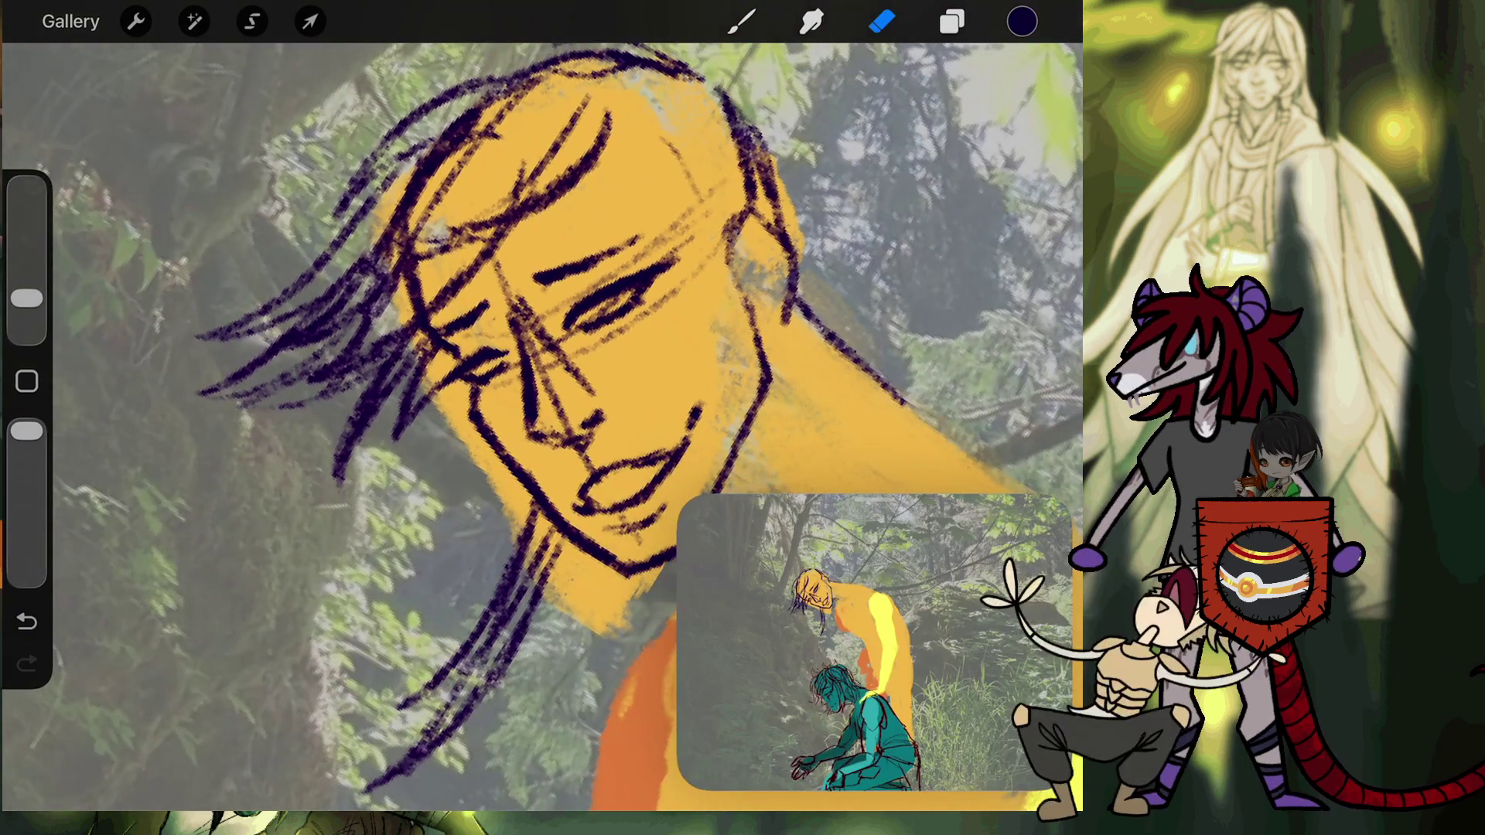
scroll(541, 386, down, 5)
scroll(541, 387, down, 5)
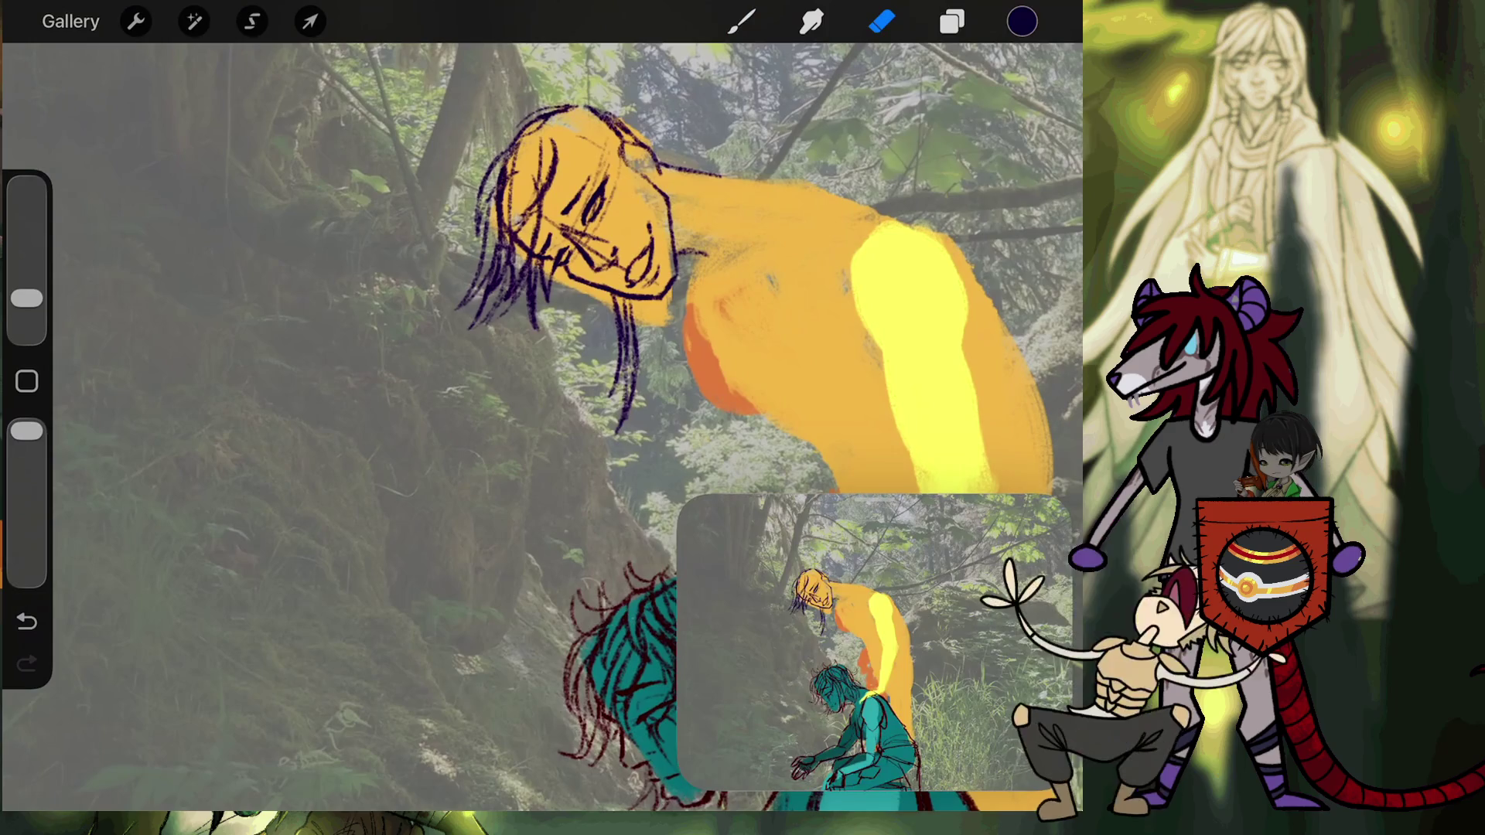
scroll(542, 309, up, 3)
scroll(541, 310, up, 2)
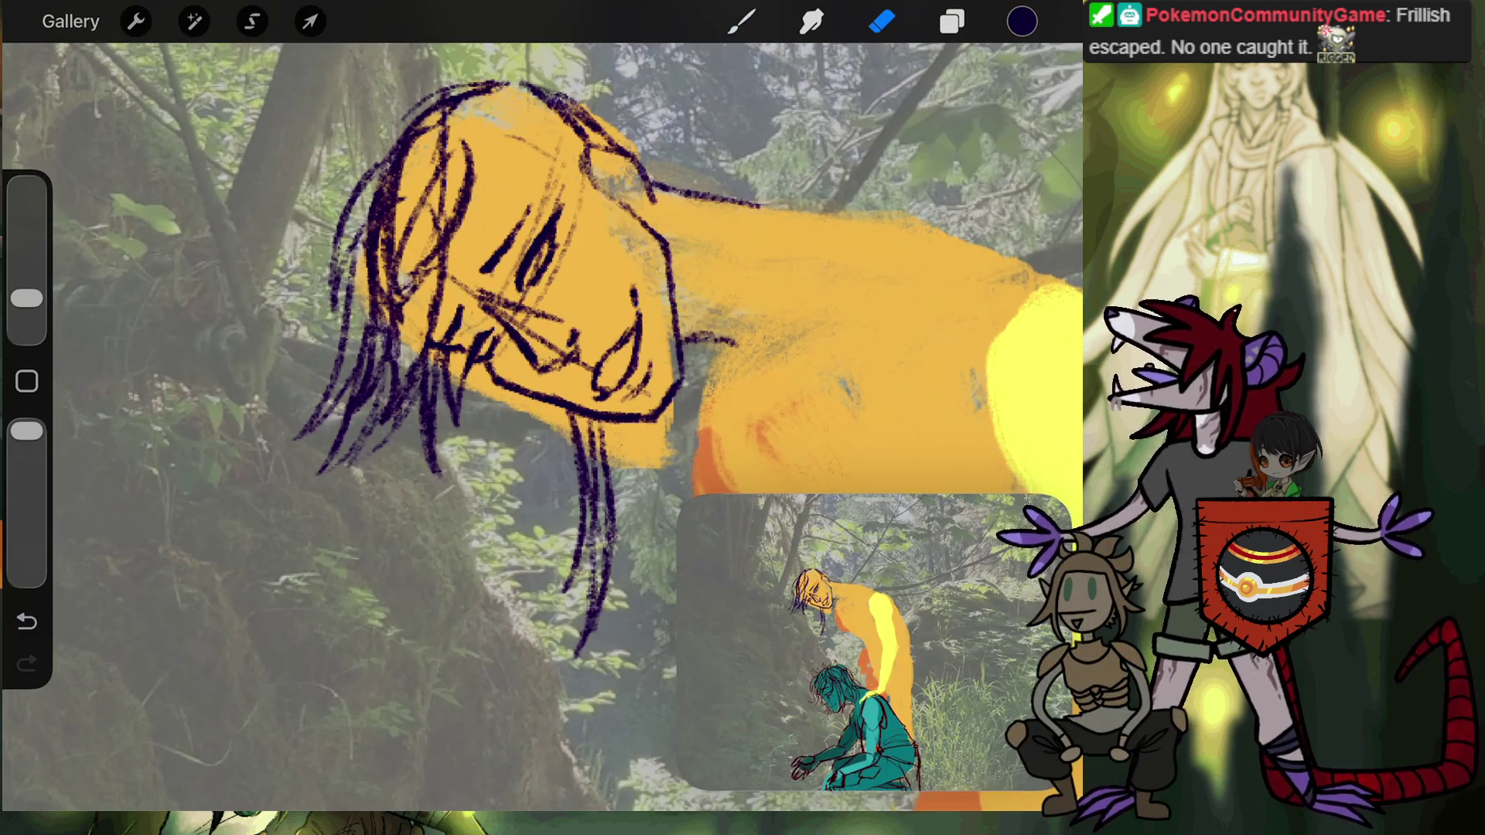
Return to the brush, undo the last stroke, and add a hair strand atop the head.
key(b)
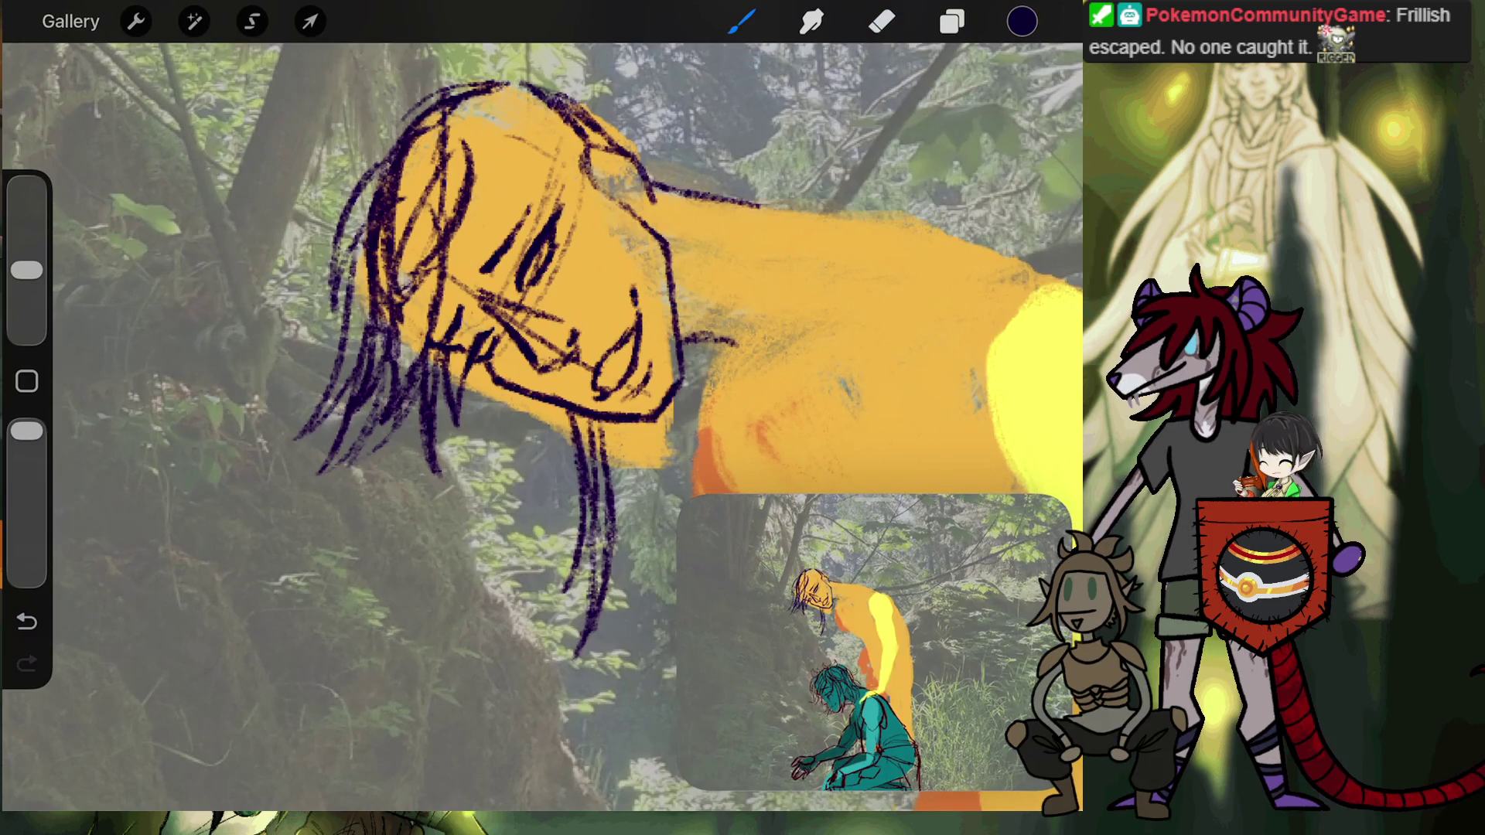
key(b)
key(b)
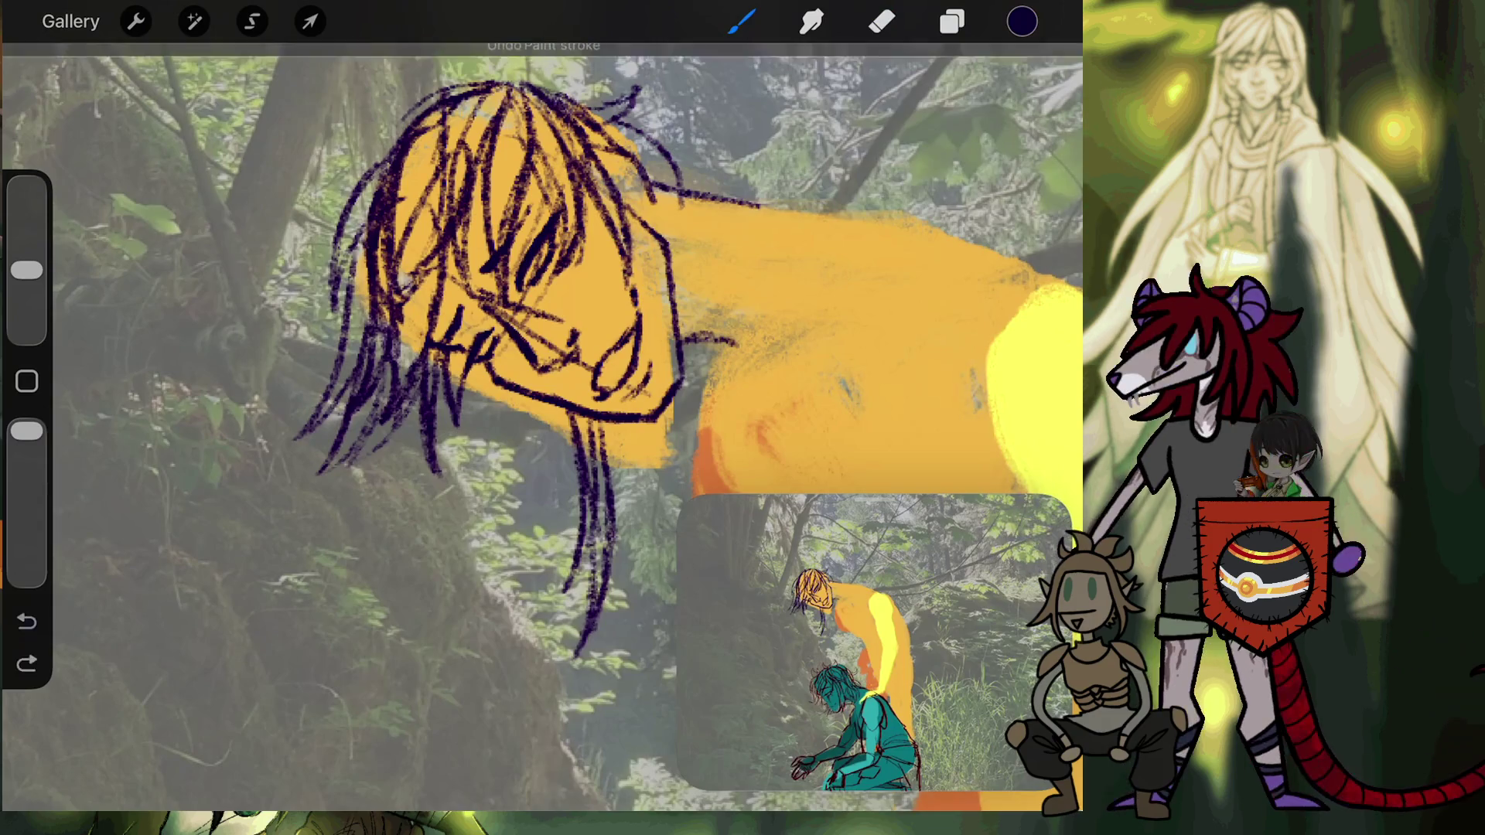
key(ctrl+z)
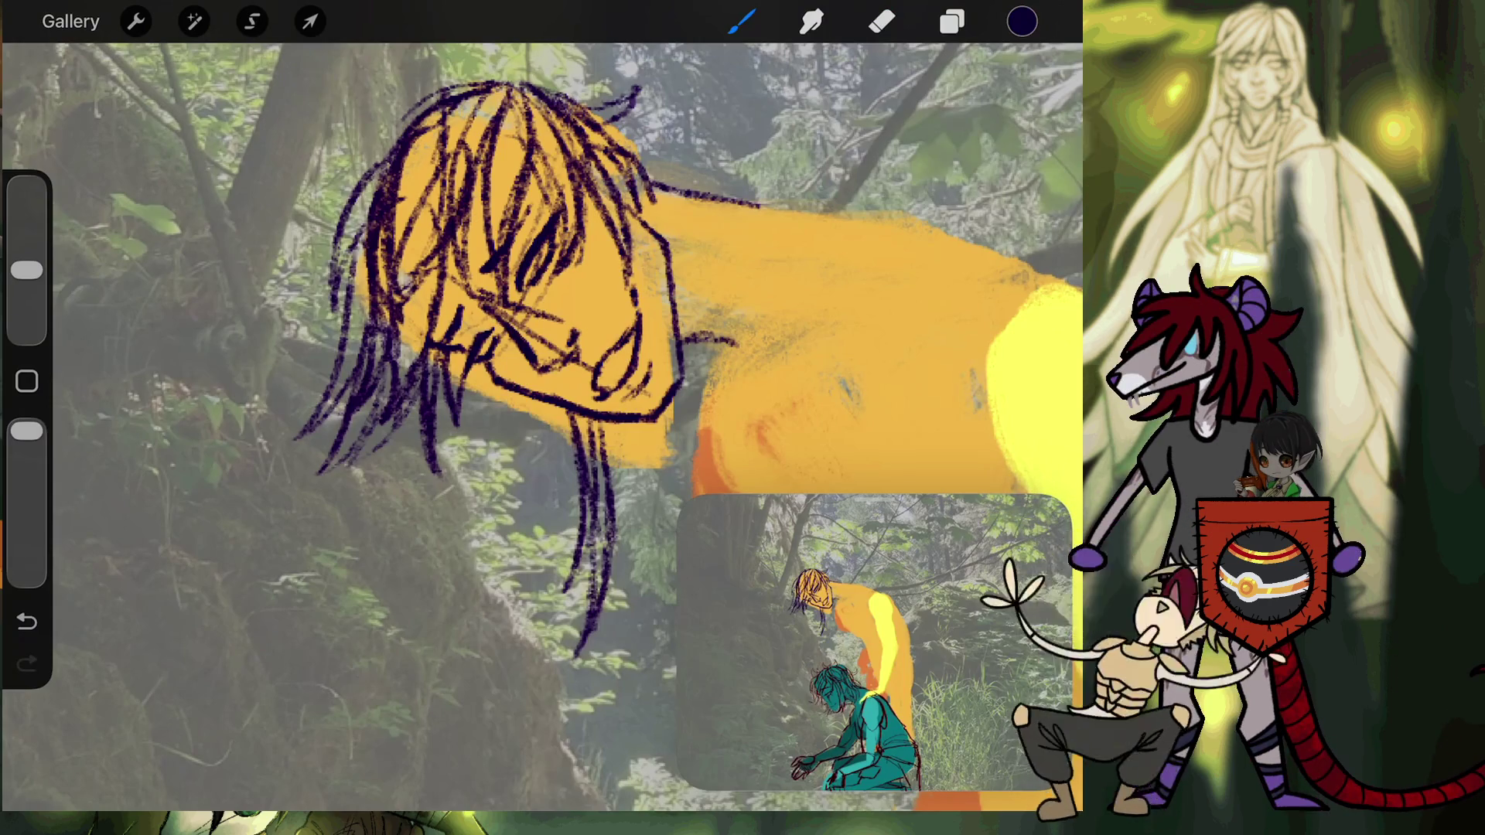
drag(352, 84, 402, 127)
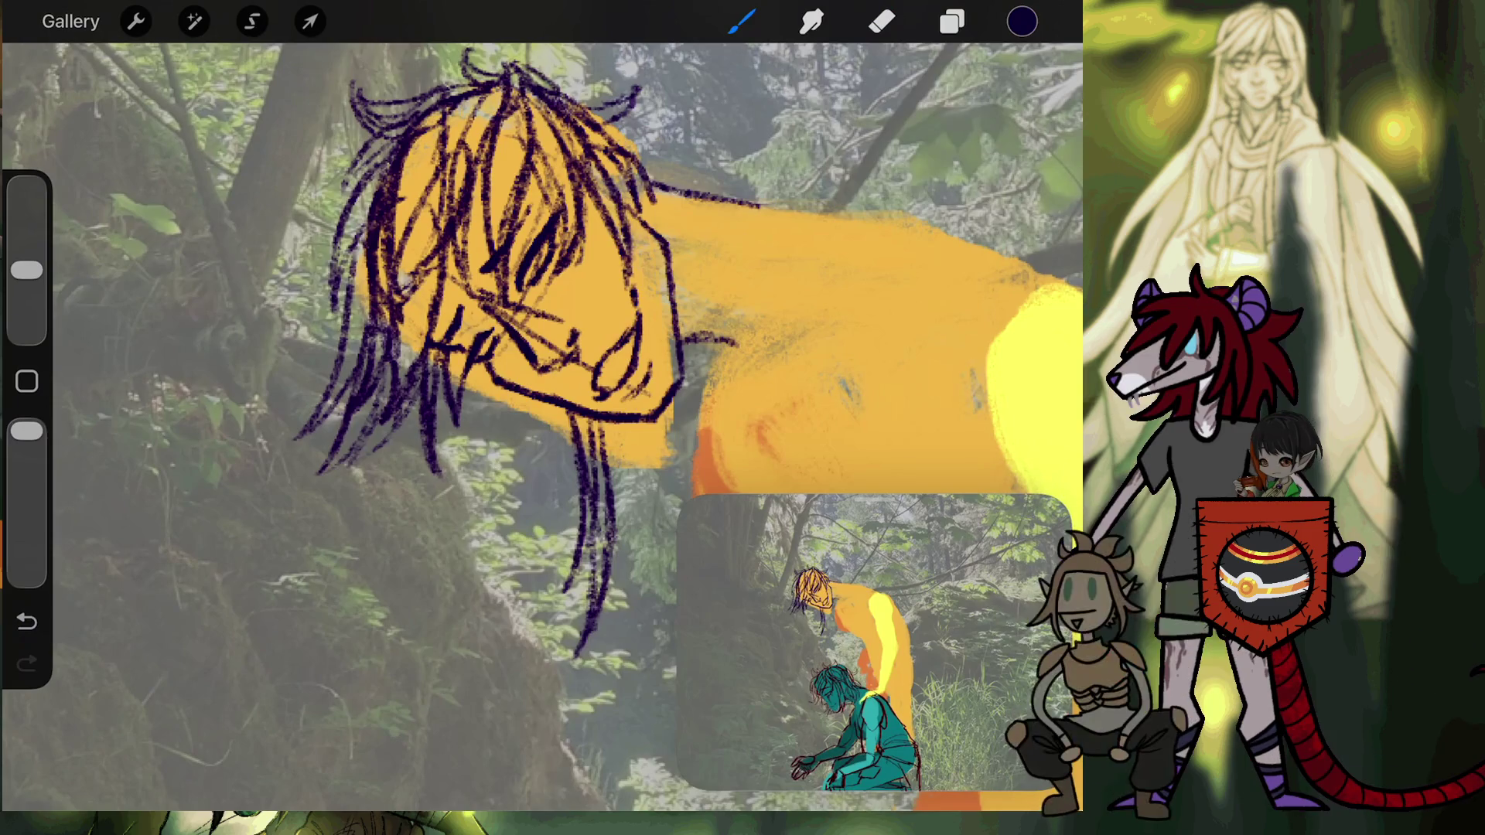
Zoom in and repaint the dark chin outline to make it thicker.
scroll(542, 426, down, 5)
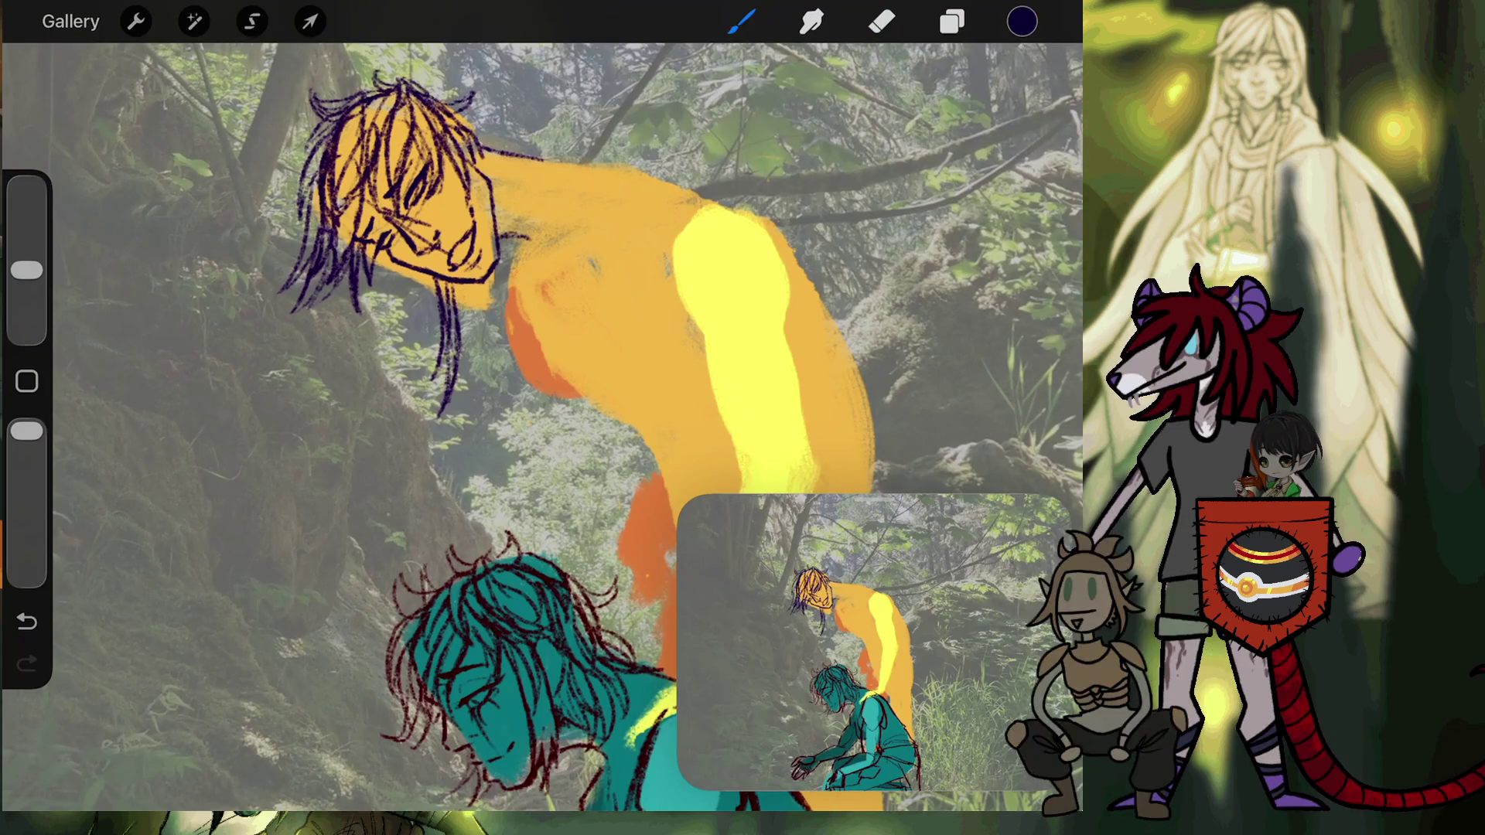
scroll(542, 425, up, 3)
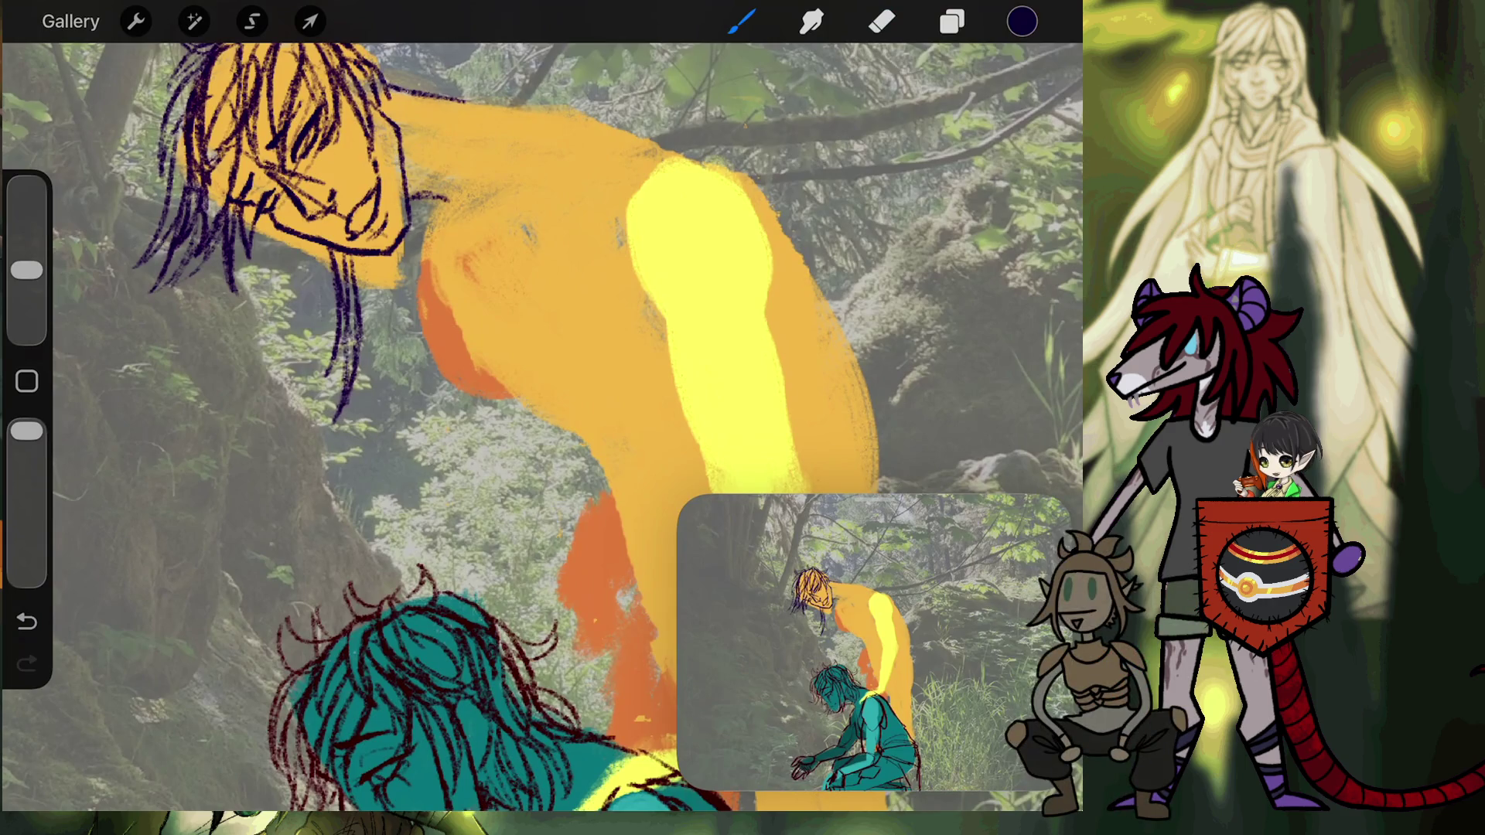
scroll(403, 279, up, 3)
scroll(387, 348, up, 3)
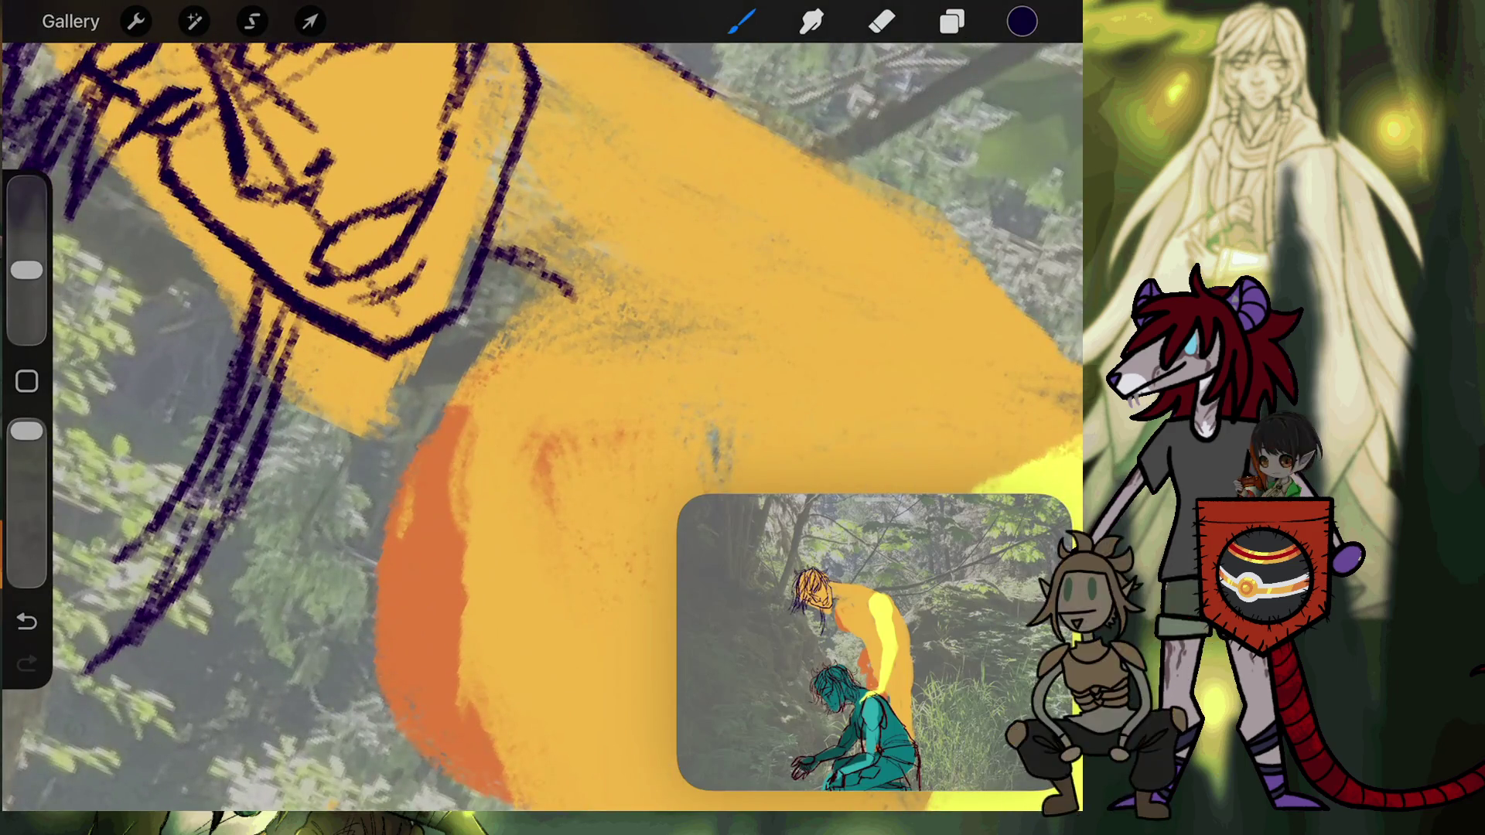
key(e)
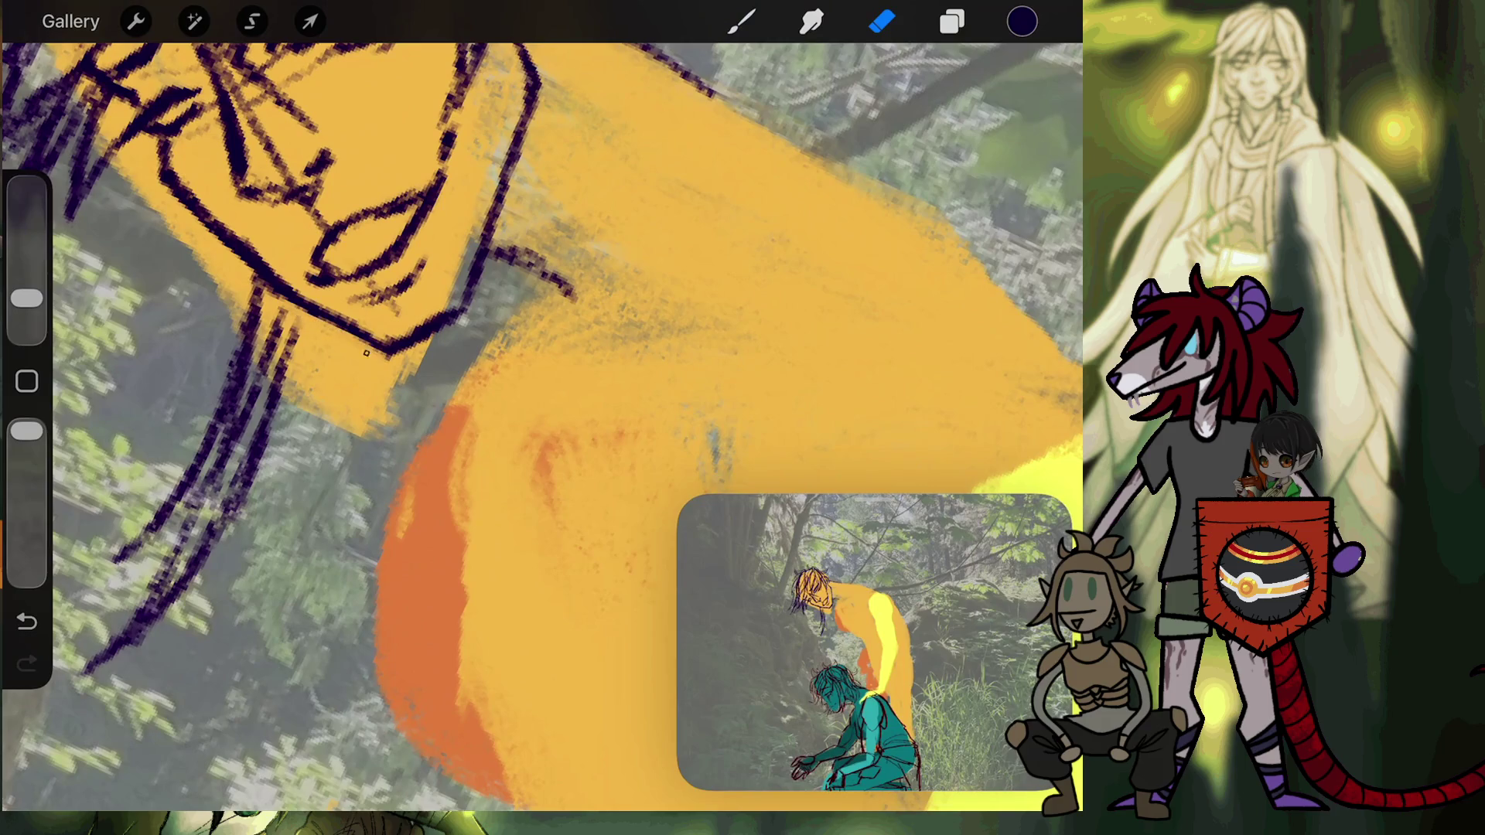
key(b)
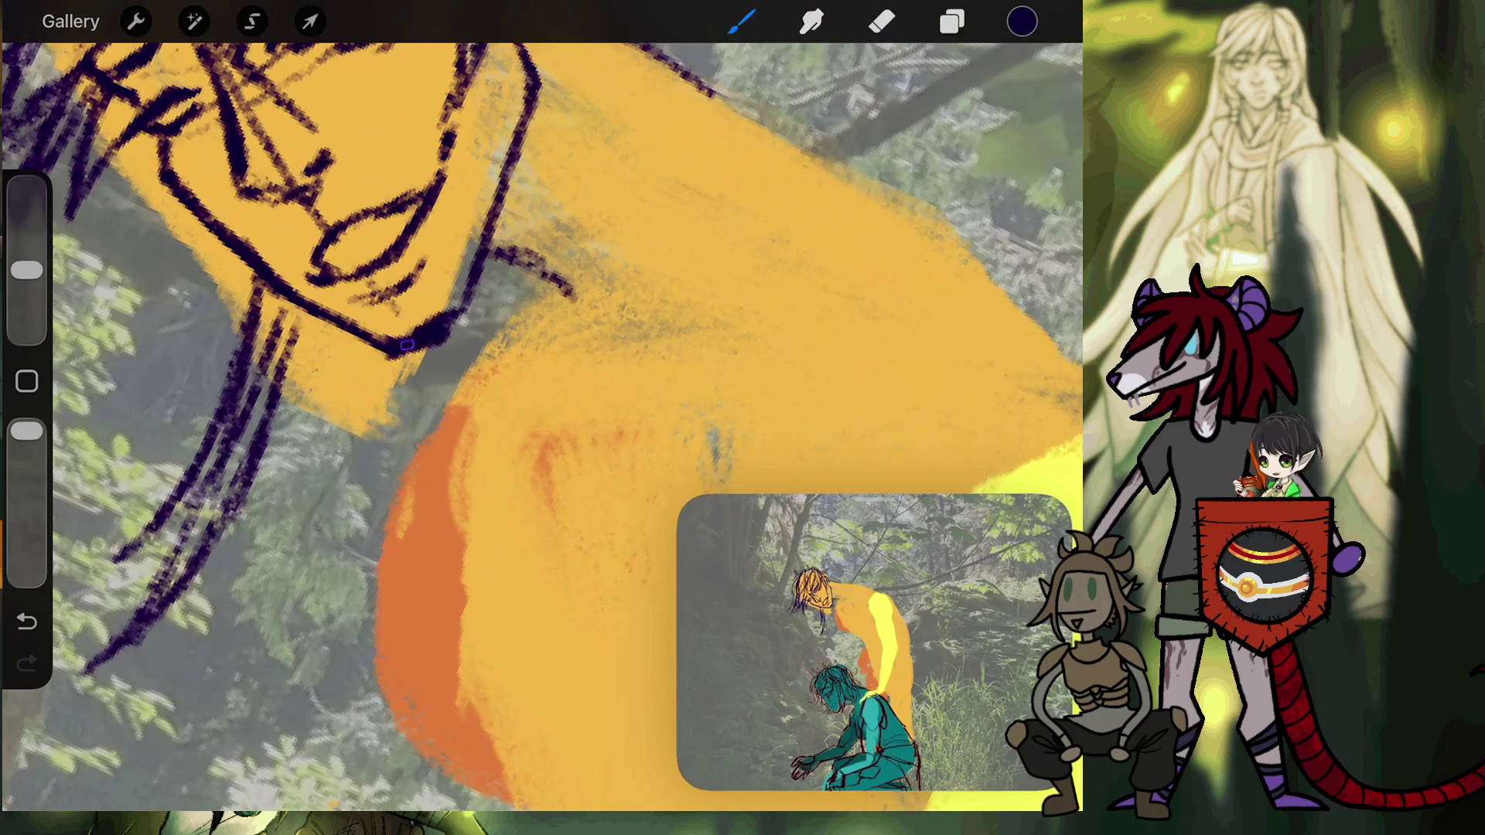
mouse_move(428, 344)
mouse_down()
mouse_move(458, 313)
mouse_move(433, 329)
mouse_up()
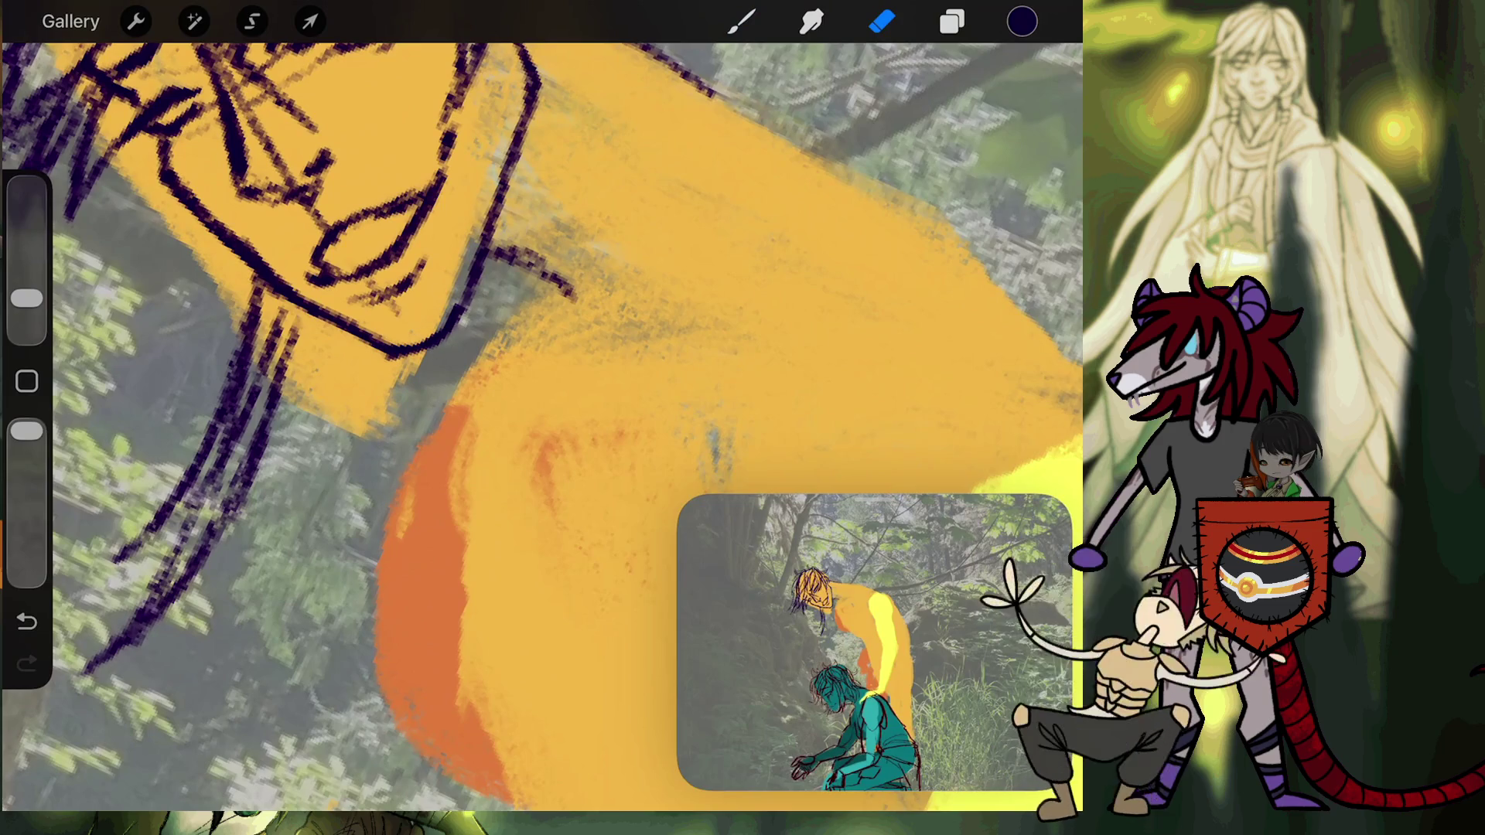
scroll(541, 426, down, 5)
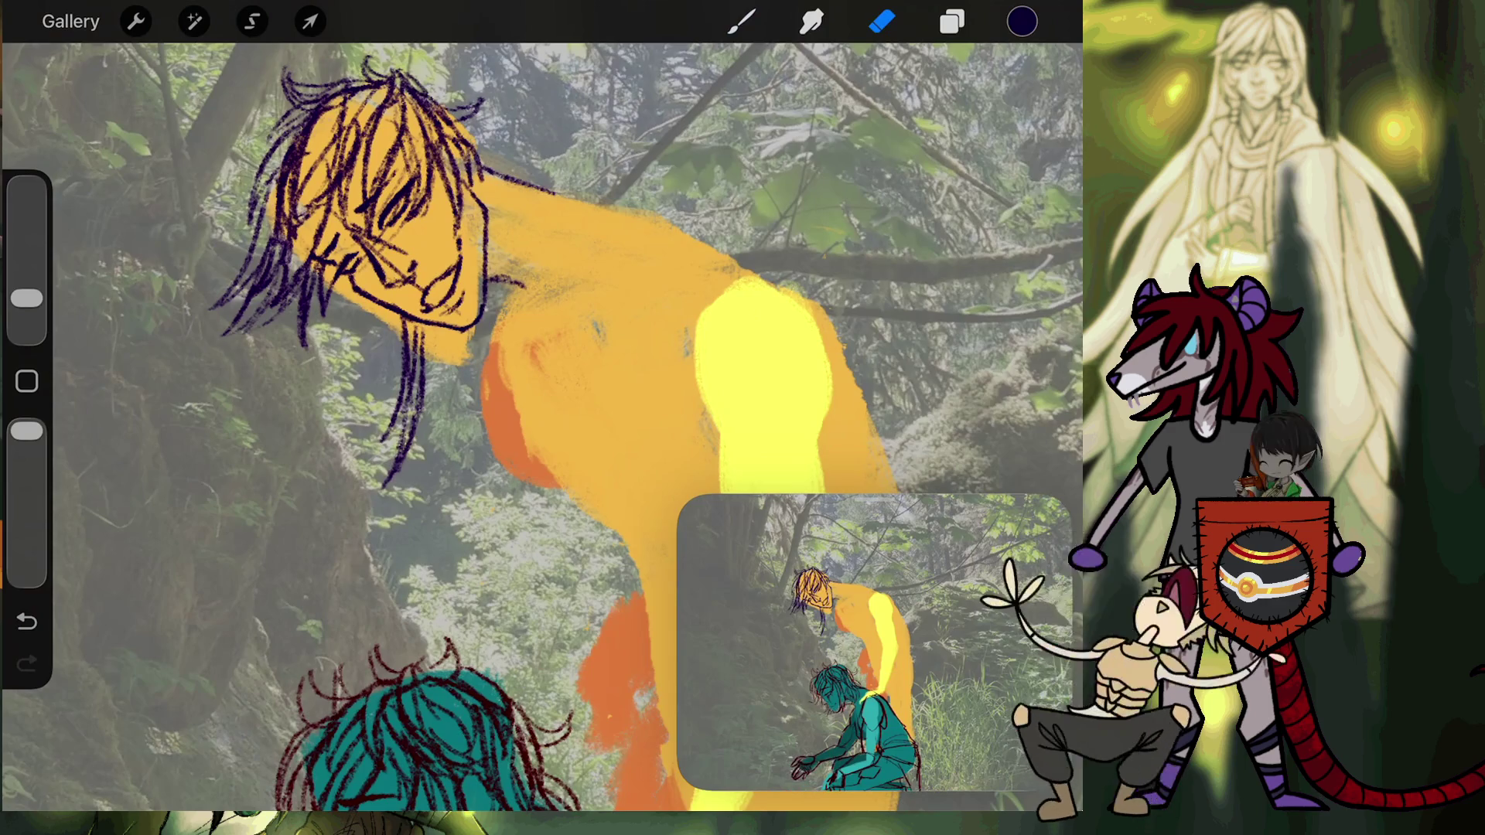
scroll(541, 426, up, 1)
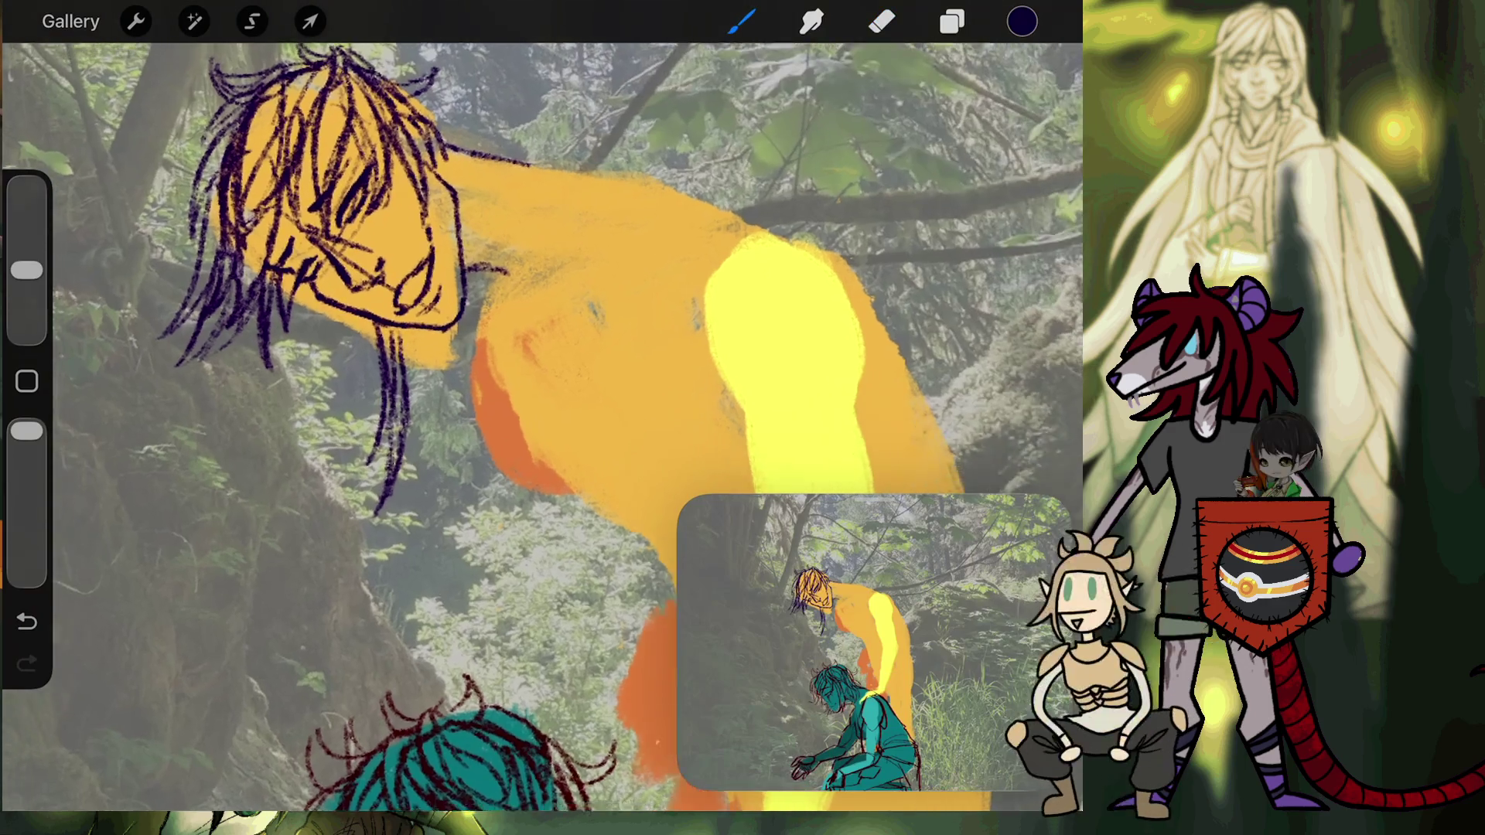
scroll(541, 426, up, 2)
Use Transform to enlarge the head sketch and shift it up and to the right.
click(309, 21)
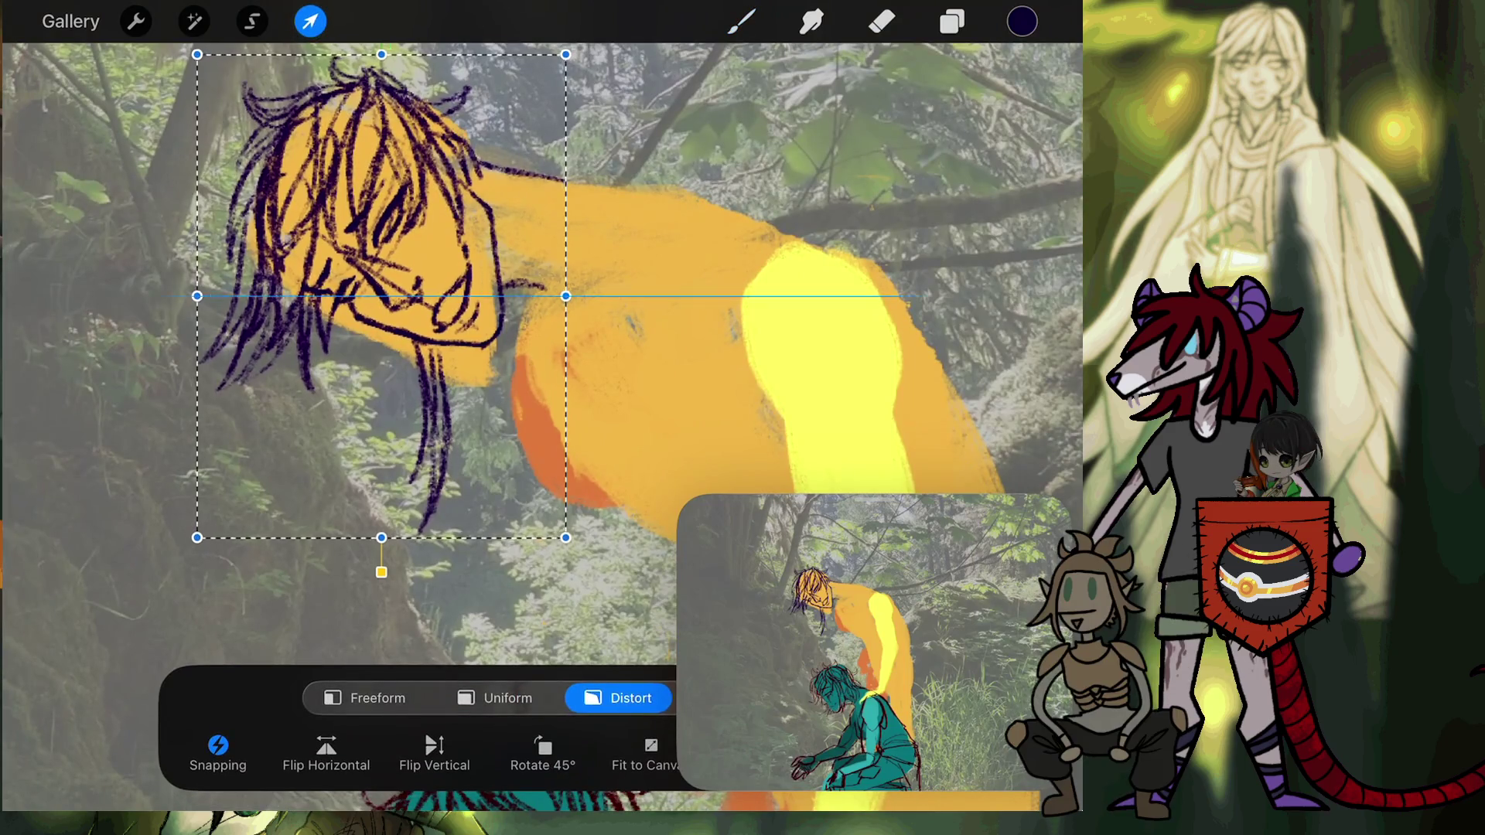
drag(410, 149, 410, 62)
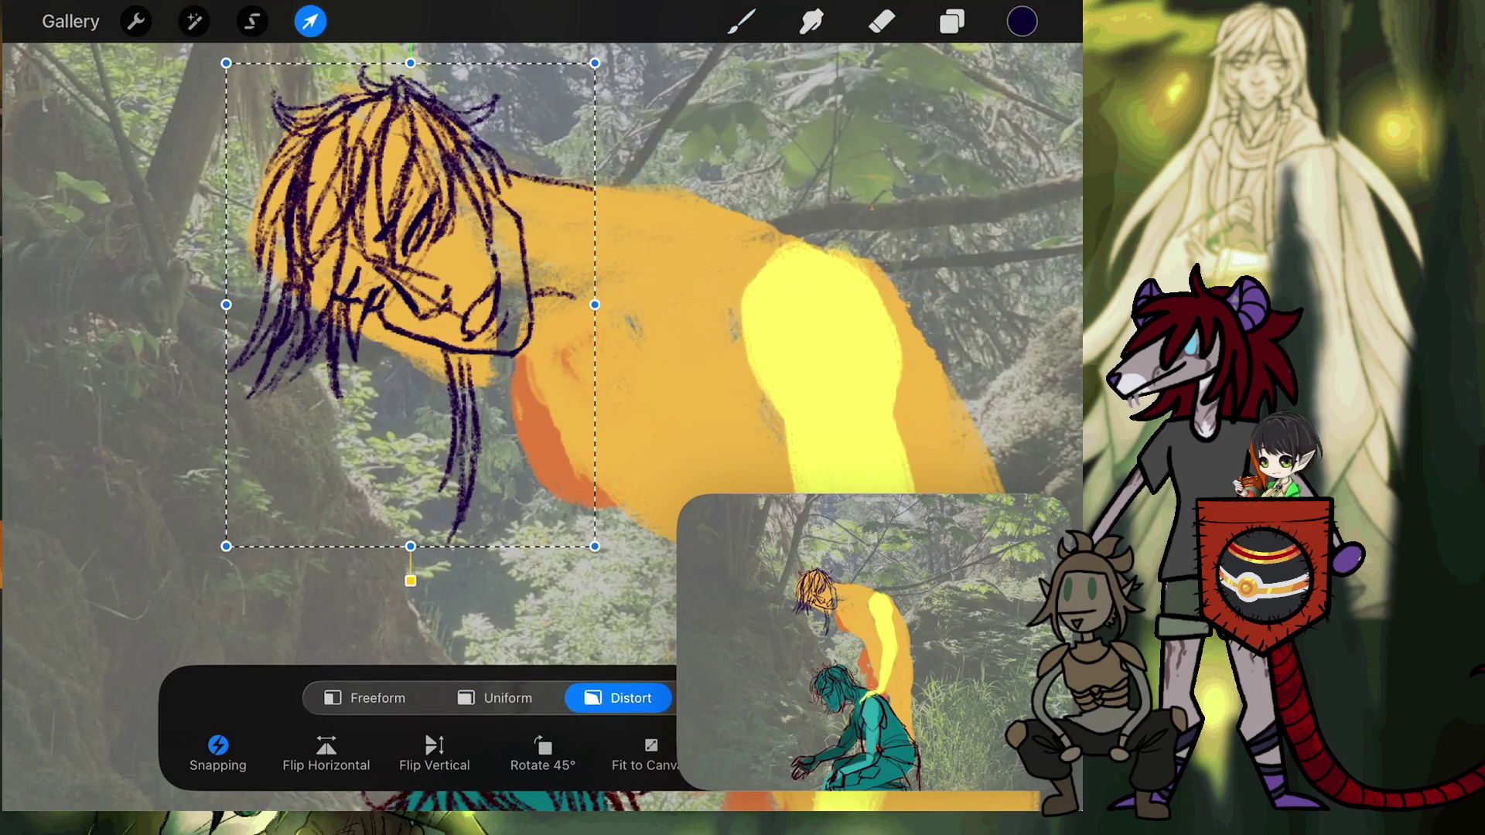
click(741, 21)
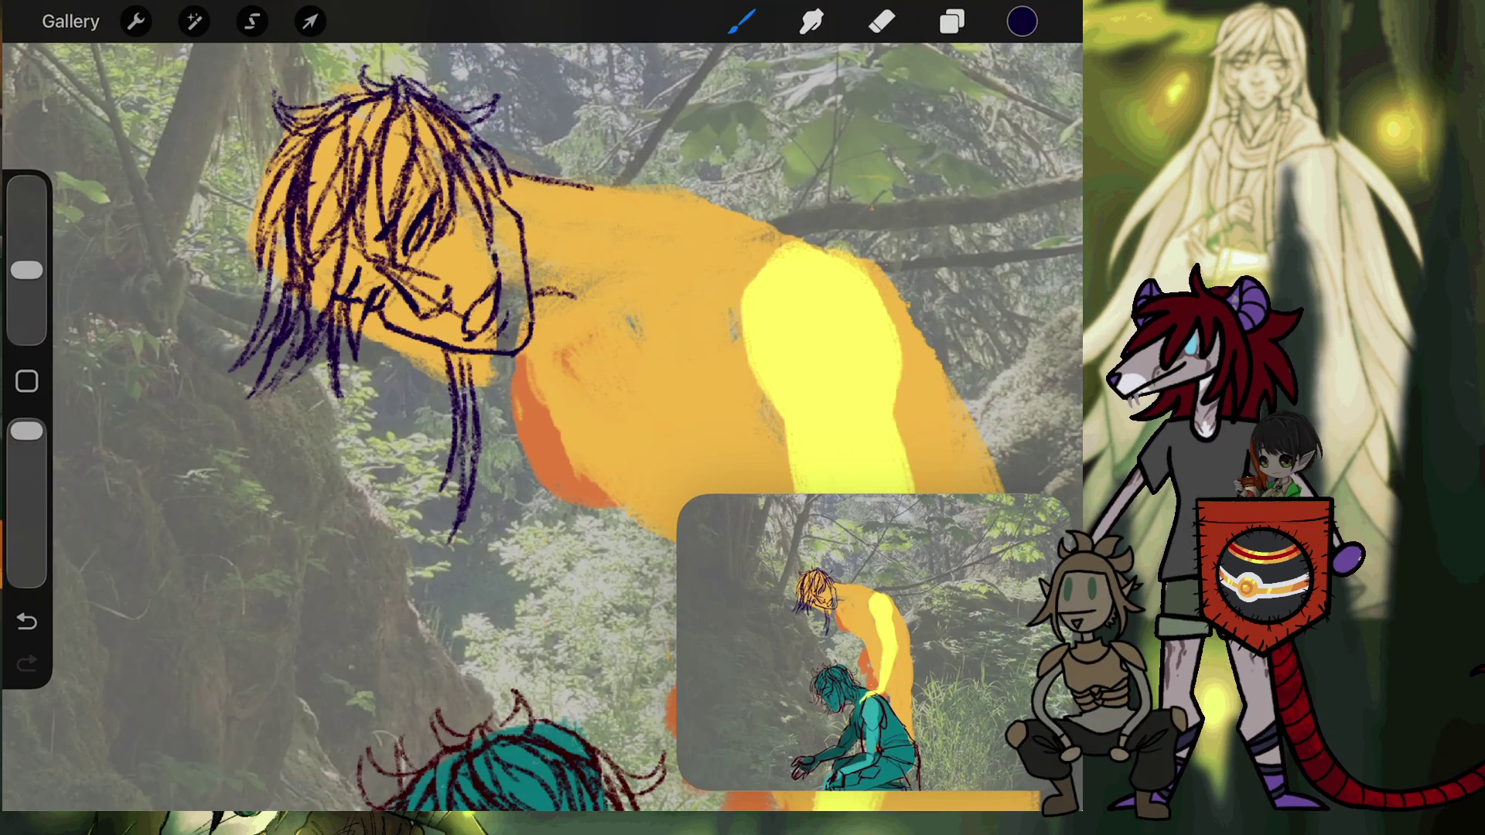
Sketch two rough dark shoulder contour lines across the orange figure's upper back.
scroll(541, 425, up, 3)
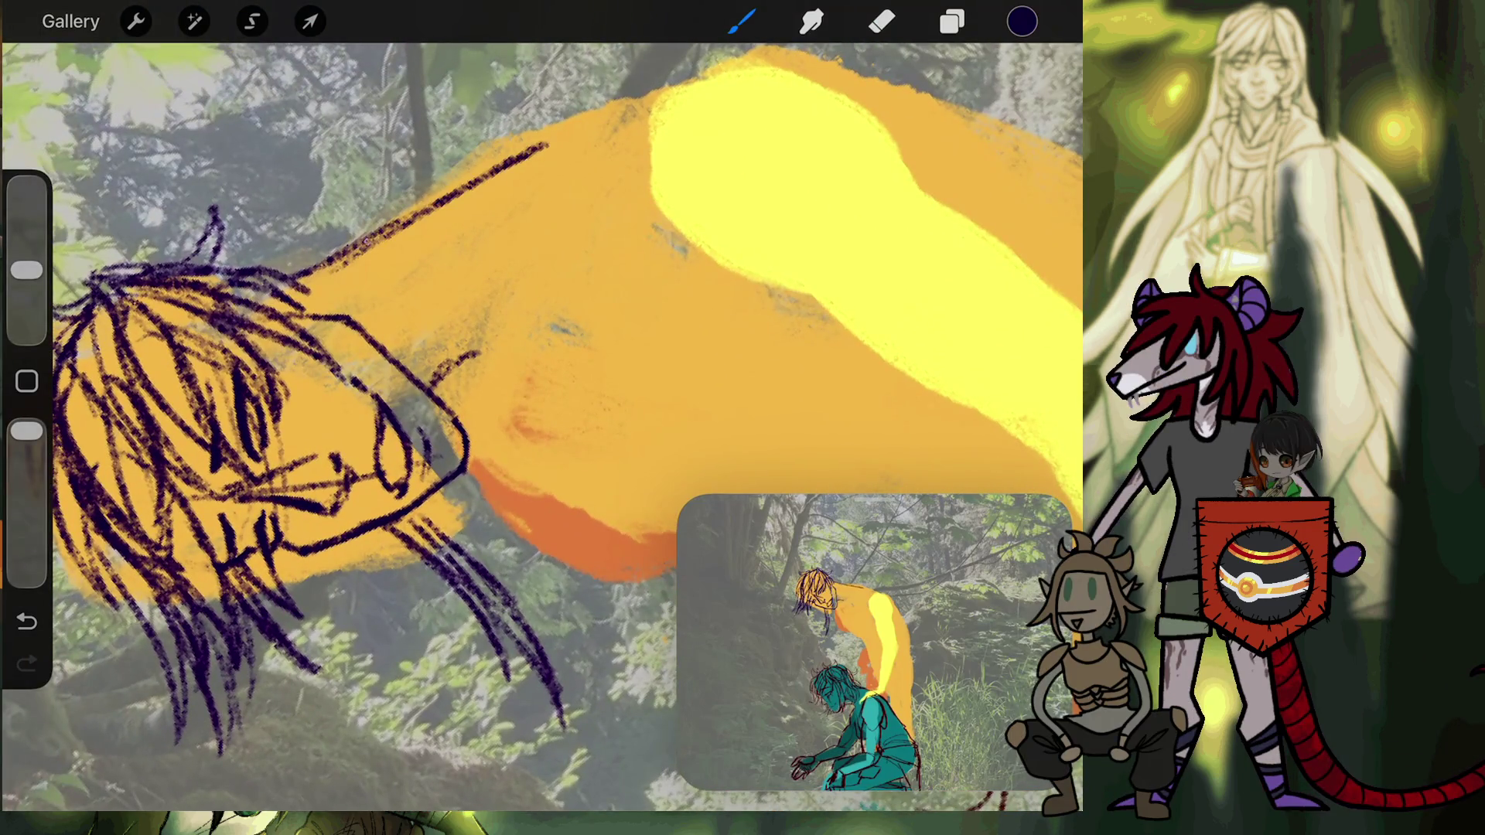
scroll(541, 426, down, 3)
scroll(541, 426, down, 1)
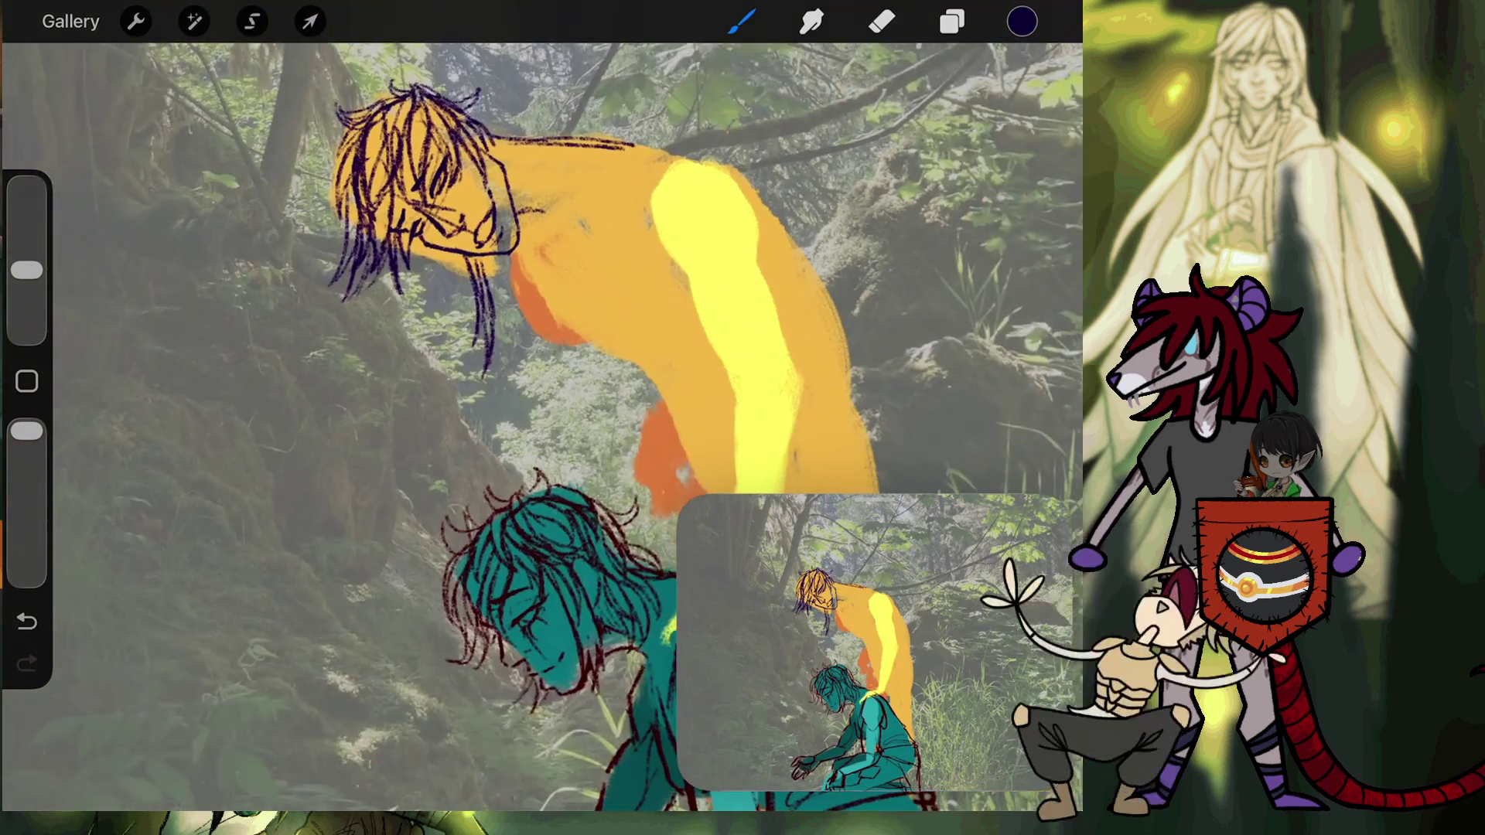
scroll(542, 425, up, 2)
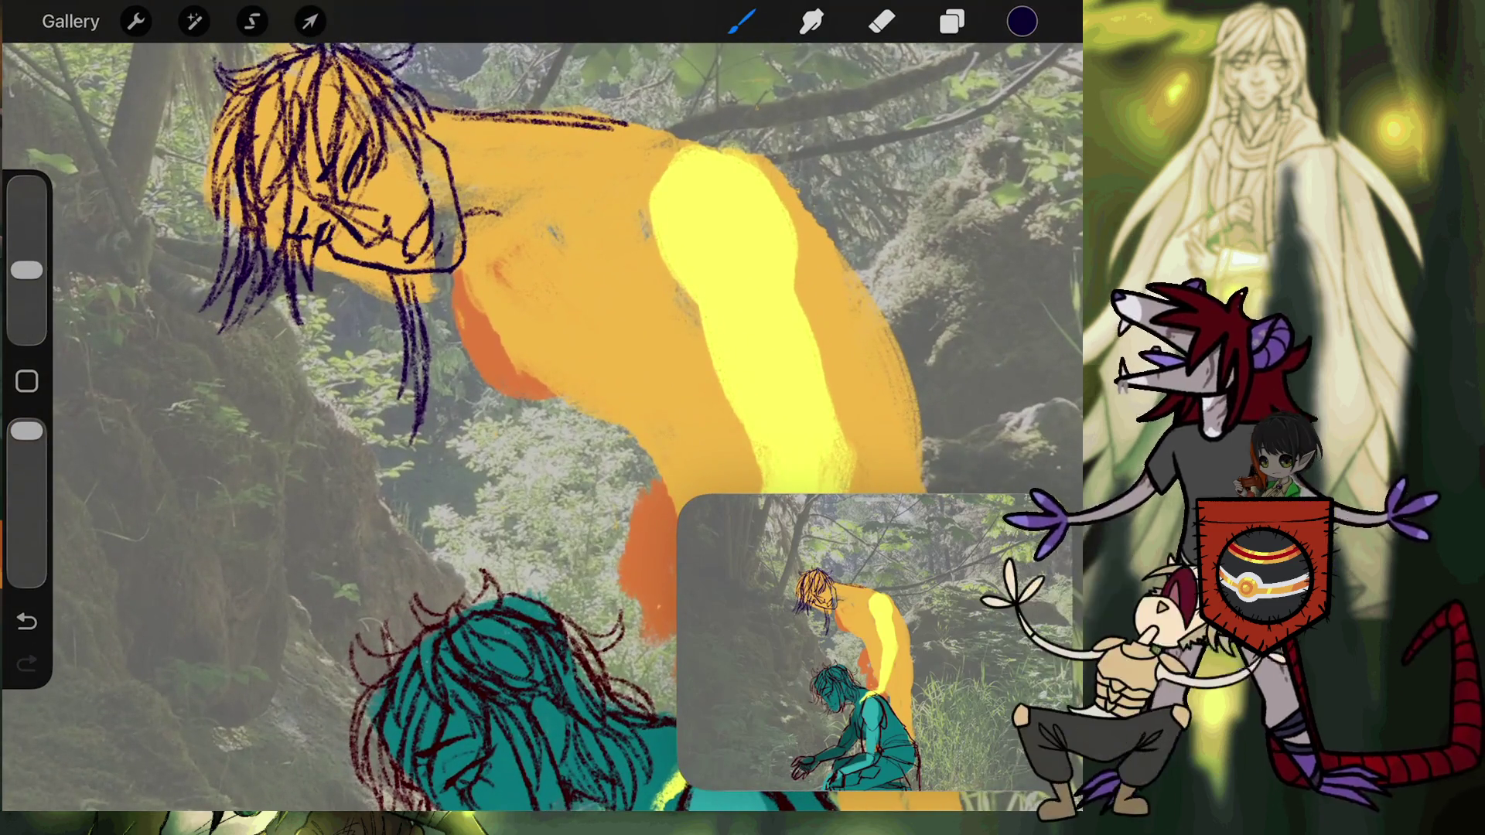
mouse_move(496, 127)
mouse_down()
mouse_move(533, 212)
mouse_move(715, 169)
mouse_up()
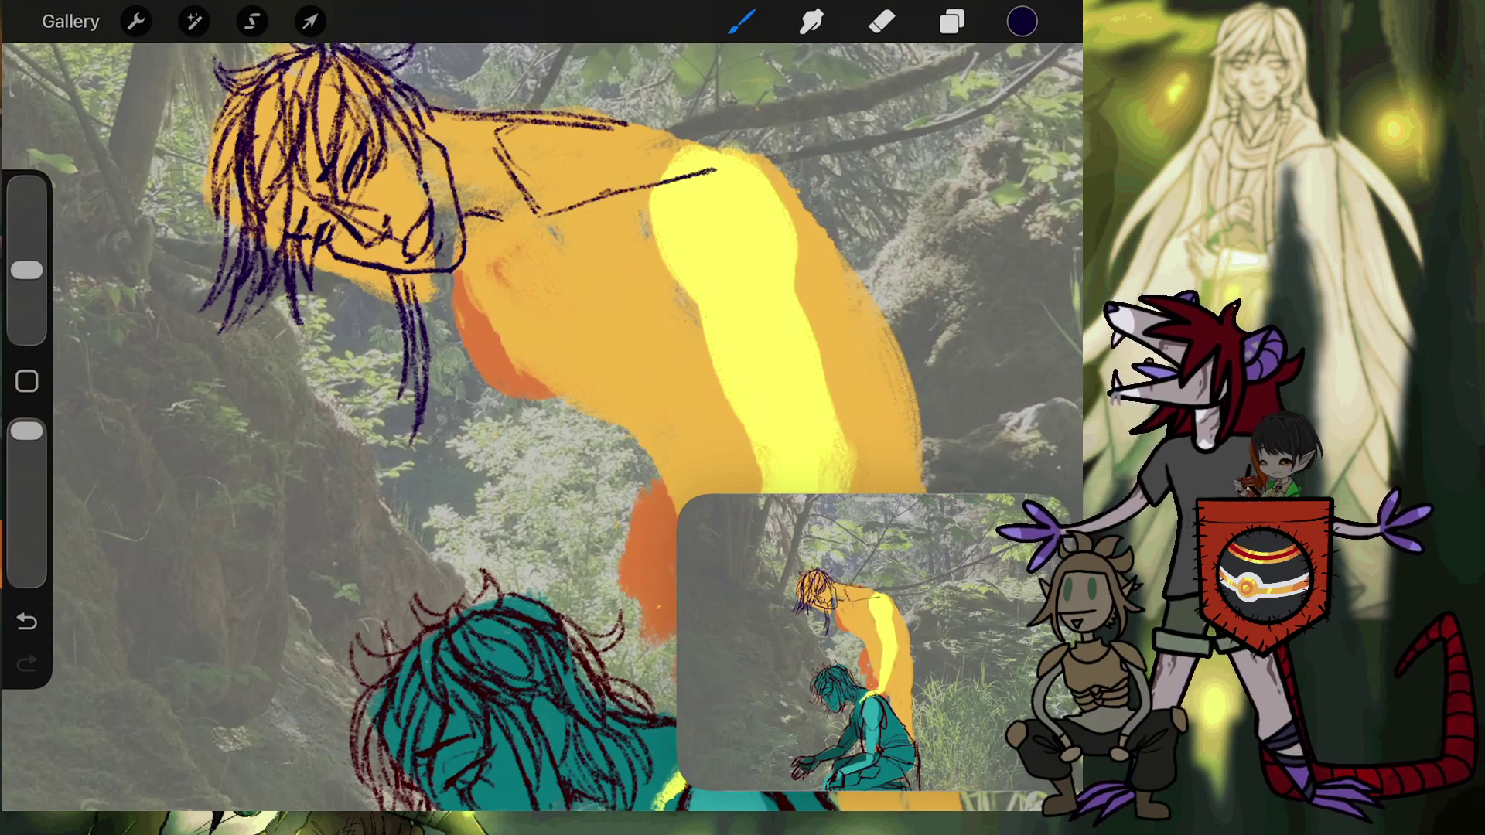
drag(600, 122, 700, 161)
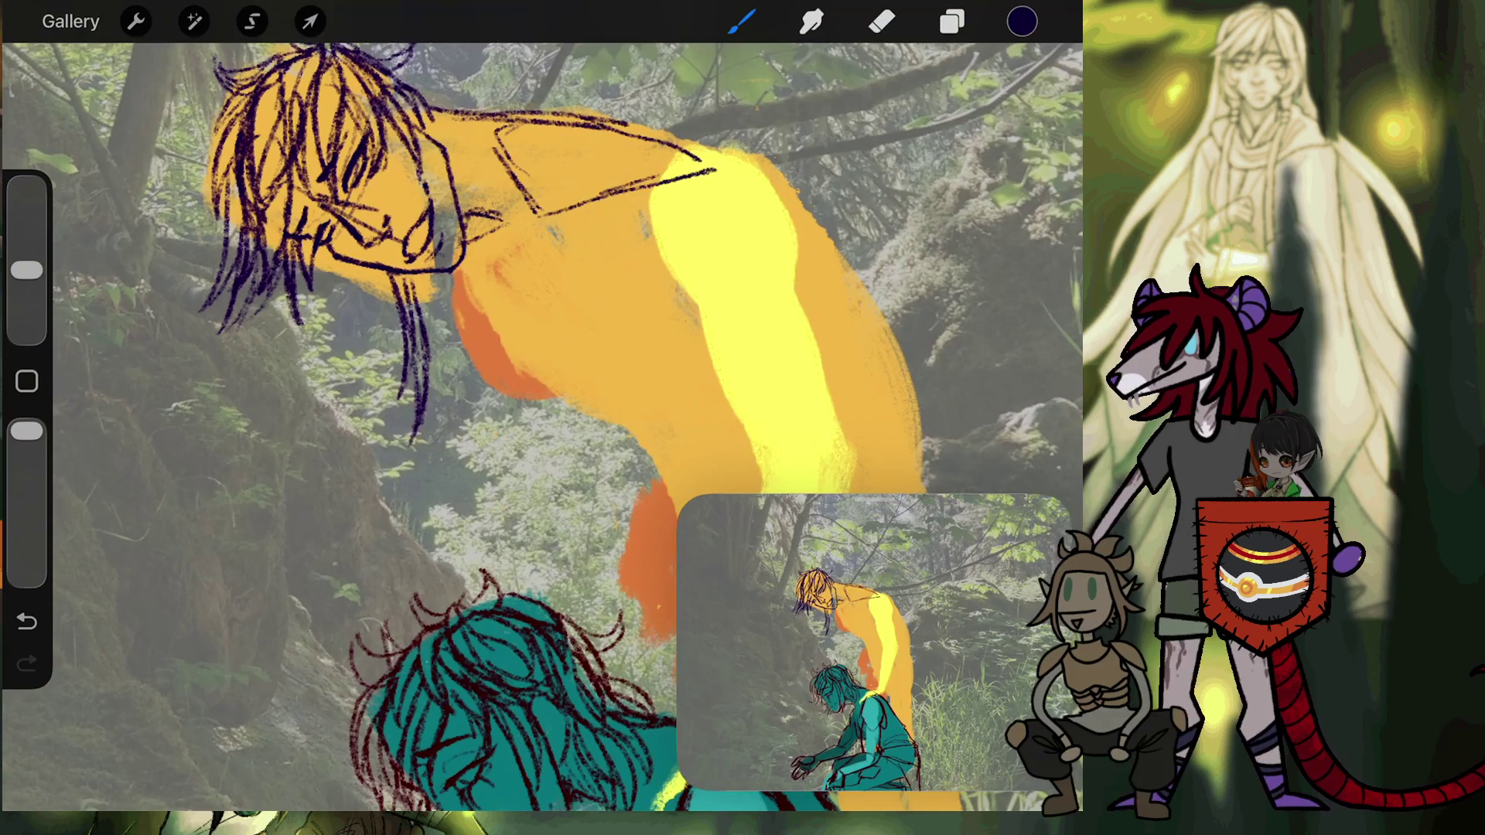
scroll(697, 232, up, 5)
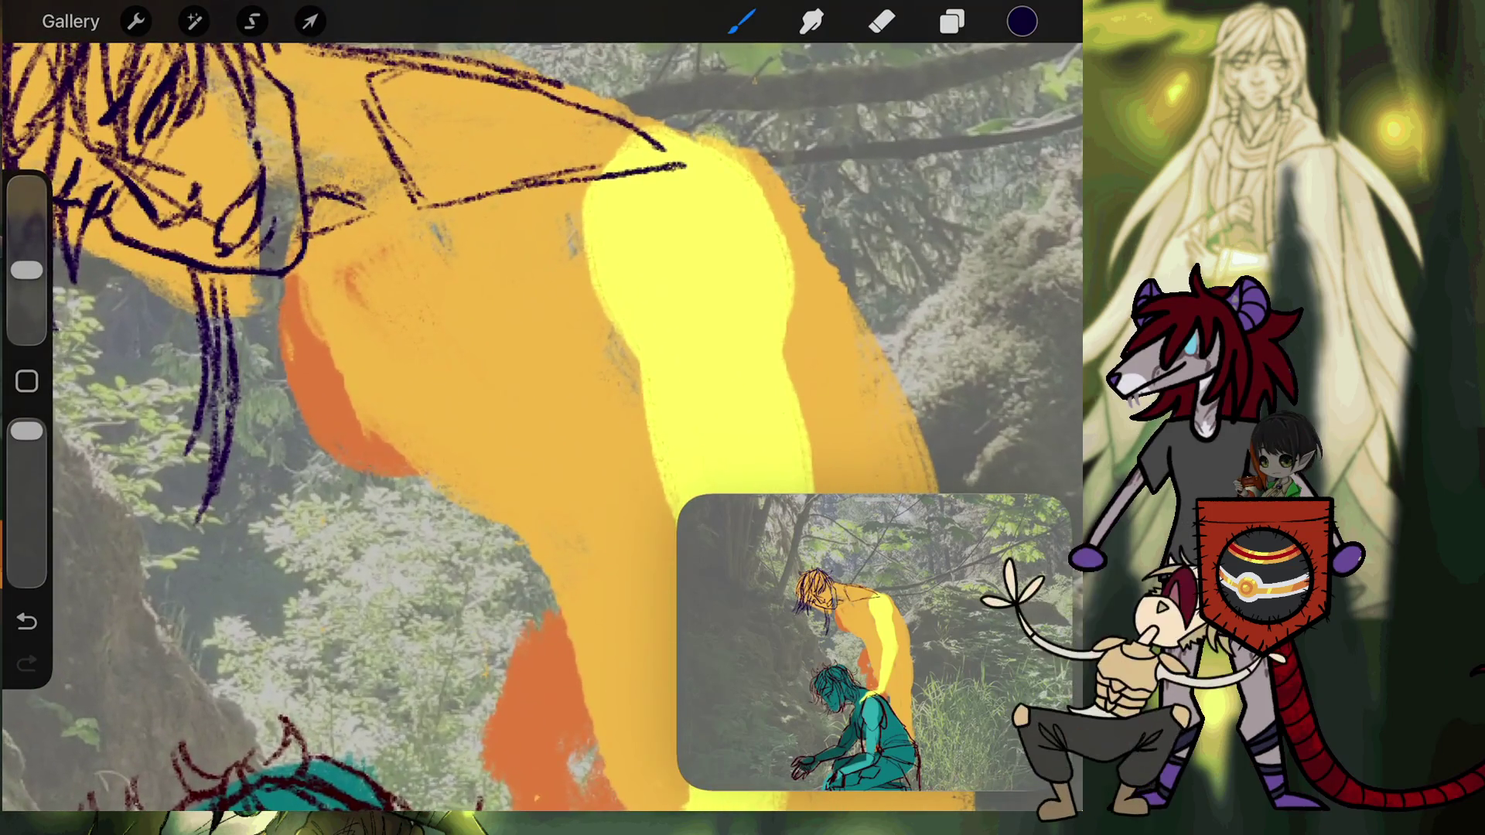